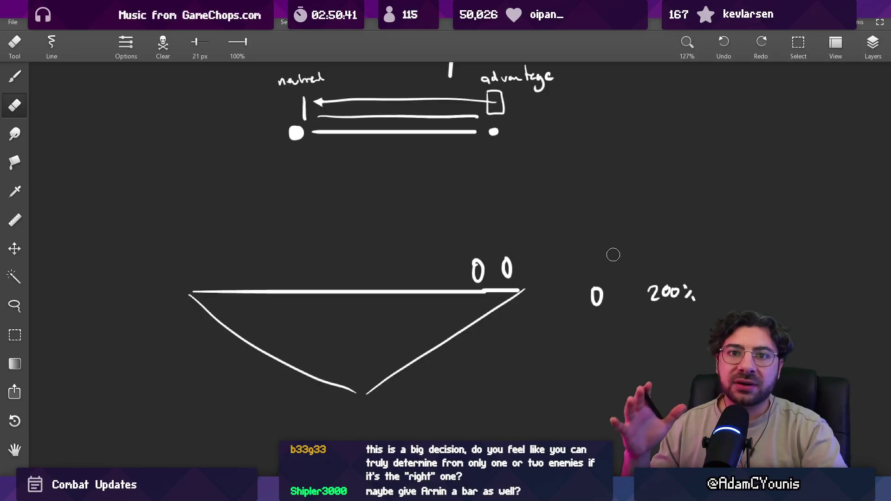
# - Brush two short ticks above the bar's ends and a zigzag line between them
pyautogui.moveTo(376, 128)
pyautogui.mouseDown()
pyautogui.moveTo(347, 254)
pyautogui.moveTo(333, 262)
pyautogui.mouseUp()
pyautogui.press('b')
pyautogui.moveTo(279, 157); pyautogui.dragTo(330, 147)
pyautogui.hotkey('ctrl', 'z')
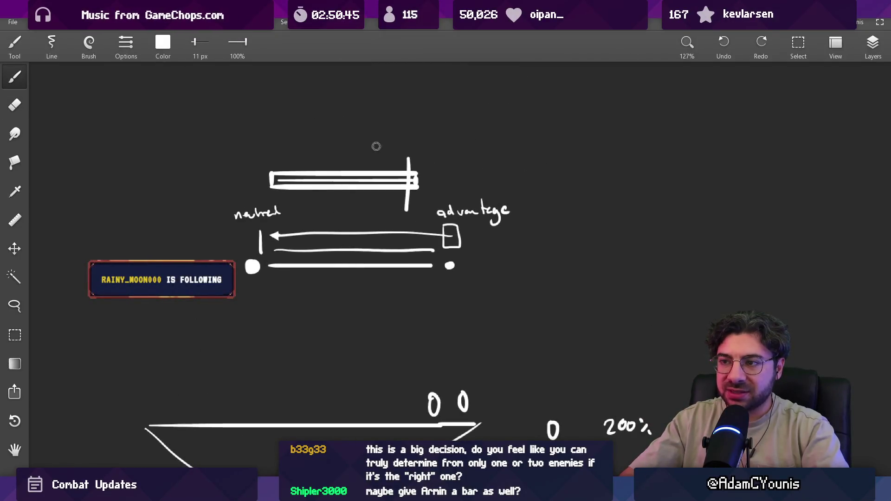
pyautogui.scroll(5, 332, 145)
pyautogui.moveTo(185, 145); pyautogui.dragTo(185, 174)
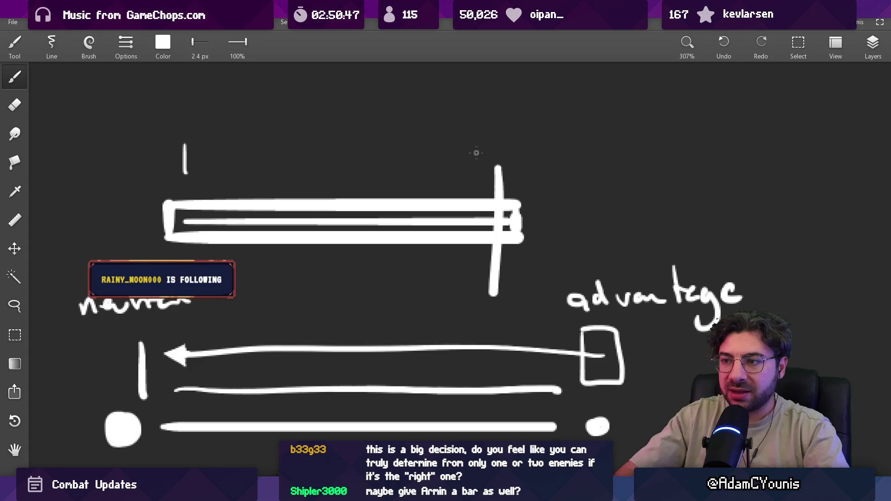
pyautogui.moveTo(474, 146); pyautogui.dragTo(473, 170)
pyautogui.moveTo(199, 153)
pyautogui.mouseDown()
pyautogui.moveTo(225, 141)
pyautogui.moveTo(337, 140)
pyautogui.moveTo(385, 158)
pyautogui.moveTo(443, 163)
pyautogui.moveTo(474, 149)
pyautogui.mouseUp()
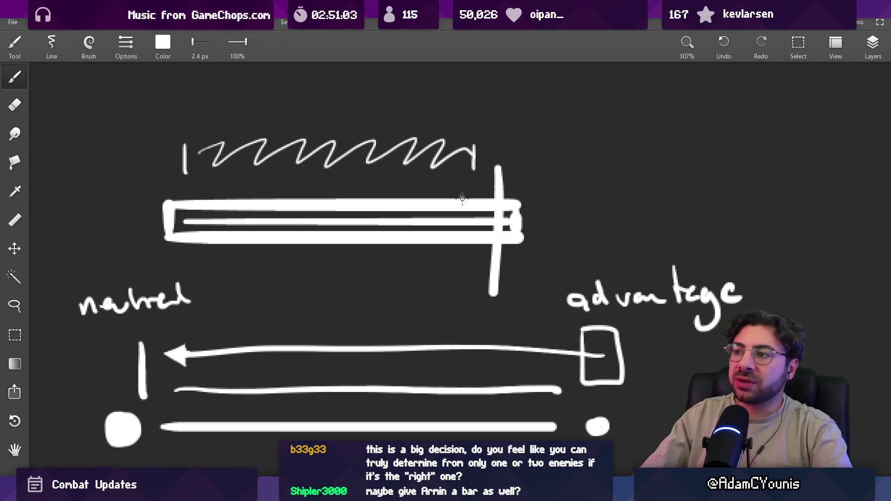
pyautogui.scroll(-5, 483, 199)
pyautogui.moveTo(484, 199); pyautogui.dragTo(388, 199)
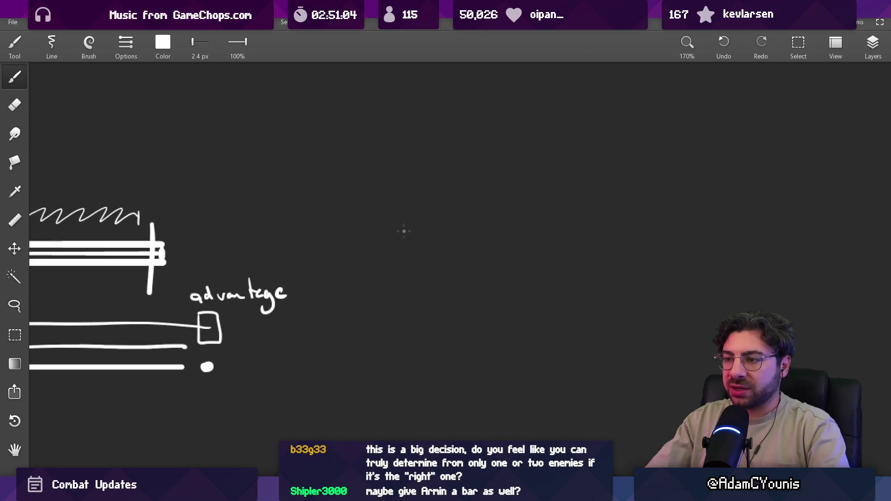
# - Handwrite “en guarde” right of the sketch, underlined and in quotation marks
pyautogui.moveTo(402, 232)
pyautogui.mouseDown()
pyautogui.moveTo(432, 233)
pyautogui.moveTo(446, 251)
pyautogui.mouseUp()
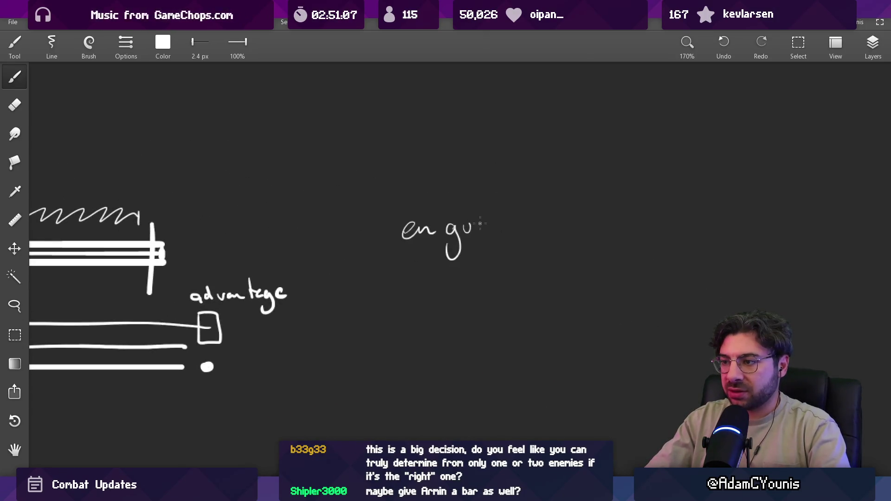
pyautogui.moveTo(480, 224)
pyautogui.mouseDown()
pyautogui.moveTo(502, 225)
pyautogui.moveTo(521, 212)
pyautogui.moveTo(535, 227)
pyautogui.mouseUp()
pyautogui.moveTo(404, 246); pyautogui.dragTo(530, 245)
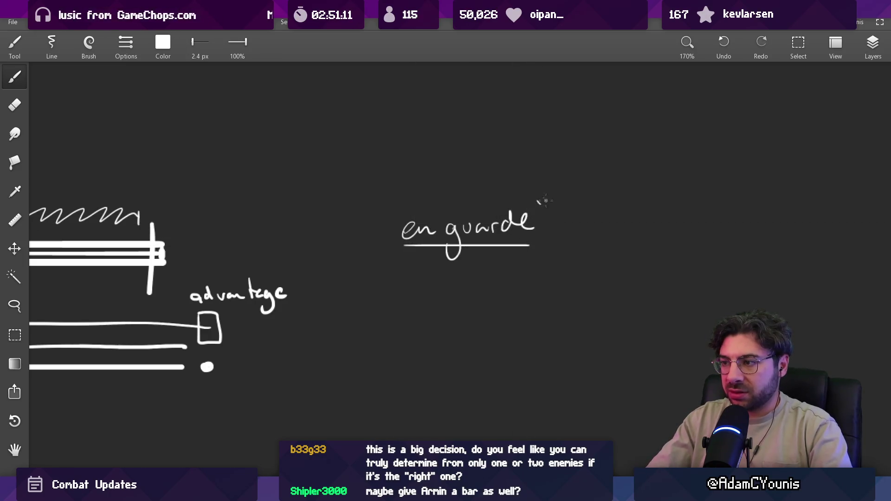
pyautogui.moveTo(407, 218); pyautogui.dragTo(620, 211)
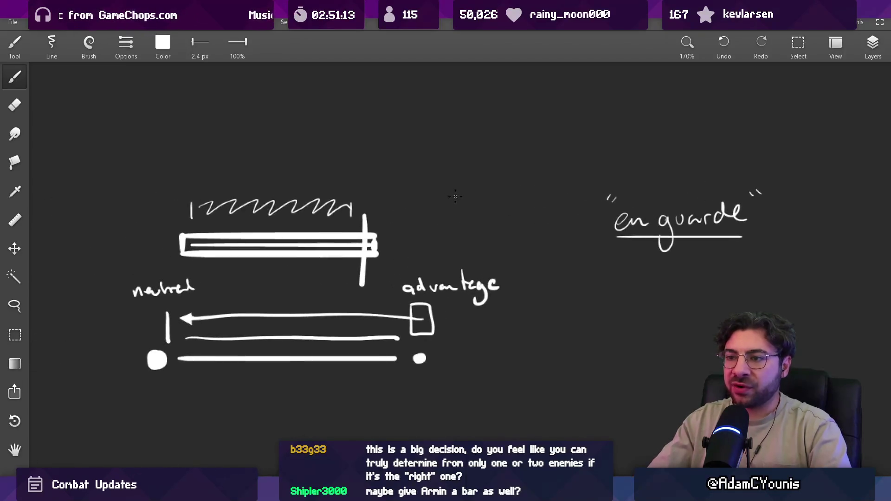
# - Erase three gaps through the top bar to split it into segments
pyautogui.press('e')
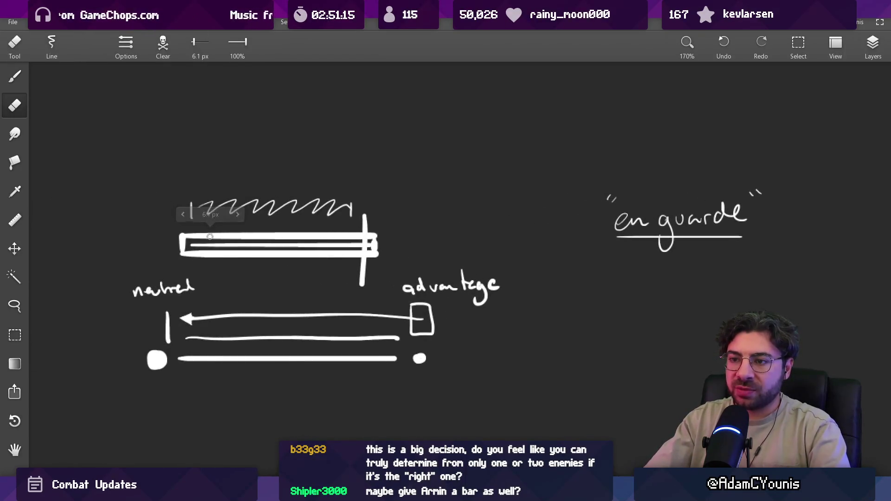
pyautogui.moveTo(207, 227)
pyautogui.mouseDown()
pyautogui.moveTo(234, 244)
pyautogui.moveTo(213, 258)
pyautogui.mouseUp()
pyautogui.hotkey('ctrl', 'z')
pyautogui.moveTo(248, 227); pyautogui.dragTo(248, 259)
pyautogui.moveTo(279, 227); pyautogui.dragTo(280, 258)
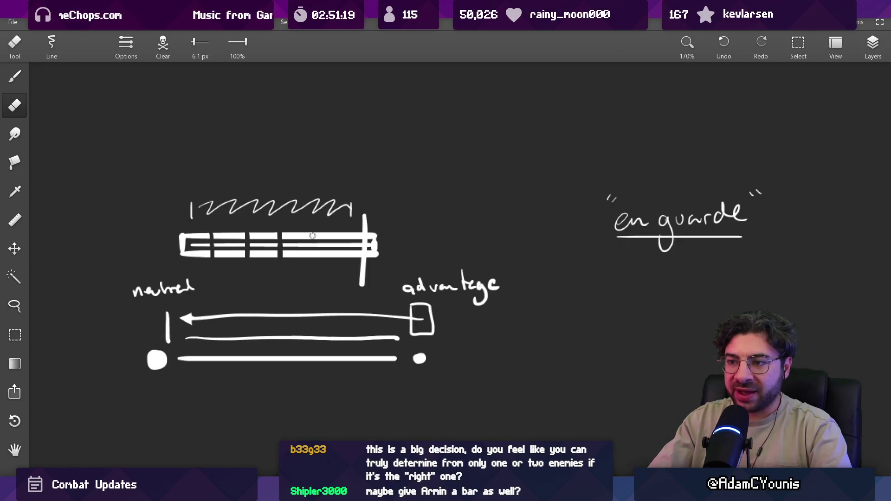
pyautogui.moveTo(313, 232)
pyautogui.mouseDown()
pyautogui.moveTo(312, 259)
pyautogui.moveTo(342, 259)
pyautogui.mouseUp()
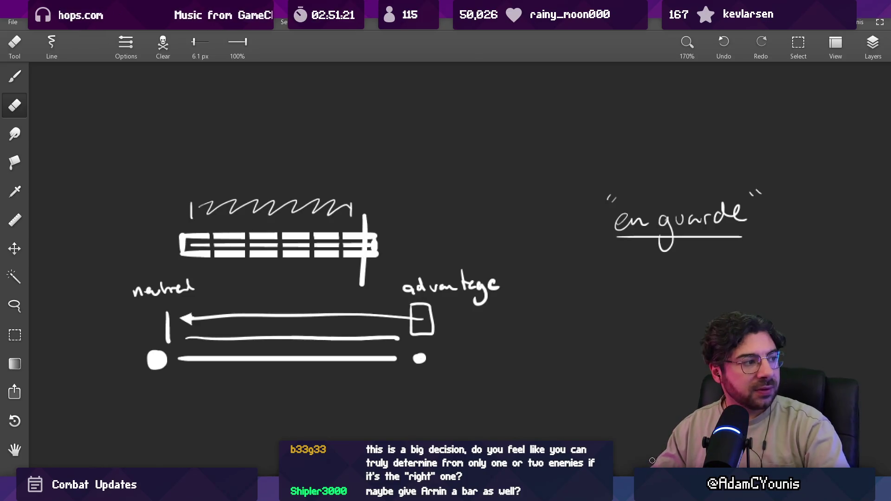
# - Draw a vertical marker line up through the zigzag
pyautogui.press('e')
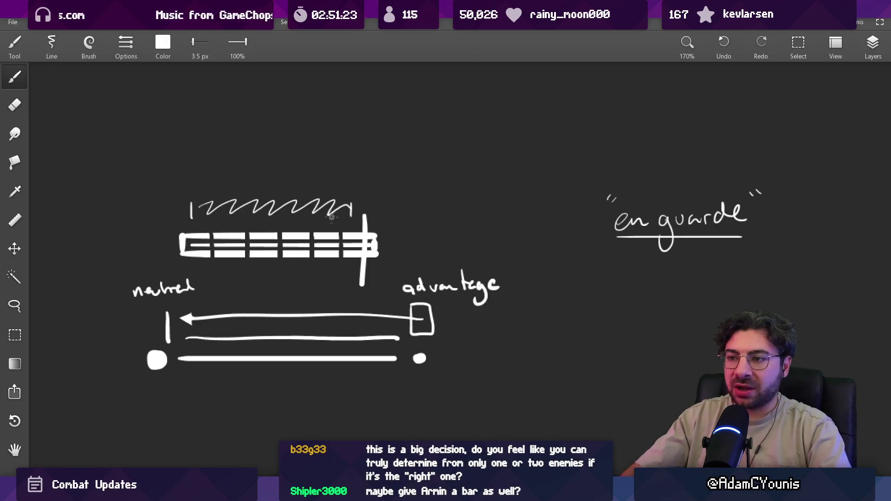
pyautogui.scroll(2, 307, 208)
pyautogui.moveTo(307, 224); pyautogui.dragTo(307, 171)
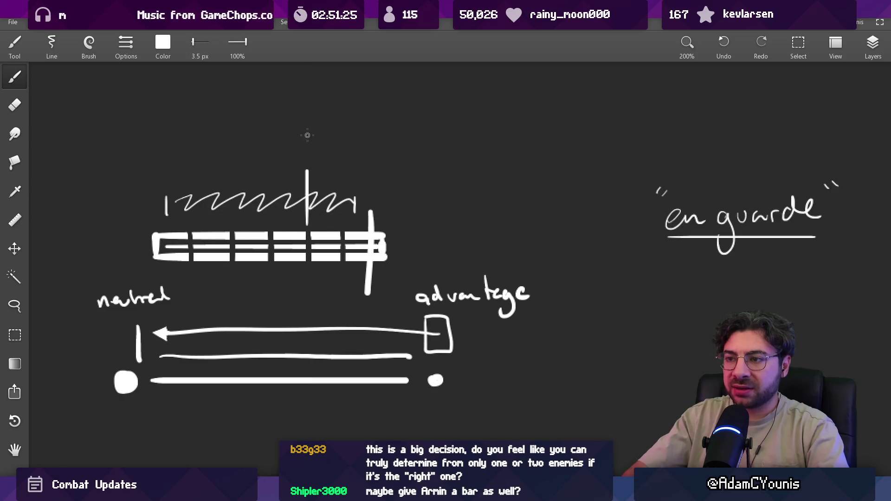
pyautogui.hotkey('ctrl', 'z')
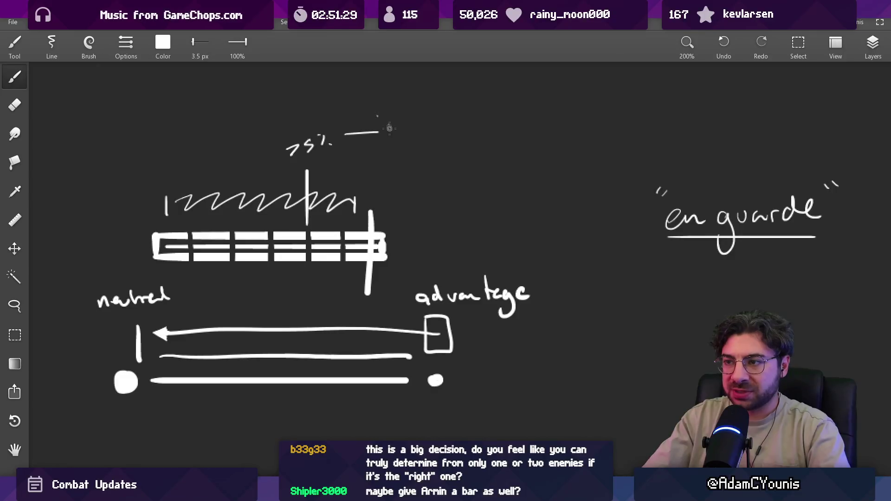
# - Draw a small box by the 75% note and a straight-edged hatched box above the bar
pyautogui.moveTo(390, 130)
pyautogui.mouseDown()
pyautogui.moveTo(462, 135)
pyautogui.moveTo(399, 138)
pyautogui.mouseUp()
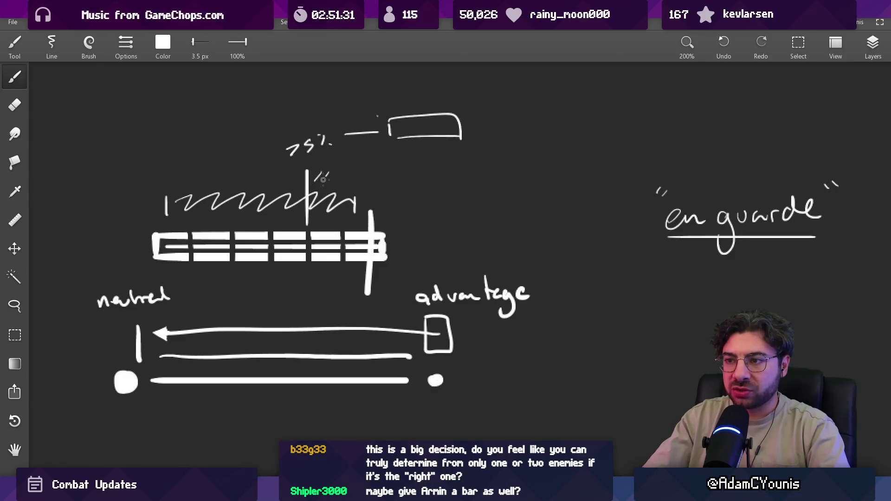
pyautogui.moveTo(330, 181); pyautogui.dragTo(334, 172)
pyautogui.moveTo(338, 181)
pyautogui.mouseDown()
pyautogui.moveTo(343, 173)
pyautogui.moveTo(375, 185)
pyautogui.mouseUp()
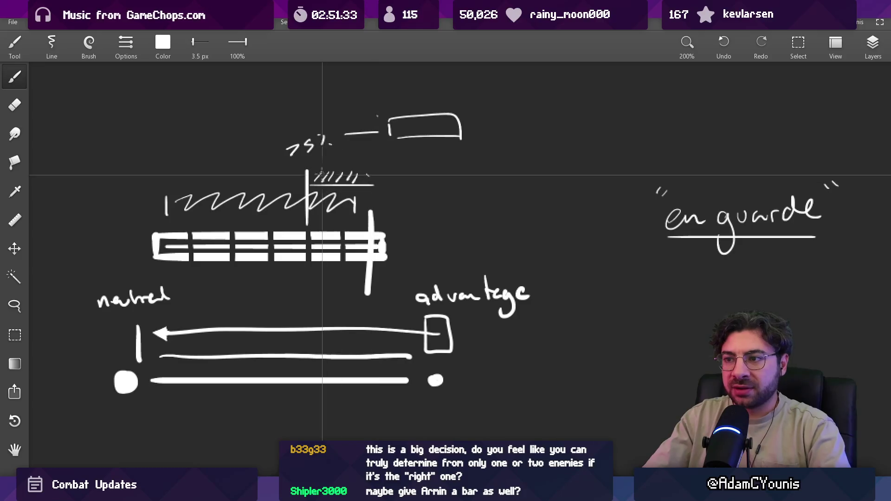
pyautogui.moveTo(316, 172); pyautogui.dragTo(377, 172)
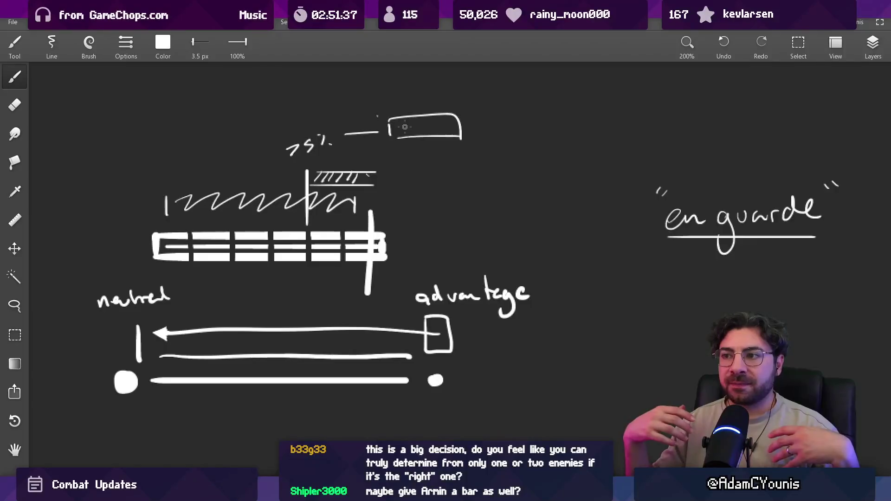
pyautogui.press('e')
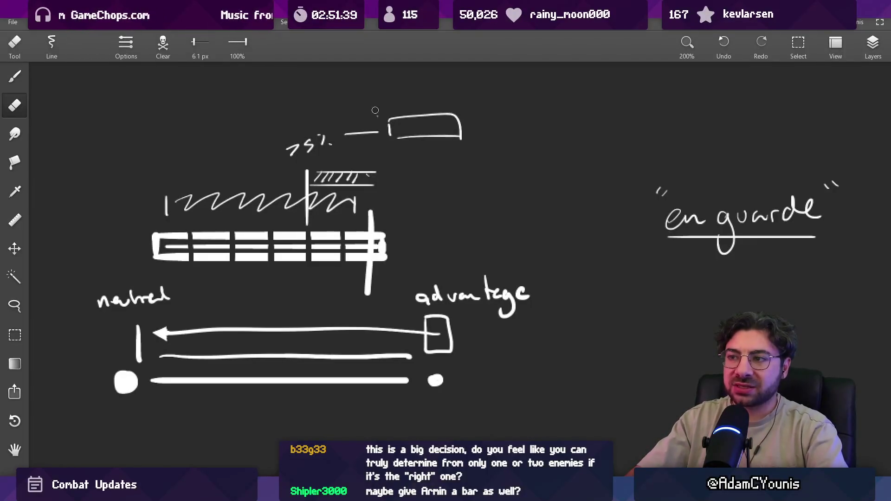
pyautogui.press('b')
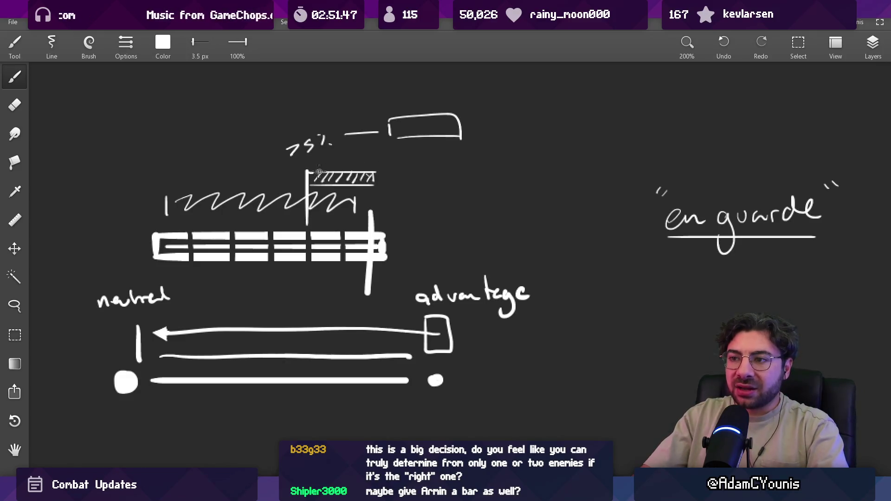
pyautogui.hotkey('ctrl', 'z')
pyautogui.moveTo(309, 178)
pyautogui.mouseDown()
pyautogui.moveTo(374, 174)
pyautogui.moveTo(374, 188)
pyautogui.moveTo(375, 172)
pyautogui.moveTo(373, 184)
pyautogui.mouseUp()
# - Sketch a curve around the arrows, then undo it
pyautogui.scroll(-3, 373, 184)
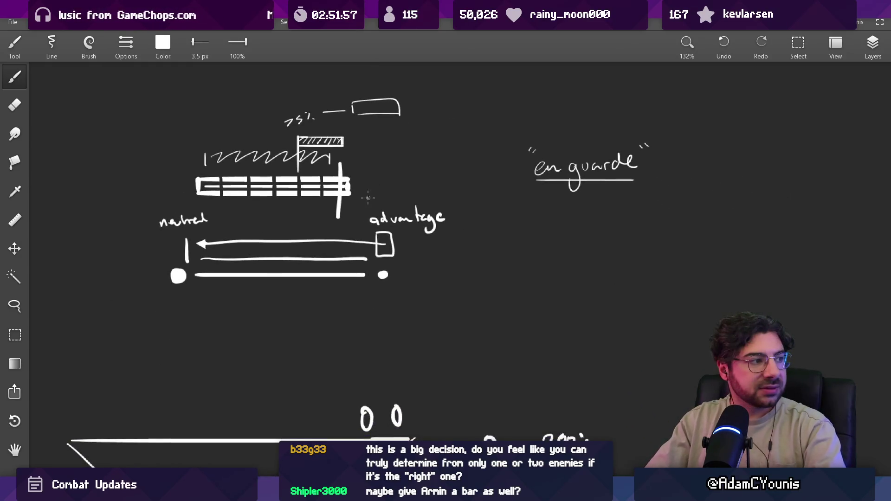
pyautogui.moveTo(384, 213); pyautogui.dragTo(415, 237)
pyautogui.moveTo(384, 186); pyautogui.dragTo(436, 260)
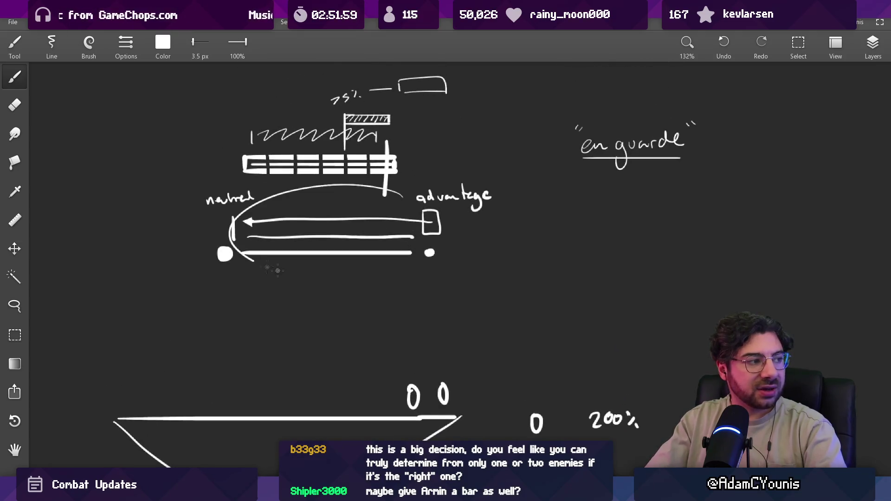
pyautogui.hotkey('ctrl', 'z')
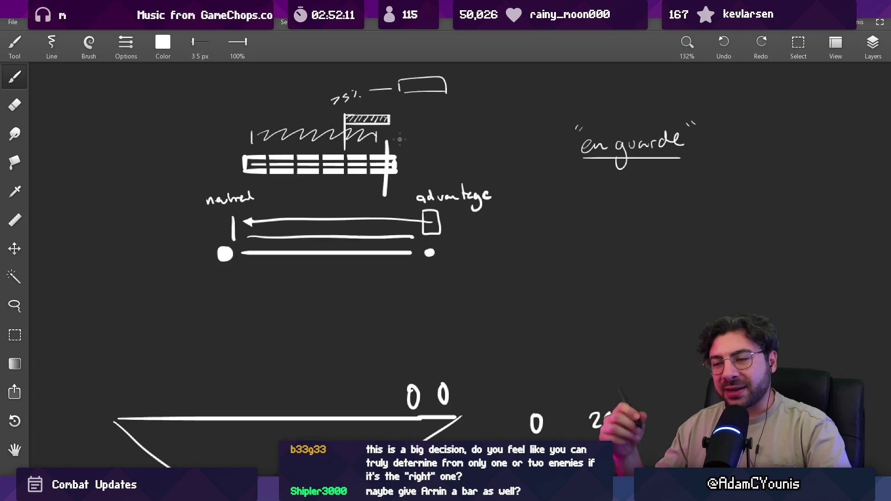
pyautogui.scroll(-3, 319, 184)
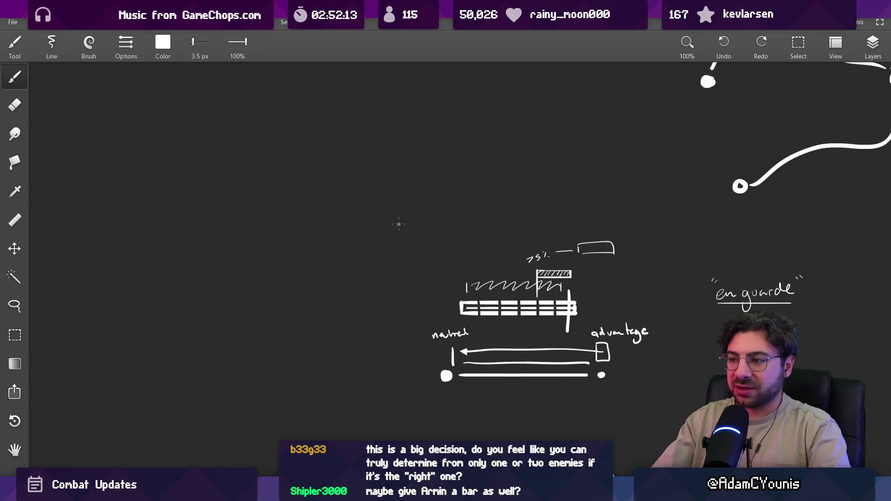
# - Draw the outline of a new rectangular bar with a narrower strip beneath it
pyautogui.moveTo(254, 191)
pyautogui.mouseDown()
pyautogui.moveTo(254, 172)
pyautogui.moveTo(398, 168)
pyautogui.moveTo(403, 199)
pyautogui.mouseUp()
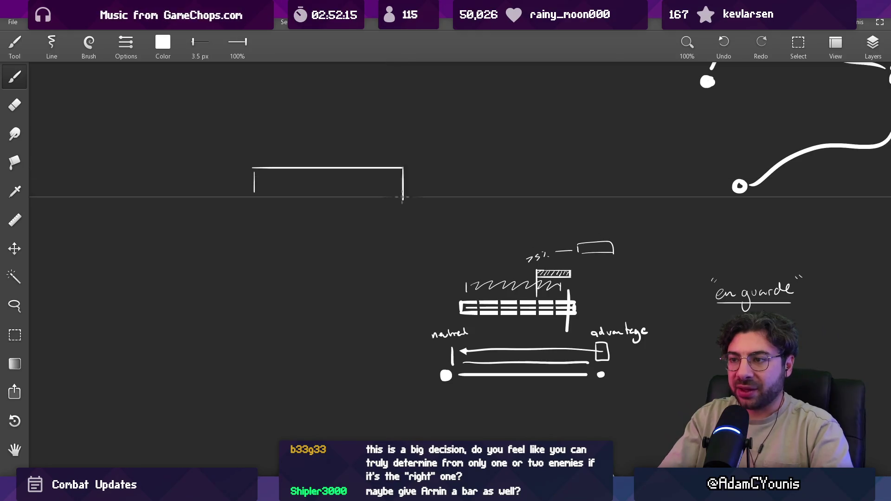
pyautogui.moveTo(256, 200); pyautogui.dragTo(402, 199)
pyautogui.scroll(2, 299, 201)
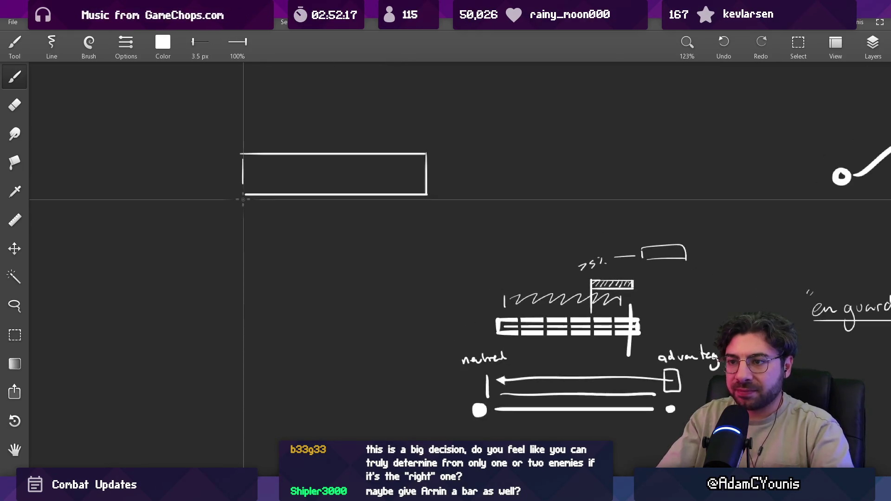
pyautogui.moveTo(242, 204)
pyautogui.mouseDown()
pyautogui.moveTo(426, 209)
pyautogui.moveTo(427, 195)
pyautogui.mouseUp()
pyautogui.moveTo(243, 198); pyautogui.dragTo(244, 155)
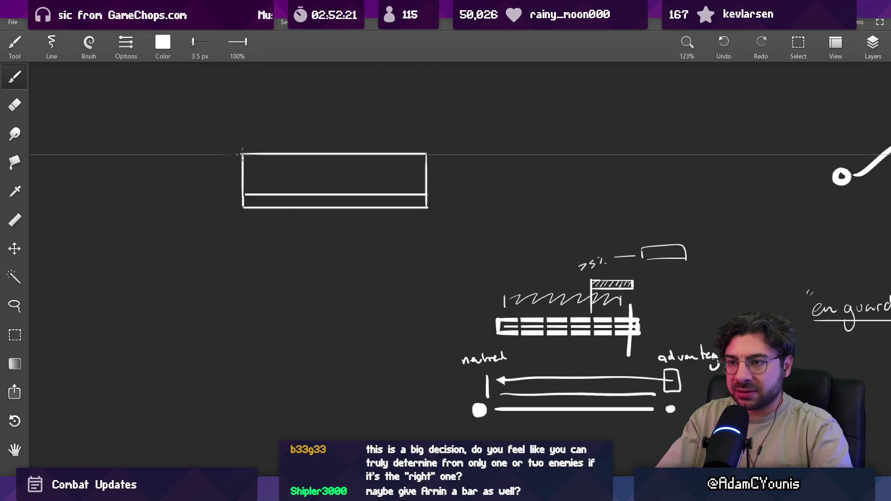
pyautogui.scroll(2, 324, 198)
pyautogui.scroll(1, 324, 149)
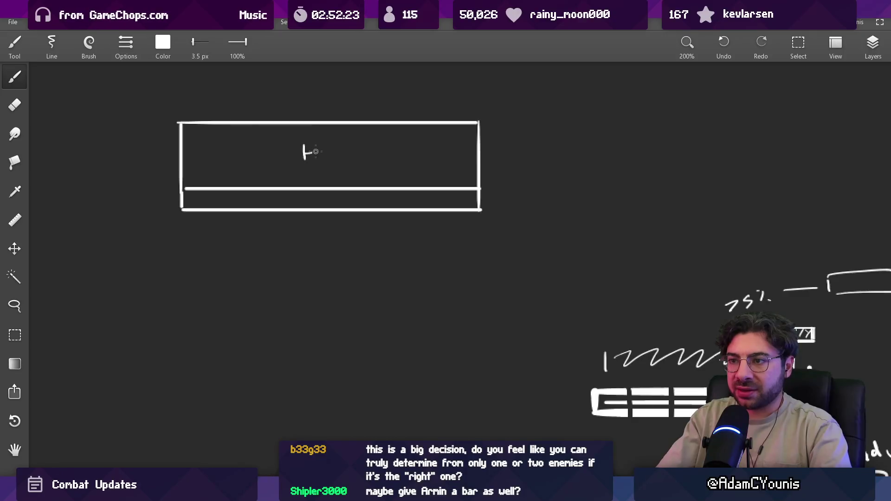
# - Handwrite “HP” inside the box, discarding the trial vertical dividers
pyautogui.moveTo(316, 151); pyautogui.dragTo(321, 151)
pyautogui.moveTo(321, 144); pyautogui.dragTo(321, 159)
pyautogui.moveTo(329, 160); pyautogui.dragTo(343, 132)
pyautogui.hotkey('ctrl', 'z')
pyautogui.moveTo(445, 125)
pyautogui.mouseDown()
pyautogui.moveTo(442, 178)
pyautogui.moveTo(423, 180)
pyautogui.mouseUp()
pyautogui.moveTo(397, 122); pyautogui.dragTo(398, 184)
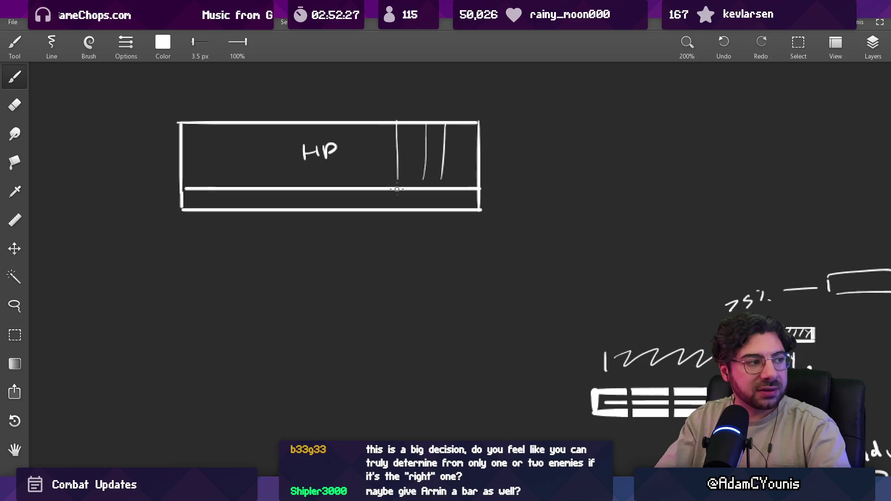
pyautogui.moveTo(368, 127); pyautogui.dragTo(364, 195)
pyautogui.moveTo(332, 124); pyautogui.dragTo(330, 181)
pyautogui.moveTo(281, 124); pyautogui.dragTo(281, 176)
pyautogui.hotkey('ctrl', 'z')
pyautogui.hotkey('ctrl', 'z')
pyautogui.hotkey('ctrl', 'z')
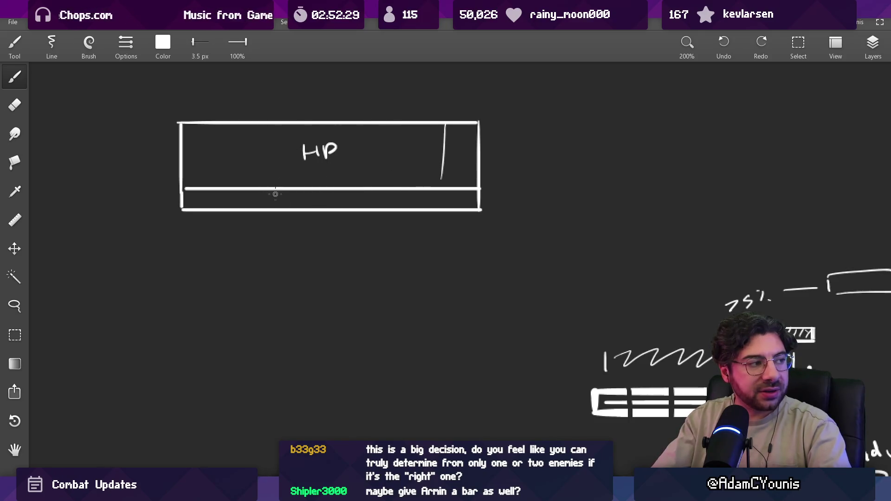
# - With a larger brush, paint a white dot and strokes along the lower bar
pyautogui.press(']')
pyautogui.press(']')
pyautogui.press(']')
pyautogui.click(328, 200)
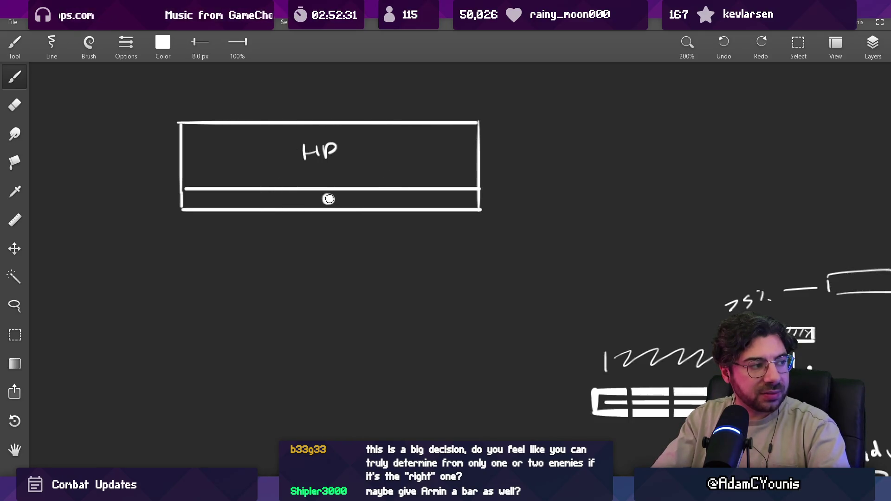
pyautogui.moveTo(325, 199); pyautogui.dragTo(258, 197)
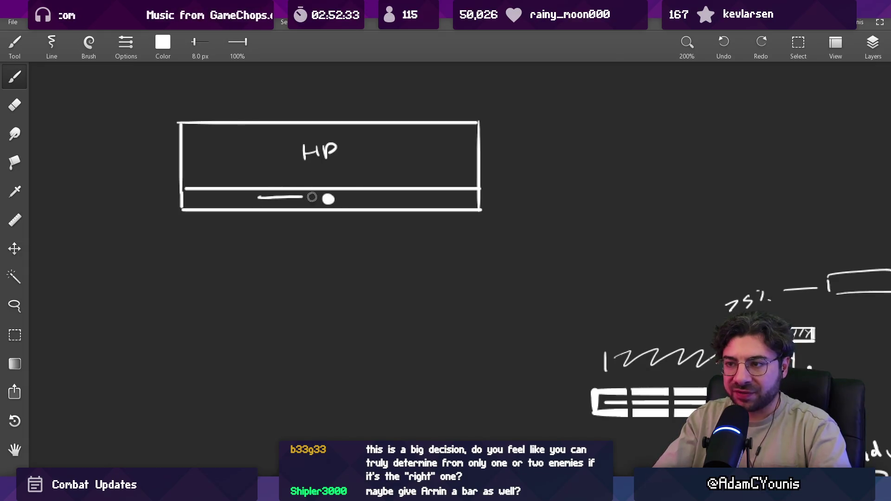
pyautogui.moveTo(346, 196); pyautogui.dragTo(393, 194)
pyautogui.moveTo(258, 199)
pyautogui.mouseDown()
pyautogui.moveTo(266, 204)
pyautogui.moveTo(257, 198)
pyautogui.mouseUp()
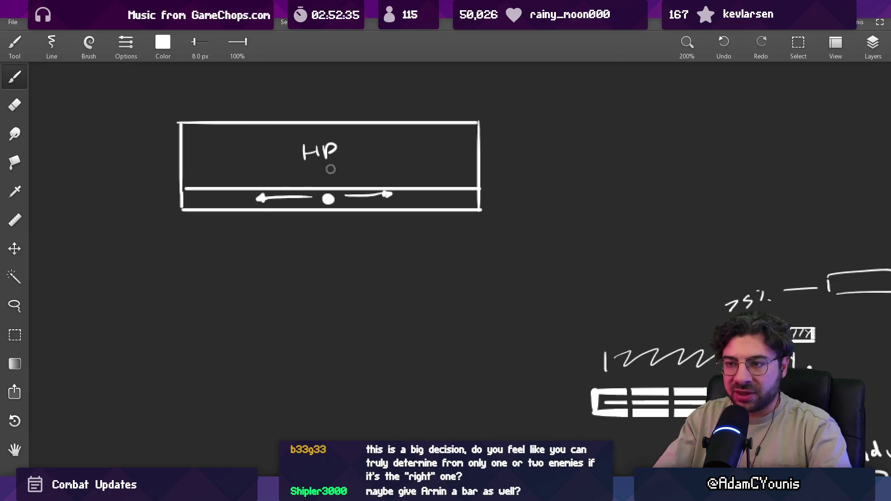
pyautogui.moveTo(193, 190); pyautogui.dragTo(194, 207)
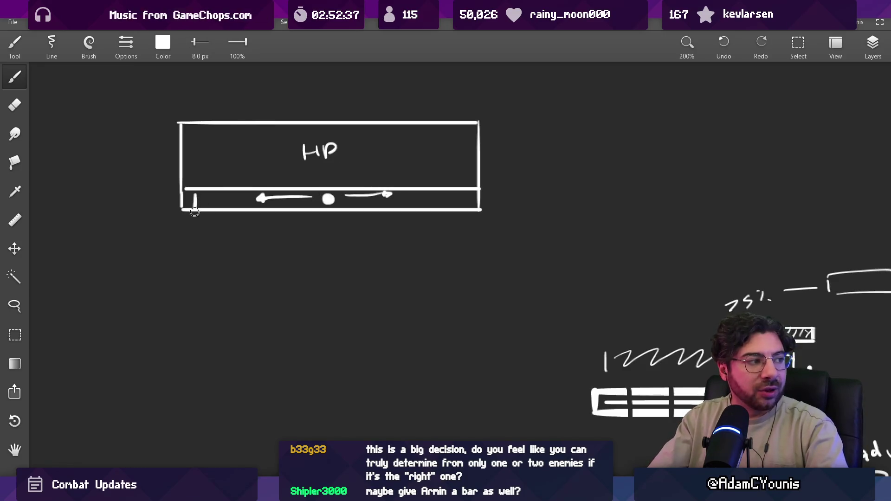
pyautogui.hotkey('ctrl', 'z')
pyautogui.moveTo(462, 187); pyautogui.dragTo(461, 209)
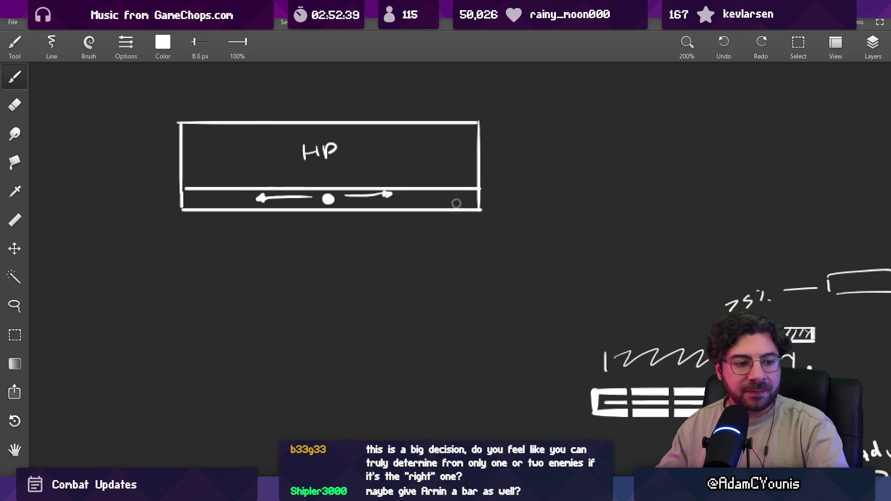
# - Erase the stray mark at the right arrow tip
pyautogui.press('l')
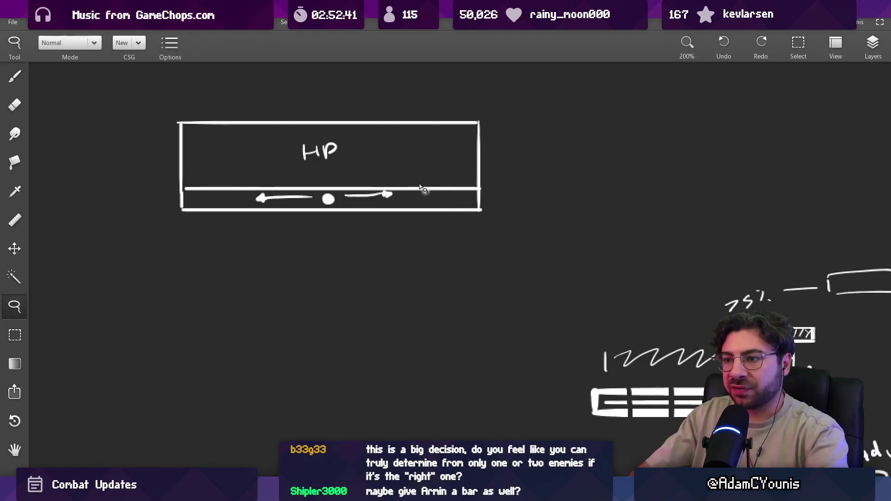
pyautogui.moveTo(338, 197)
pyautogui.mouseDown()
pyautogui.moveTo(398, 200)
pyautogui.moveTo(341, 201)
pyautogui.mouseUp()
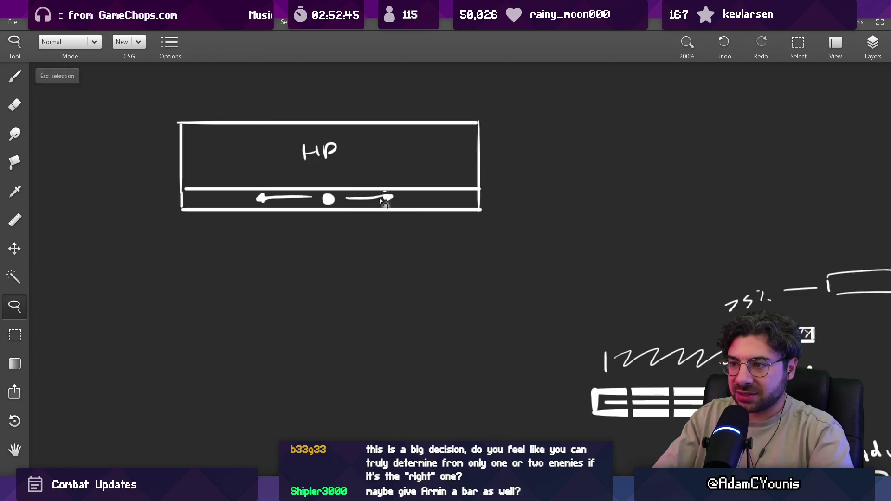
pyautogui.press('Escape')
pyautogui.press('b')
pyautogui.press('e')
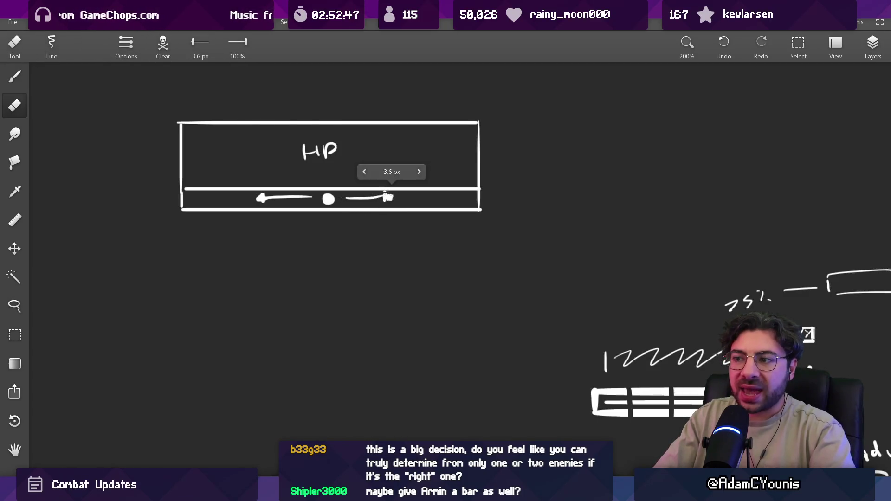
pyautogui.moveTo(385, 191); pyautogui.dragTo(393, 197)
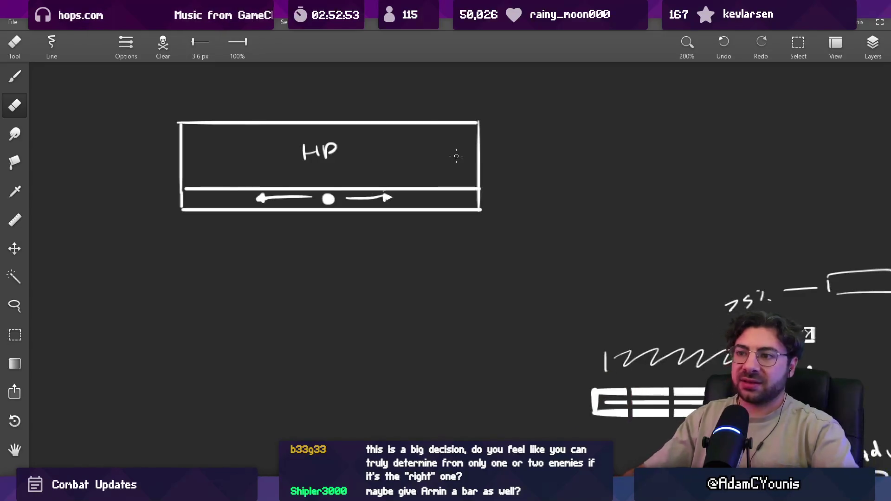
# - Paint two big white dots below the HP box
pyautogui.hscroll(-3, 352, 223)
pyautogui.press('b')
pyautogui.click(243, 238)
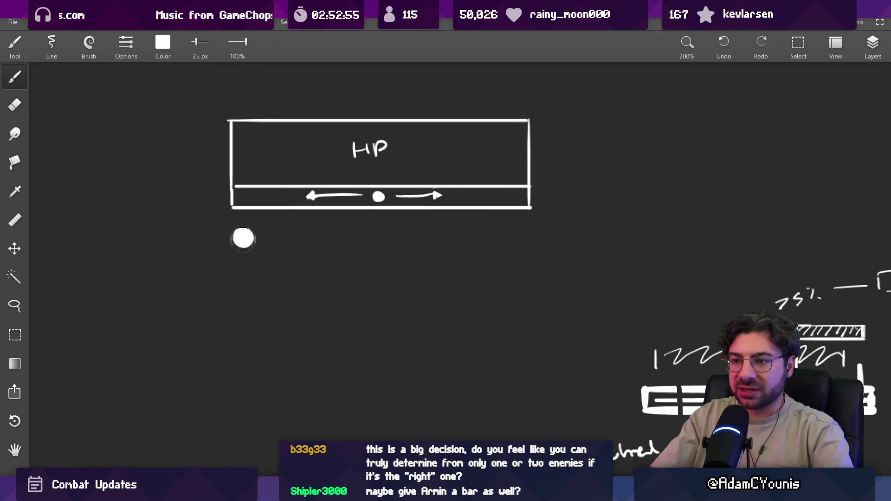
pyautogui.click(278, 237)
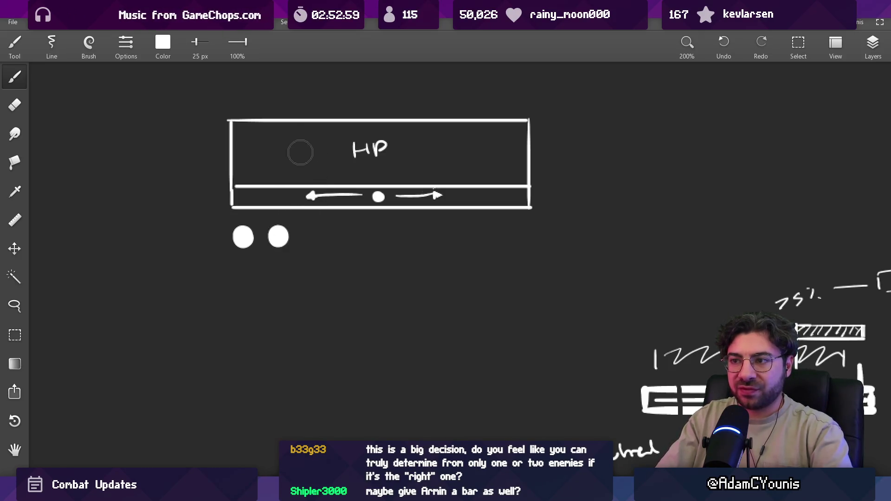
# - With a thinner brush, draw a thick stroke across the lower bar
pyautogui.press('[')
pyautogui.press('[')
pyautogui.press('[')
pyautogui.moveTo(237, 122); pyautogui.dragTo(483, 118)
pyautogui.hotkey('ctrl', 'z')
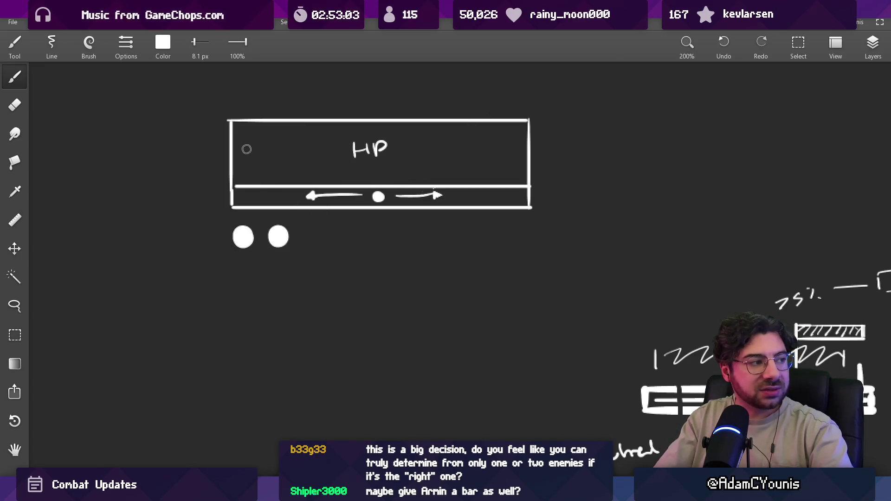
pyautogui.moveTo(247, 149); pyautogui.dragTo(521, 153)
pyautogui.hotkey('ctrl', 'z')
pyautogui.moveTo(247, 170); pyautogui.dragTo(506, 171)
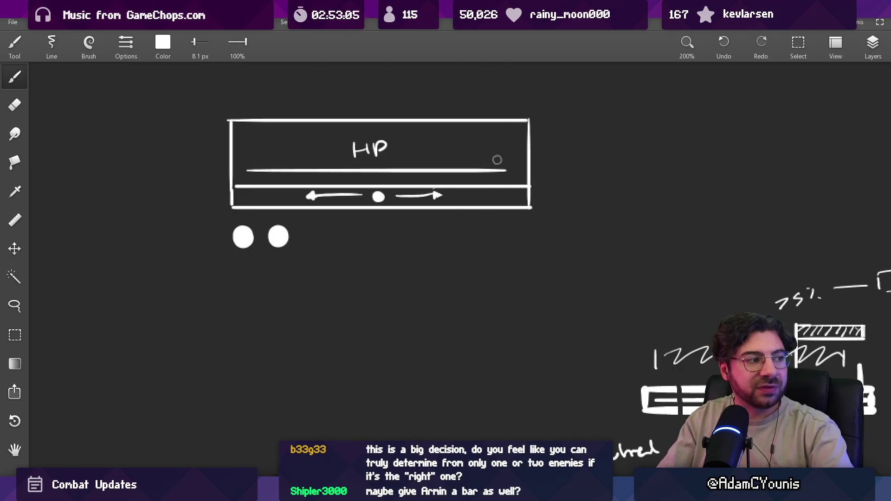
pyautogui.hotkey('ctrl', 'z')
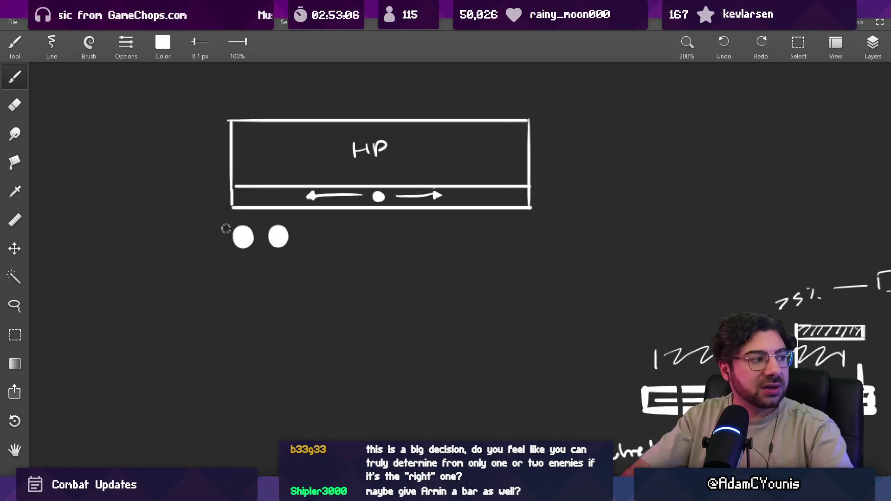
pyautogui.moveTo(248, 198); pyautogui.dragTo(533, 192)
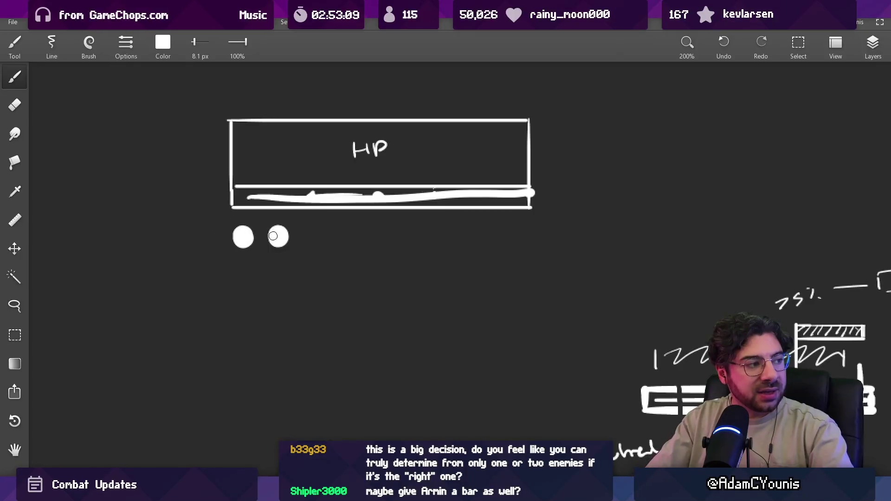
# - Erase the second dot so a single dot remains beneath the HP box
pyautogui.press('e')
pyautogui.moveTo(273, 235); pyautogui.dragTo(279, 237)
pyautogui.press('b')
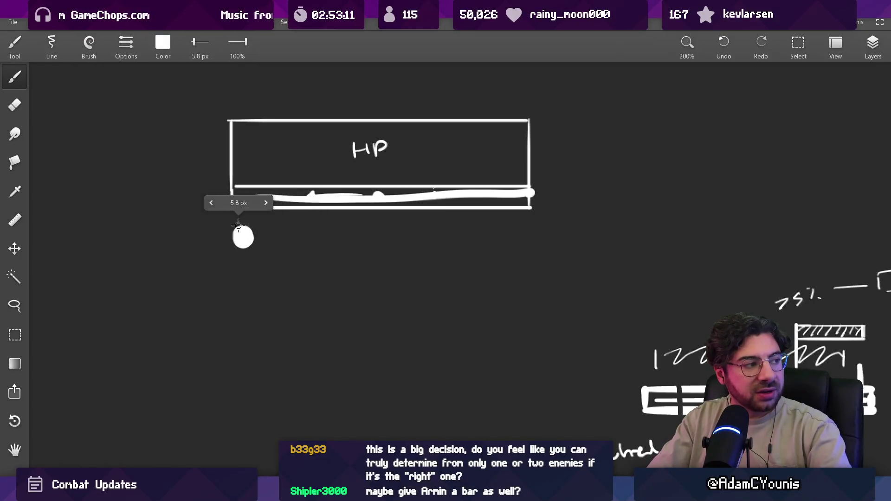
pyautogui.press('b')
pyautogui.moveTo(249, 160); pyautogui.dragTo(488, 149)
pyautogui.hotkey('ctrl', 'z')
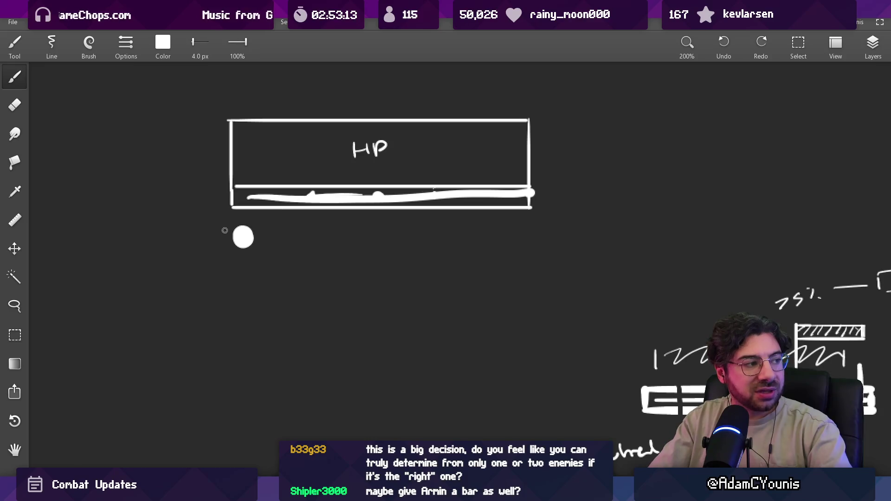
pyautogui.moveTo(218, 214); pyautogui.dragTo(258, 249)
pyautogui.moveTo(219, 262); pyautogui.dragTo(260, 215)
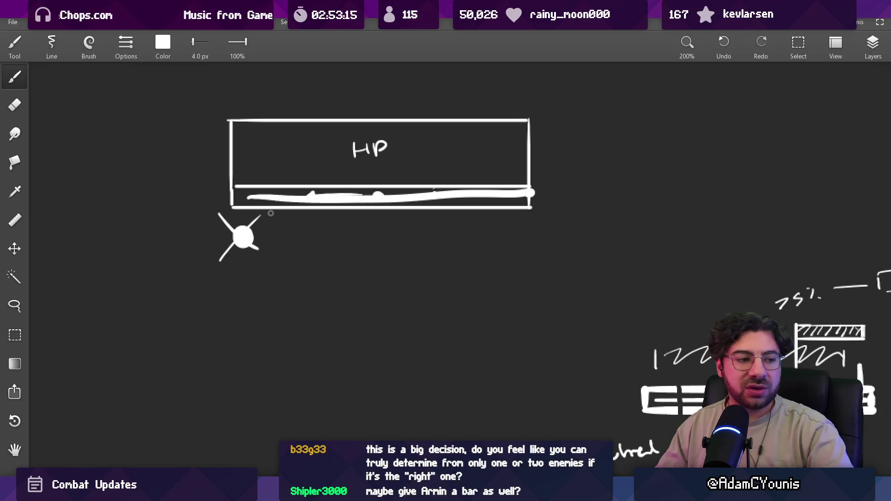
pyautogui.hotkey('ctrl', 'z')
pyautogui.hotkey('ctrl', 'z')
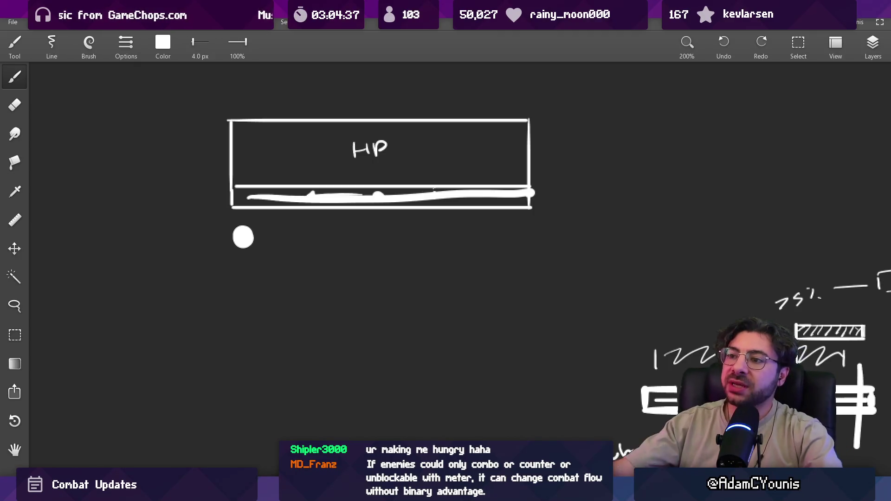
pyautogui.scroll(-5, 444, 276)
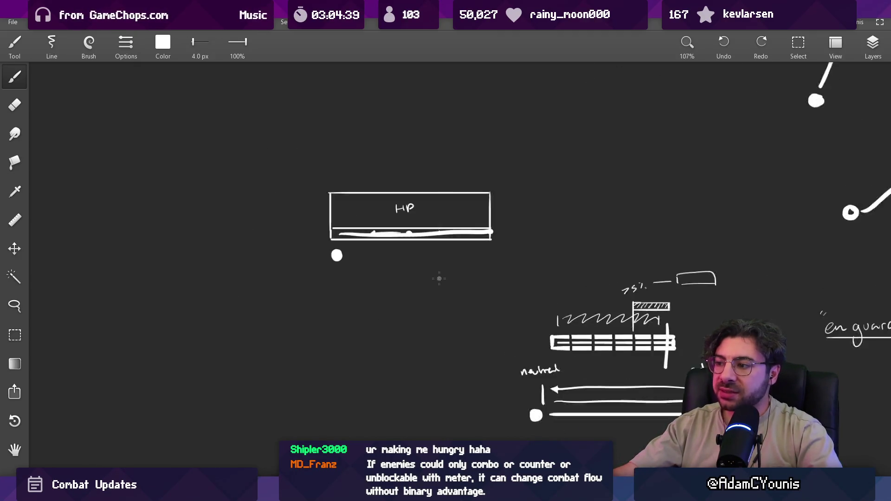
pyautogui.scroll(5, 440, 278)
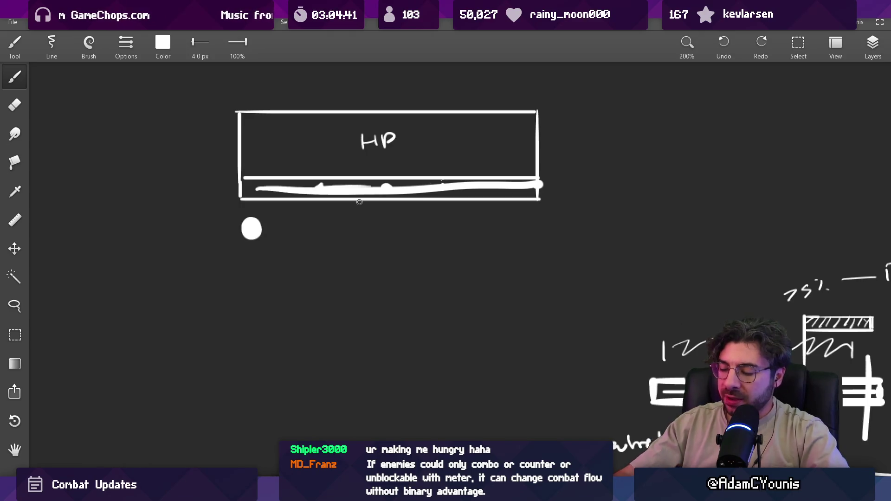
pyautogui.moveTo(367, 282)
pyautogui.mouseDown()
pyautogui.moveTo(381, 299)
pyautogui.moveTo(583, 221)
pyautogui.mouseUp()
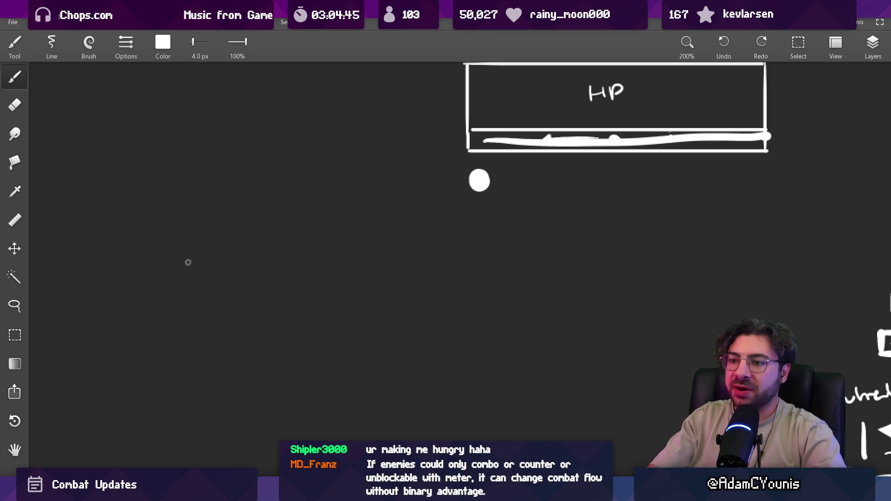
# - Handwrite the label “Button Mash” below the HP bar sketch
pyautogui.moveTo(198, 301)
pyautogui.mouseDown()
pyautogui.moveTo(196, 266)
pyautogui.moveTo(448, 267)
pyautogui.moveTo(448, 305)
pyautogui.mouseUp()
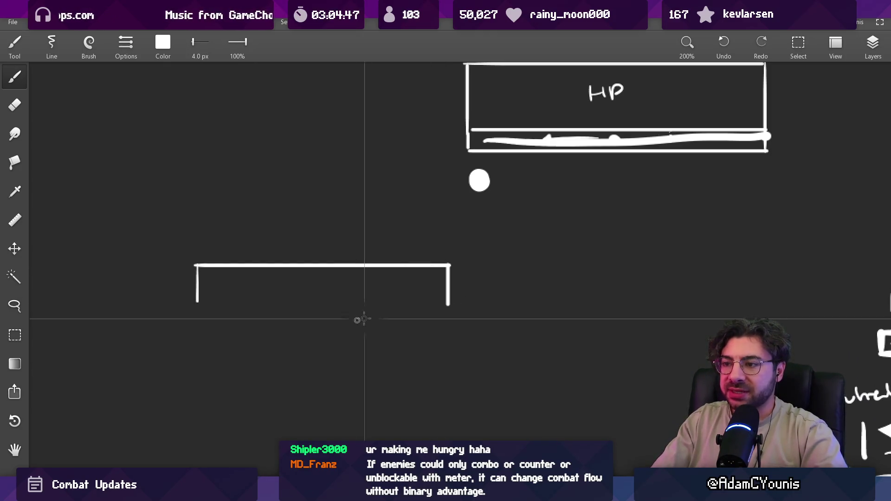
pyautogui.moveTo(211, 314); pyautogui.dragTo(460, 315)
pyautogui.moveTo(319, 298); pyautogui.dragTo(358, 277)
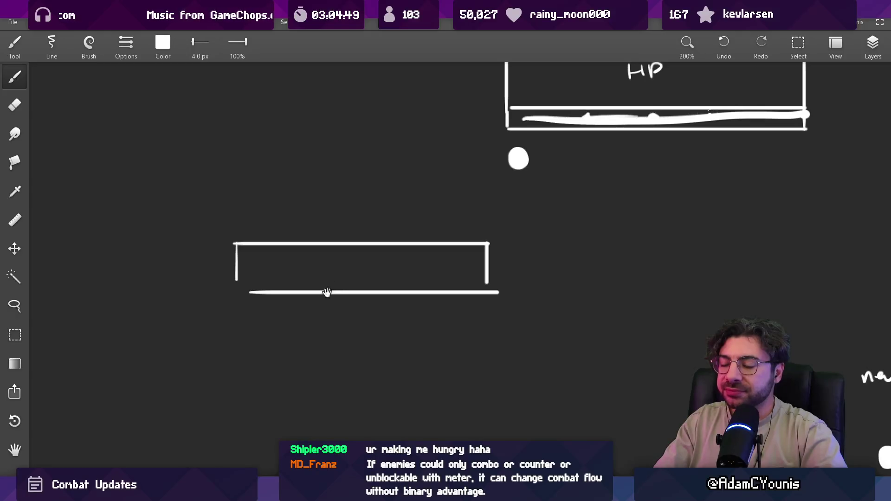
pyautogui.hotkey('ctrl', 'z')
pyautogui.hotkey('ctrl', 'z')
pyautogui.hotkey('ctrl', 'z')
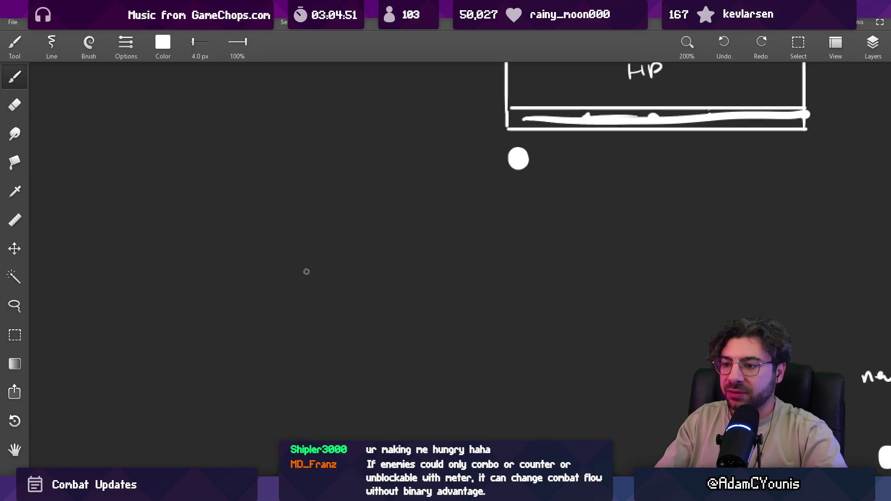
pyautogui.moveTo(235, 257)
pyautogui.mouseDown()
pyautogui.moveTo(232, 282)
pyautogui.moveTo(241, 270)
pyautogui.moveTo(421, 259)
pyautogui.mouseUp()
pyautogui.scroll(-3, 368, 318)
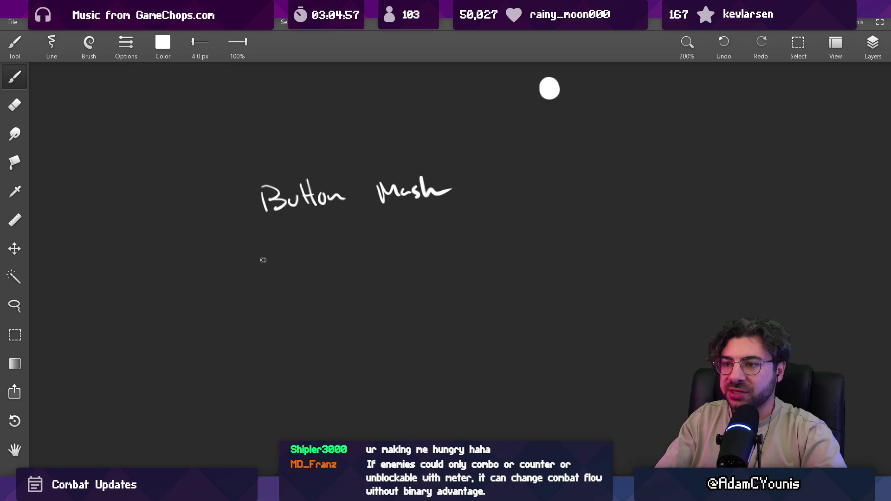
# - Handwrite “Watch & Parry” beneath Button Mash, undoing stray marks
pyautogui.moveTo(265, 278)
pyautogui.mouseDown()
pyautogui.moveTo(267, 300)
pyautogui.moveTo(295, 291)
pyautogui.moveTo(299, 299)
pyautogui.mouseUp()
pyautogui.moveTo(304, 278); pyautogui.dragTo(307, 300)
pyautogui.moveTo(297, 288); pyautogui.dragTo(389, 291)
pyautogui.moveTo(388, 270); pyautogui.dragTo(423, 286)
pyautogui.moveTo(422, 266); pyautogui.dragTo(446, 281)
pyautogui.moveTo(441, 278); pyautogui.dragTo(465, 269)
pyautogui.moveTo(460, 271)
pyautogui.mouseDown()
pyautogui.moveTo(476, 287)
pyautogui.moveTo(455, 304)
pyautogui.mouseUp()
pyautogui.moveTo(464, 260); pyautogui.dragTo(440, 312)
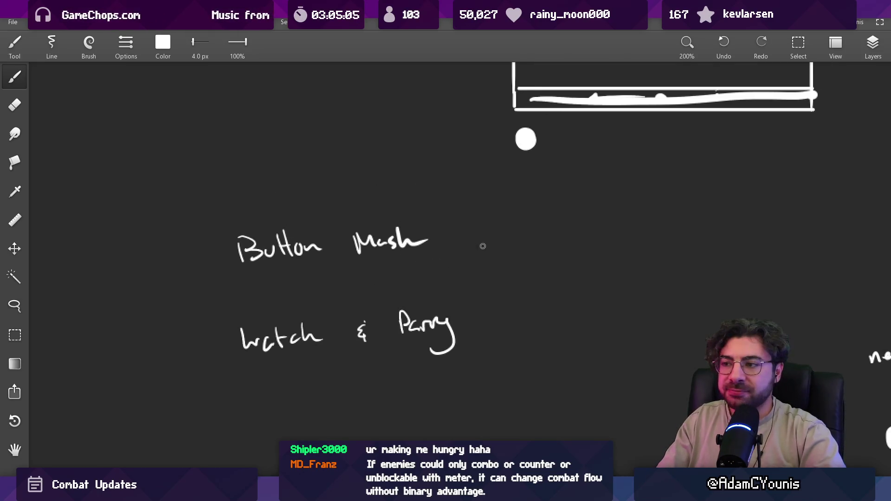
pyautogui.moveTo(481, 224); pyautogui.dragTo(471, 265)
pyautogui.hotkey('ctrl', 'z')
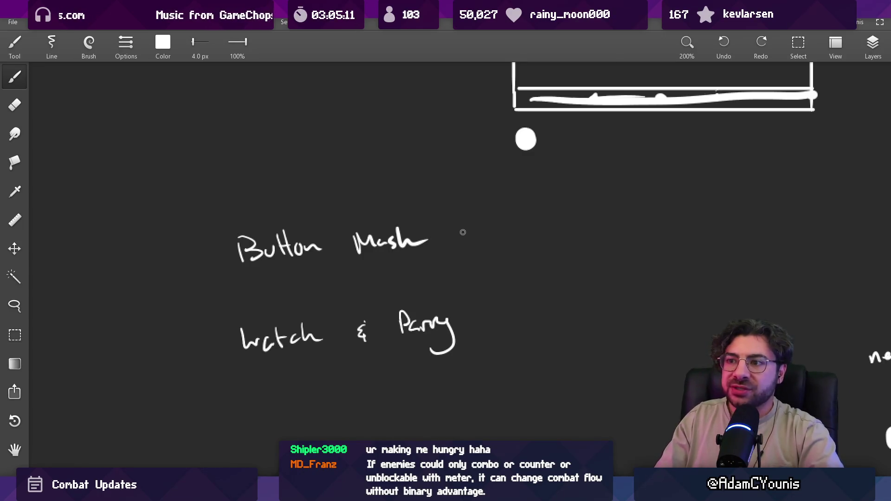
pyautogui.click(220, 252)
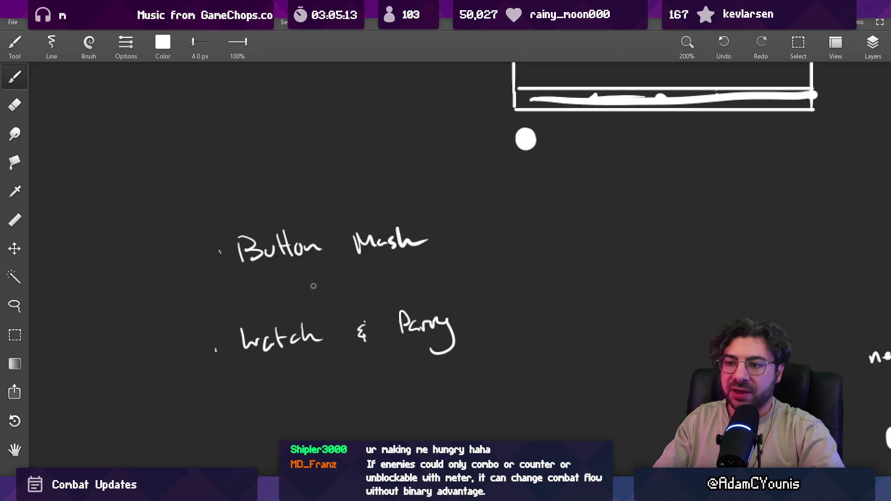
pyautogui.hotkey('ctrl', 'z')
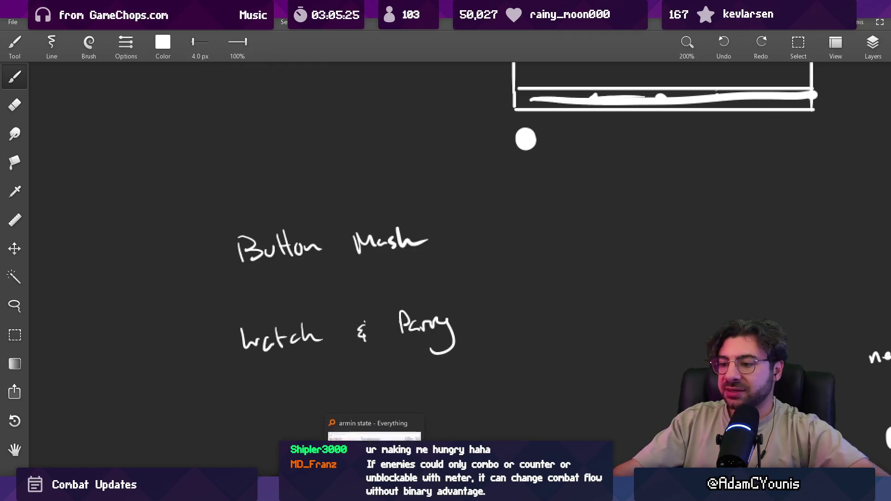
# - Add an empty bullet to the list and move the list higher on the canvas
pyautogui.click(375, 492)
pyautogui.scroll(-2, 335, 227)
pyautogui.scroll(1, 335, 227)
pyautogui.click(335, 222)
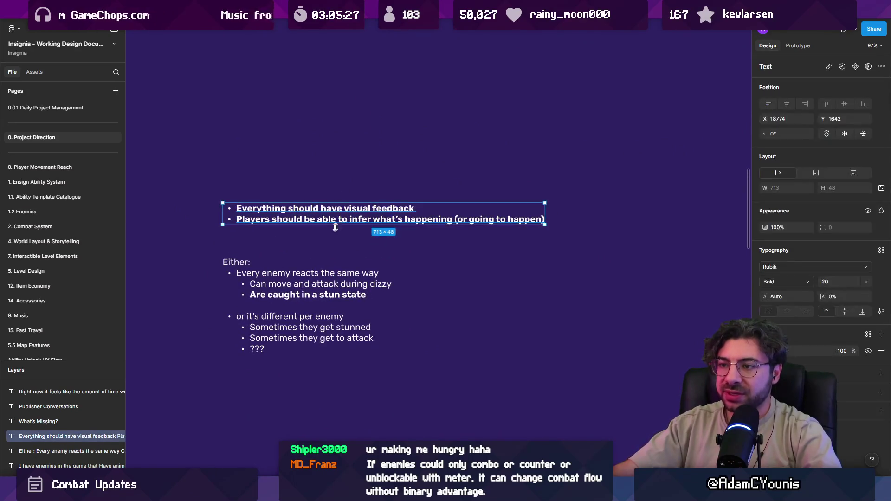
pyautogui.scroll(3, 286, 210)
pyautogui.press('Return')
pyautogui.press('Right')
pyautogui.press('Return')
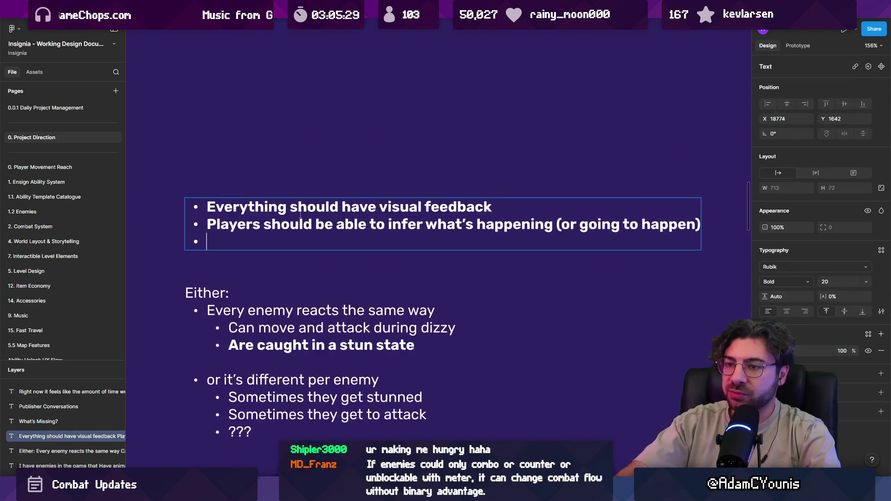
pyautogui.press('Escape')
pyautogui.moveTo(317, 219); pyautogui.dragTo(322, 152)
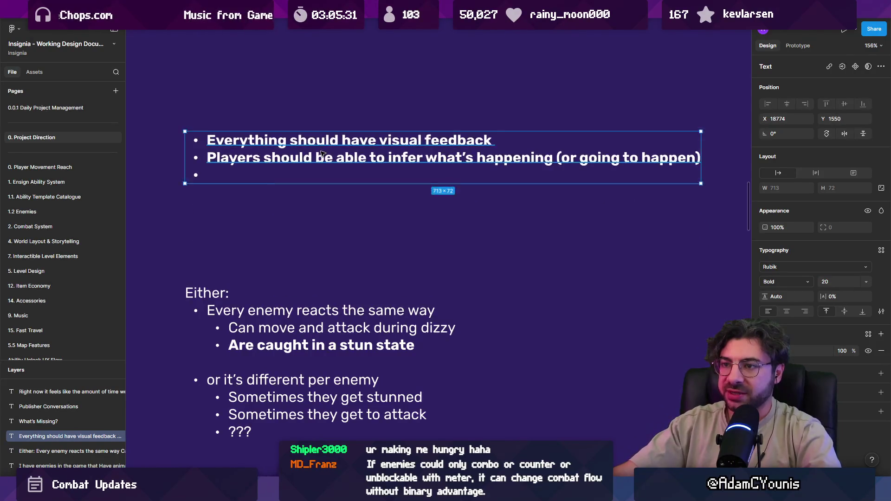
# - Add an unbulleted title line “Design / Development Values” above the bullets
pyautogui.press('Return')
pyautogui.press('Up')
pyautogui.press('Return')
pyautogui.press('Up')
pyautogui.write('Values')
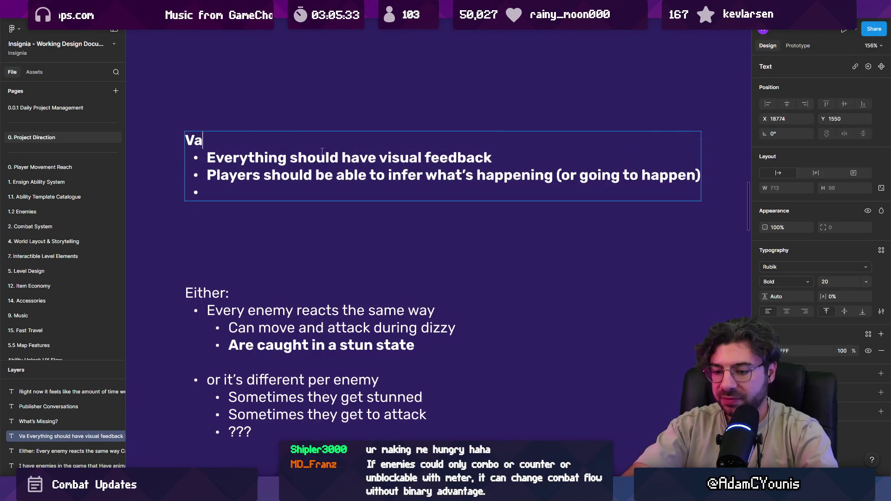
pyautogui.hotkey('shift', 'Home')
pyautogui.press('Left')
pyautogui.write('Desgn')
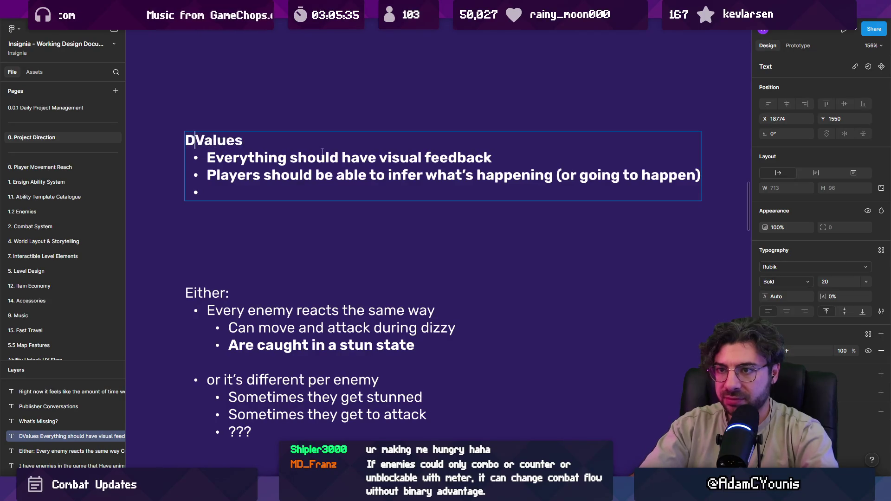
pyautogui.press('BackSpace')
pyautogui.press('BackSpace')
pyautogui.write('ig')
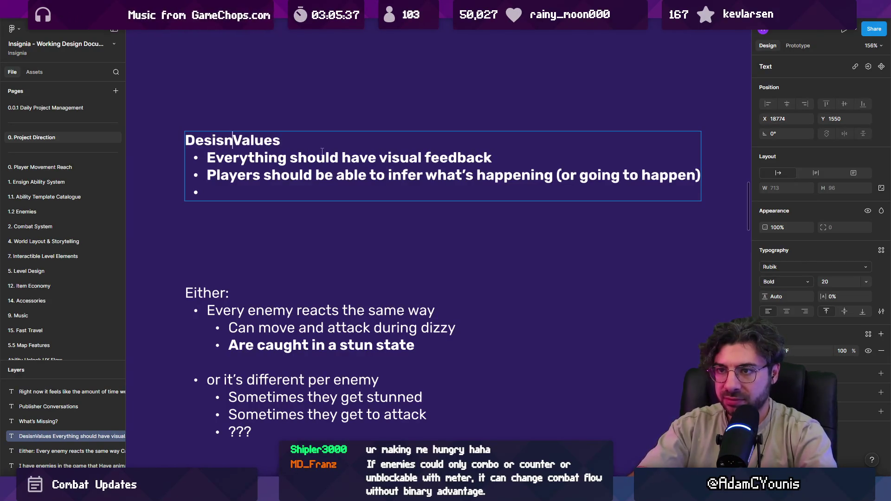
pyautogui.write('n / ')
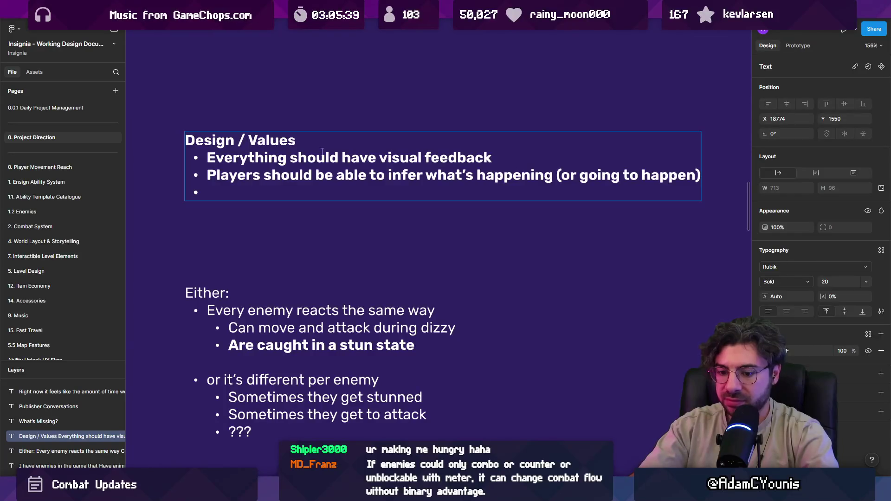
pyautogui.write('Development')
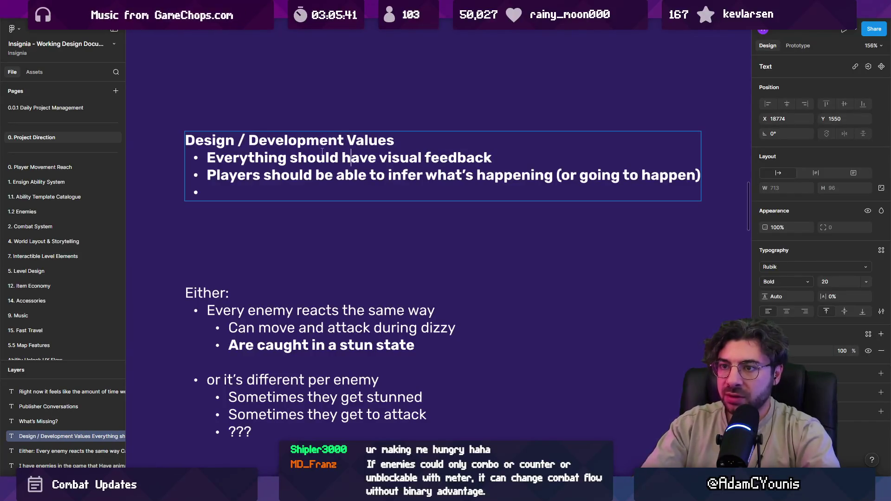
# - Type “Minimal Animations” on the new bullet and start another bullet below
pyautogui.press('Down')
pyautogui.press('Down')
pyautogui.write('Minimal A')
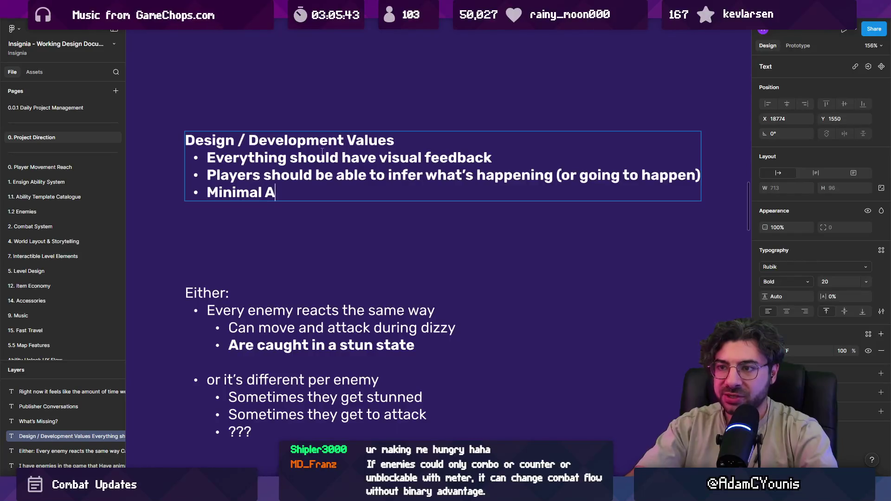
pyautogui.write('nimations')
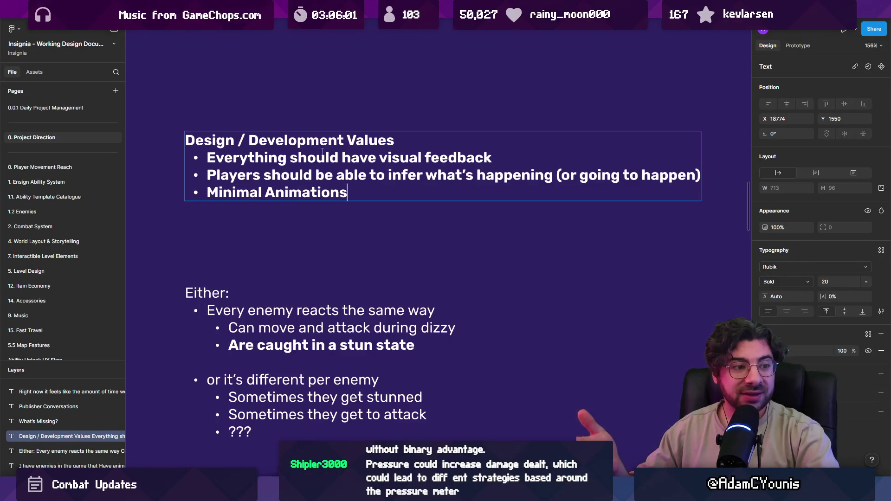
pyautogui.press('Return')
# - Add the bullet 'Animations get seen' below Minimal Animations and select both animation bullets
pyautogui.write('Animations get seen')
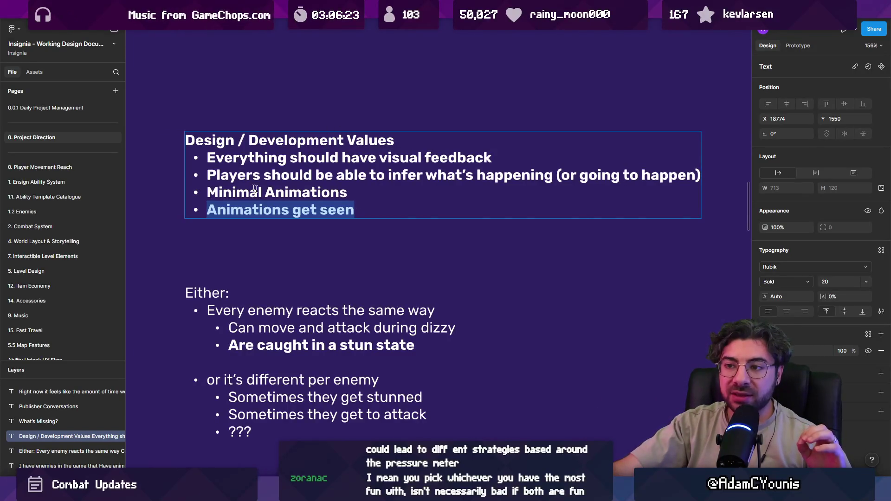
pyautogui.moveTo(207, 192); pyautogui.dragTo(371, 196)
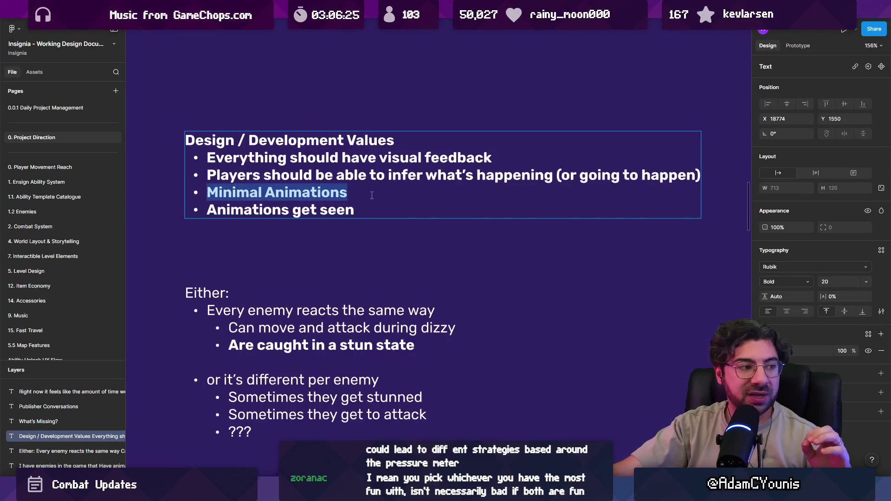
pyautogui.moveTo(200, 206); pyautogui.dragTo(385, 212)
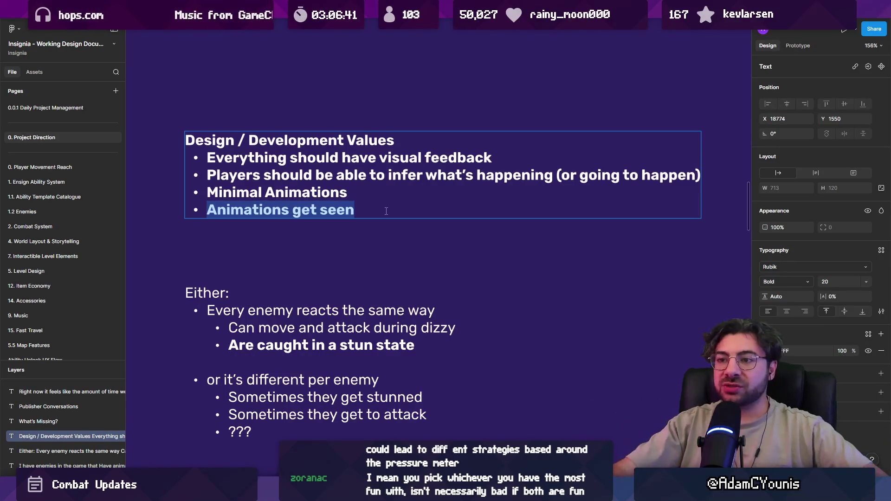
pyautogui.hotkey('shift', 'Up')
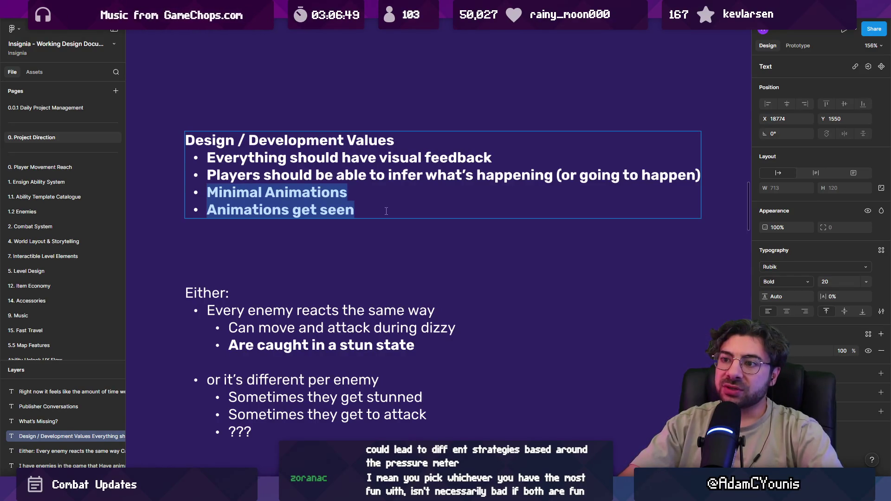
# - Remove the extra empty bullet line, exit text editing, and switch to the Unity game
pyautogui.click(386, 211)
pyautogui.press('Return')
pyautogui.press('BackSpace')
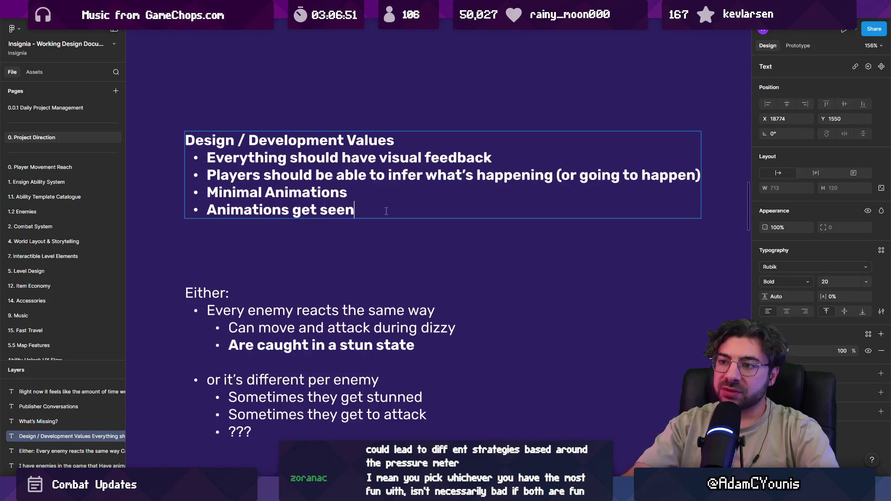
pyautogui.press('Escape')
pyautogui.hotkey('alt', 'Tab')
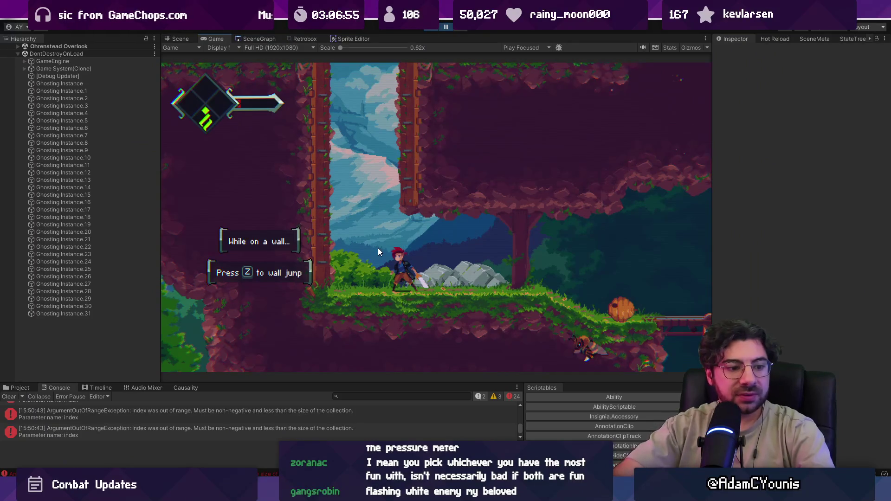
# - Reload from the checkpoint and slash through the nearby enemies
pyautogui.press('Right')
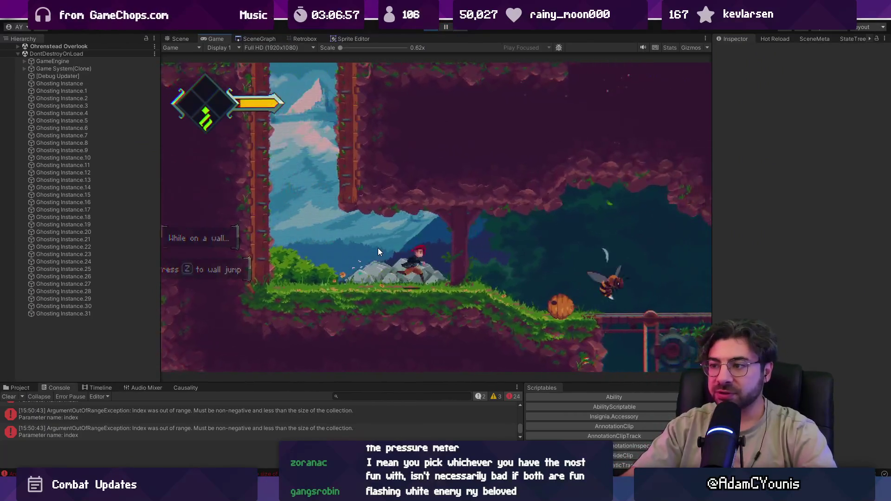
pyautogui.press('x')
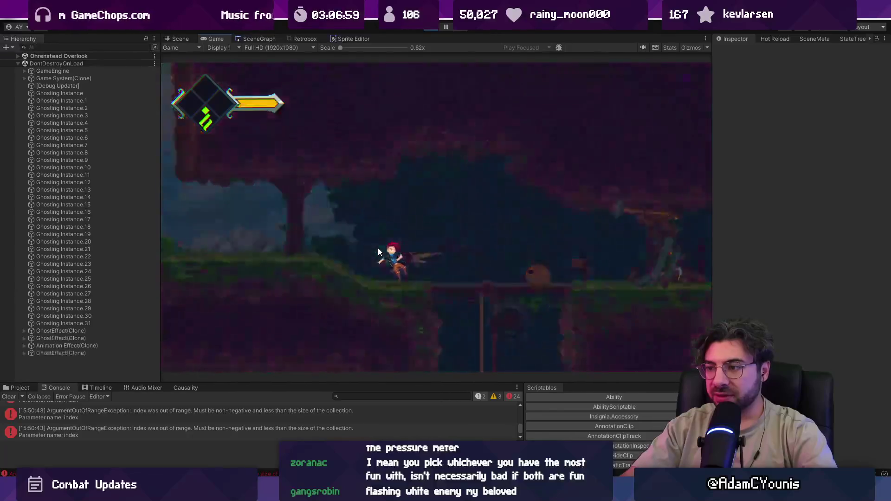
pyautogui.press('Return')
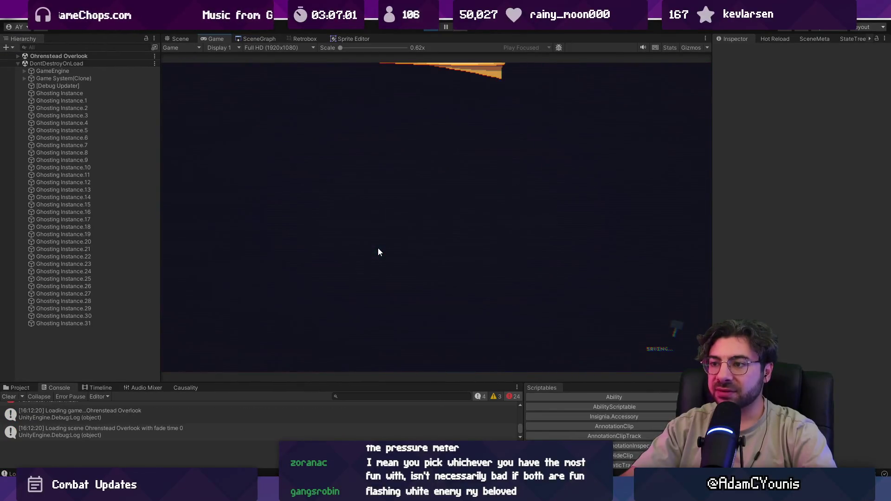
pyautogui.press('Right')
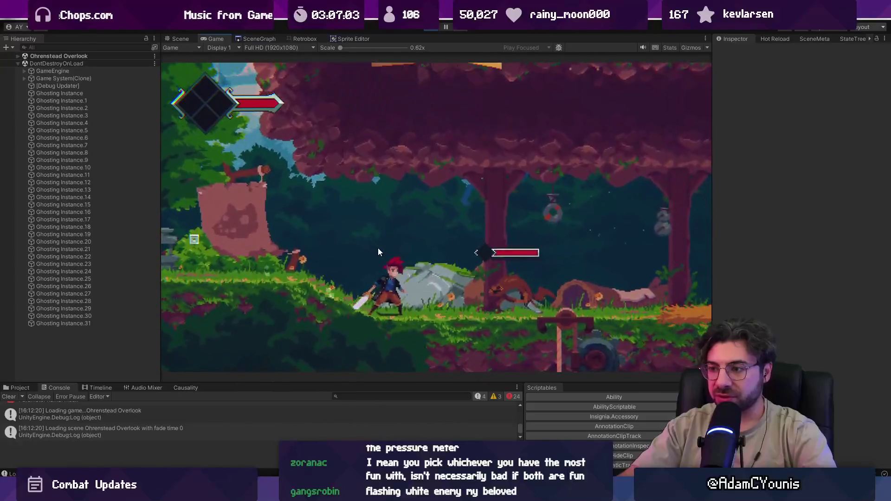
pyautogui.press('x')
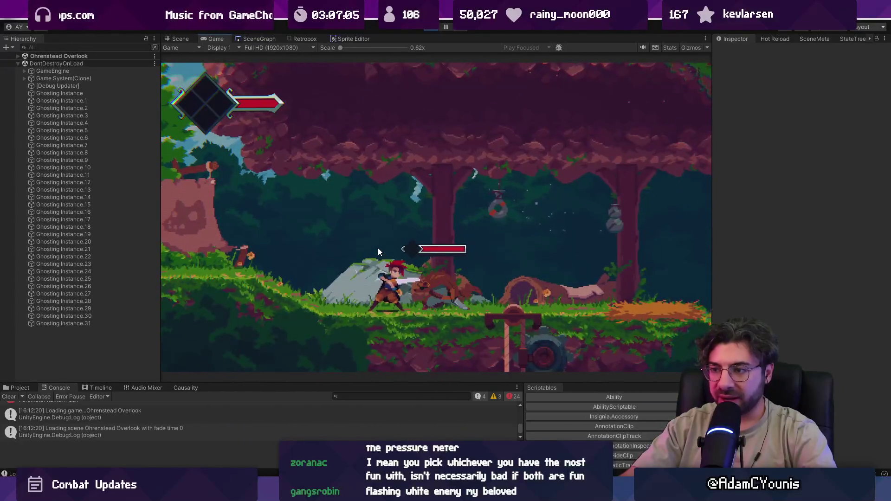
pyautogui.press('x')
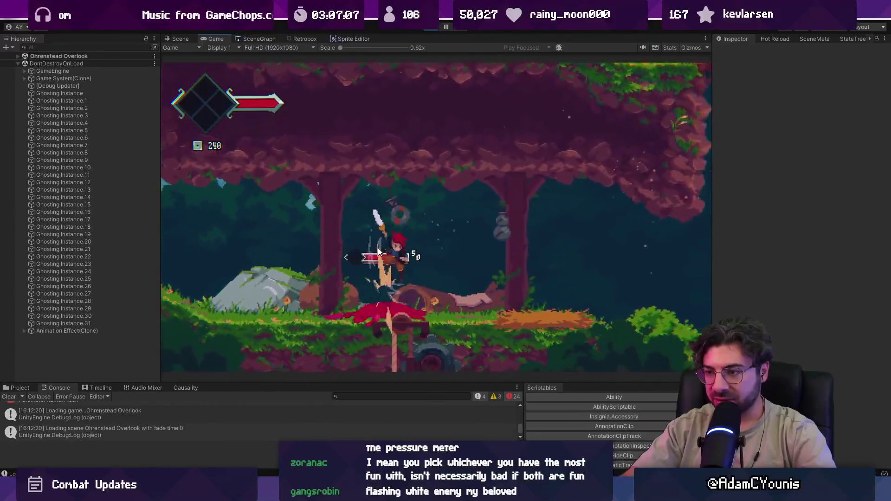
pyautogui.press('Left')
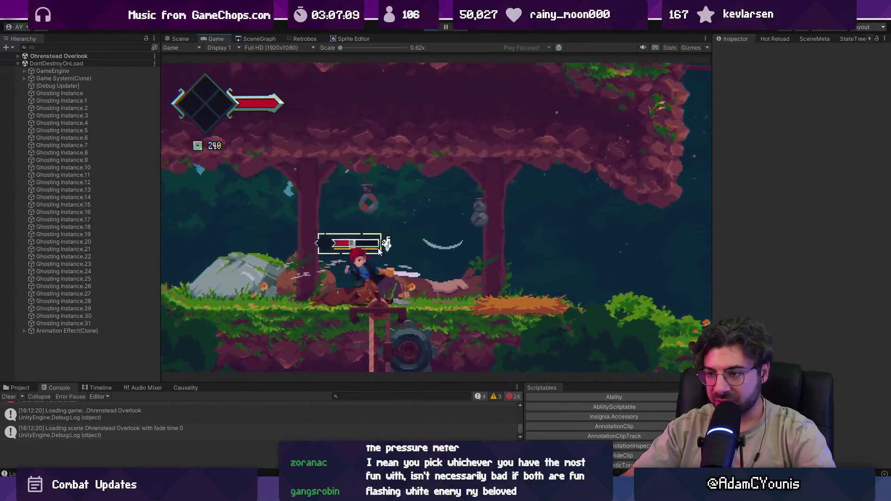
pyautogui.press('x')
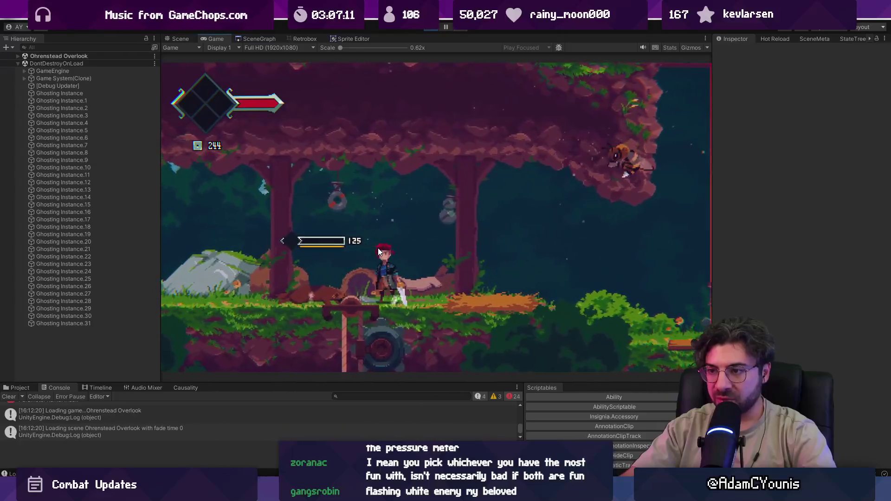
# - Spin-slash and run right into the dark forest, then pause the game and go to Figma
pyautogui.press('x')
pyautogui.press('space')
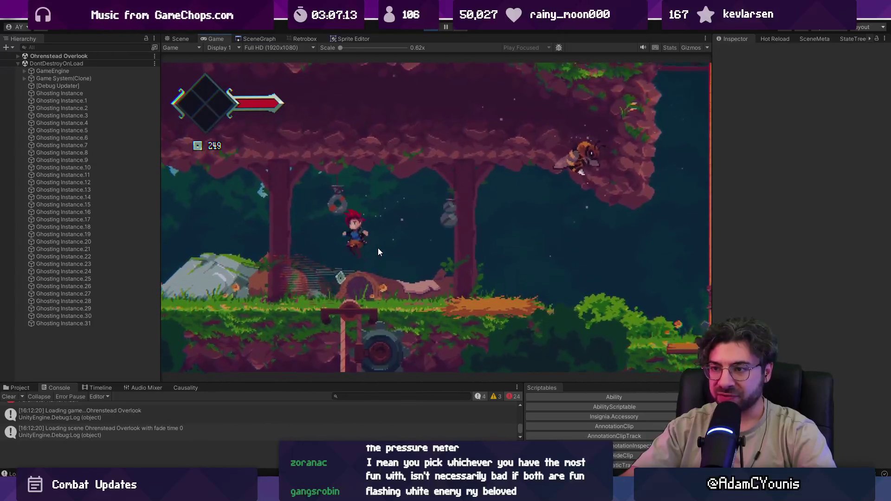
pyautogui.press('Left')
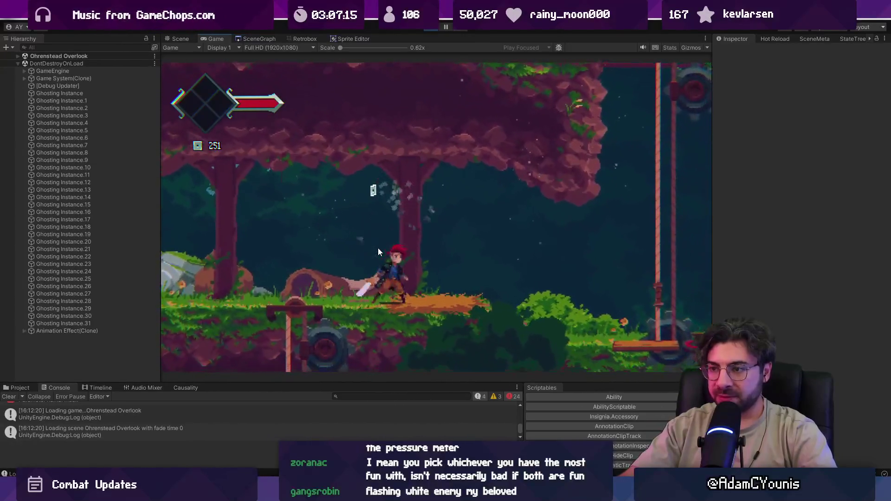
pyautogui.press('Right')
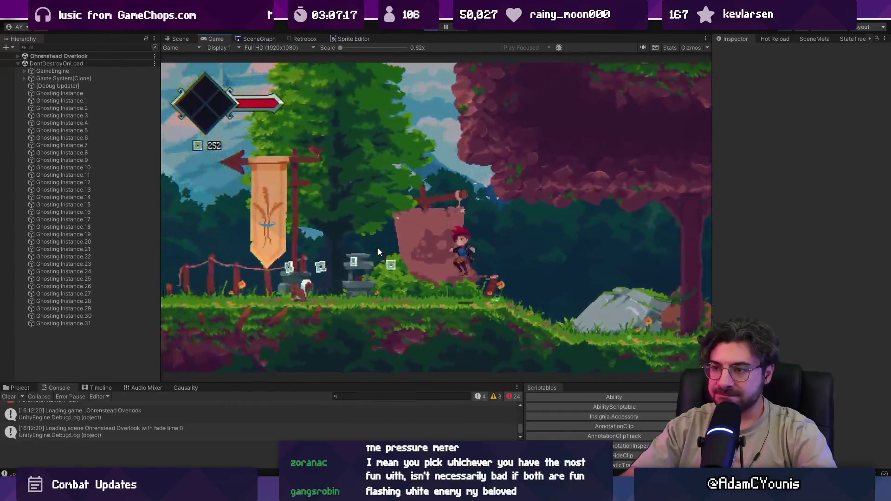
pyautogui.press('Left')
pyautogui.press('Right')
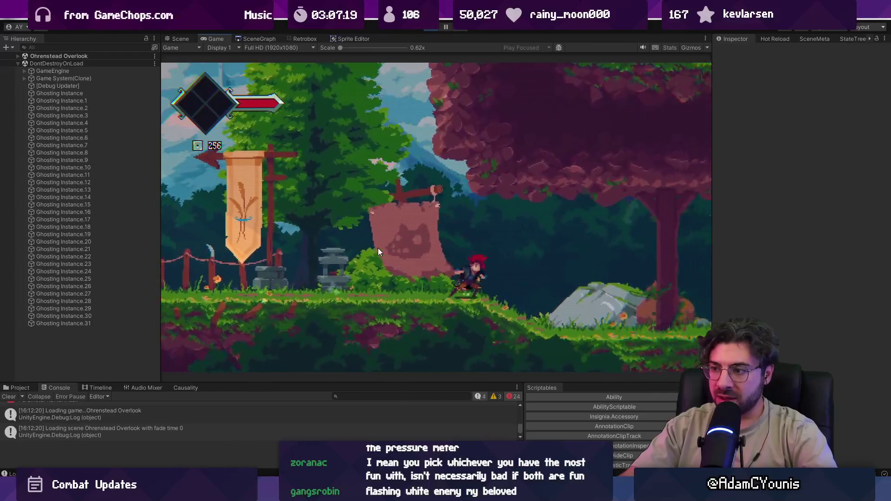
pyautogui.press('Right')
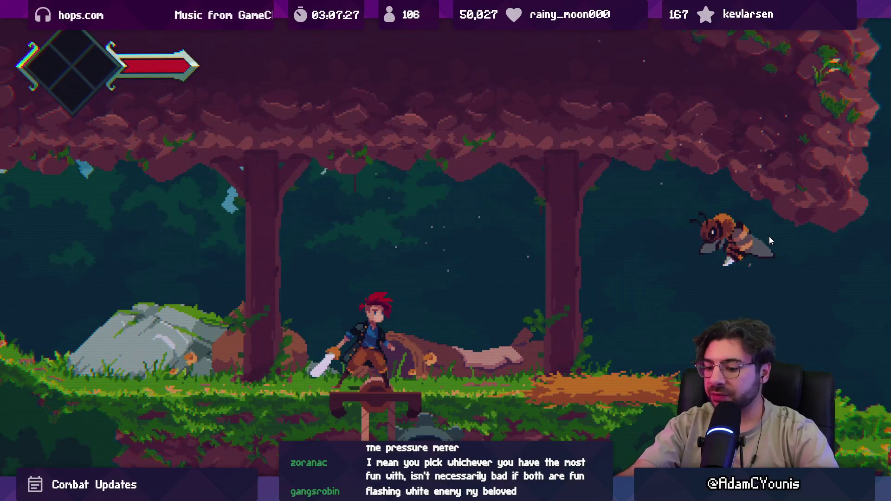
pyautogui.hotkey('ctrl', 'shift', 'p')
pyautogui.hotkey('alt', 'Tab')
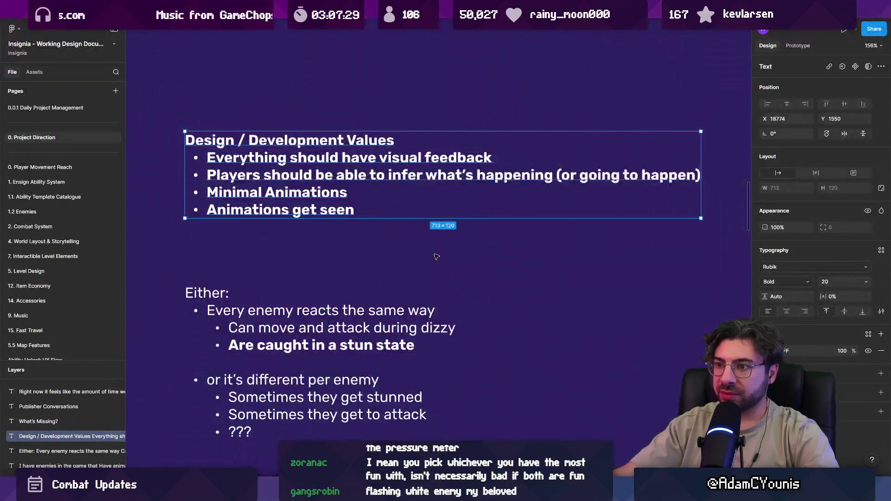
# - Reselect the Design / Development Values text block, then switch back to Unity
pyautogui.click(369, 245)
pyautogui.click(302, 202)
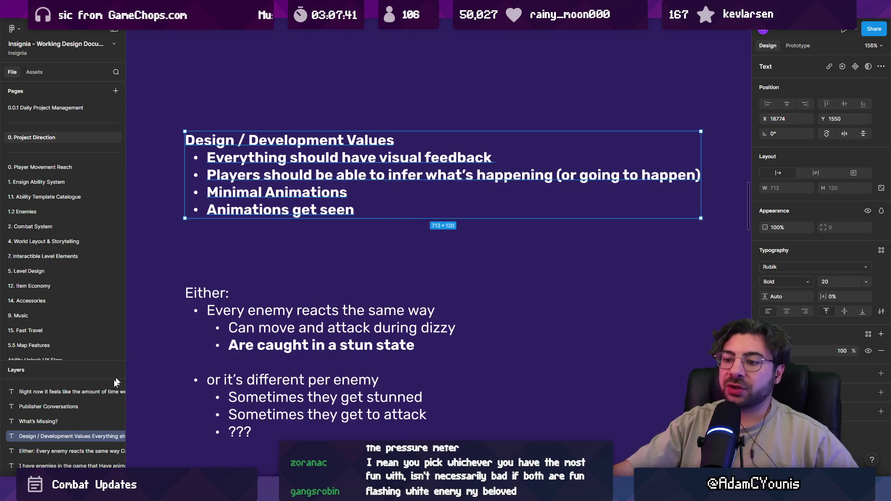
pyautogui.hotkey('alt', 'Tab')
pyautogui.hotkey('alt', 'Tab')
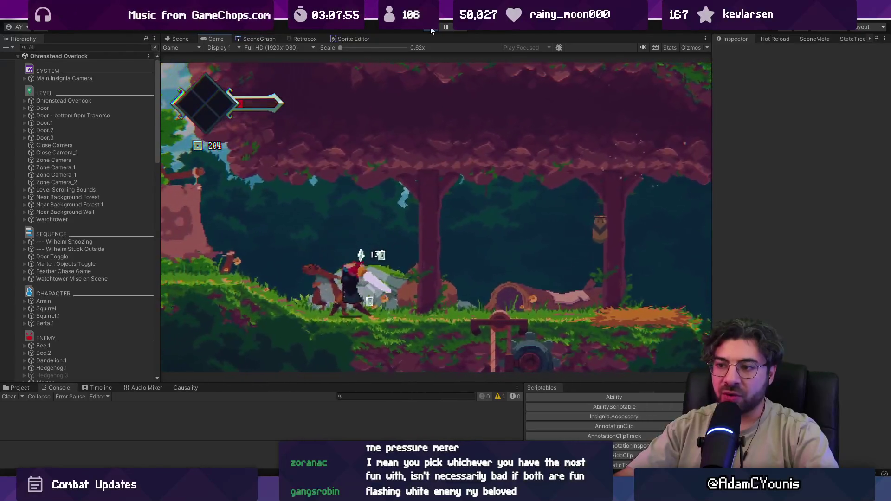
# - Play the forest level full screen with F11, then return to the Figma canvas
pyautogui.press('F11')
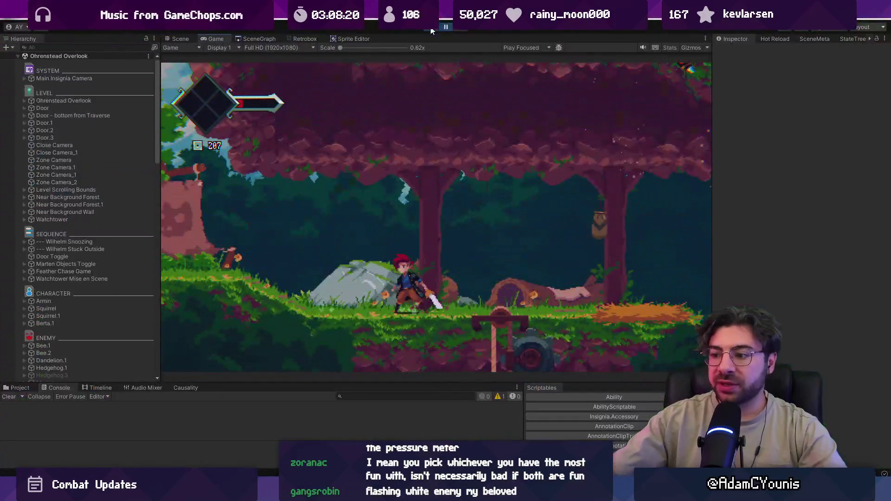
pyautogui.hotkey('alt', 'Tab')
pyautogui.scroll(-5, 445, 233)
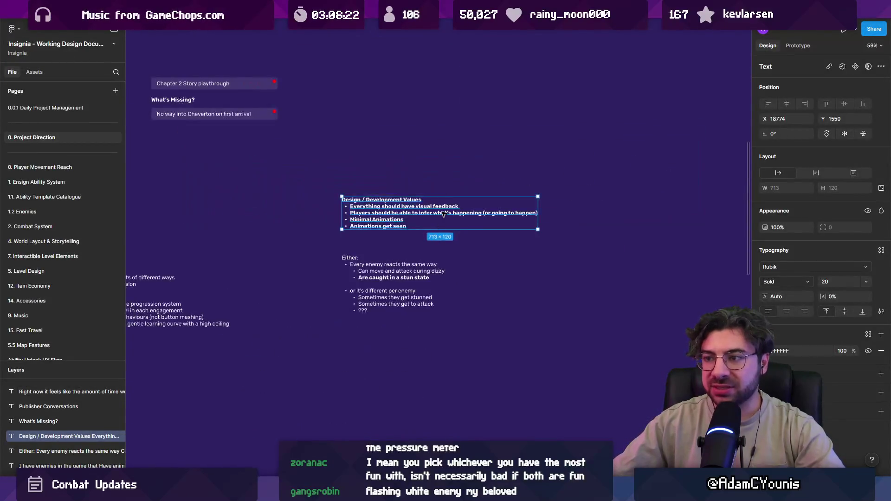
# - Pan around the canvas and deselect the Design / Development Values text block
pyautogui.scroll(5, 297, 266)
pyautogui.hscroll(-3, 297, 266)
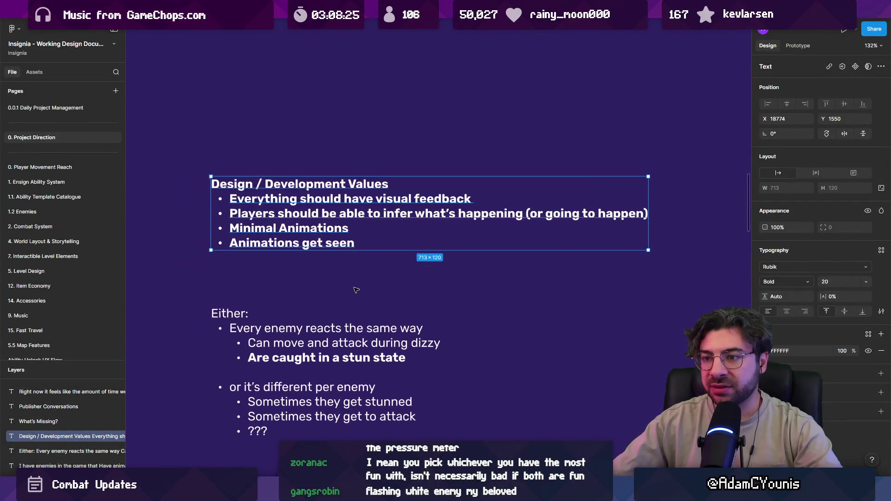
pyautogui.scroll(-2, 355, 290)
pyautogui.click(366, 253)
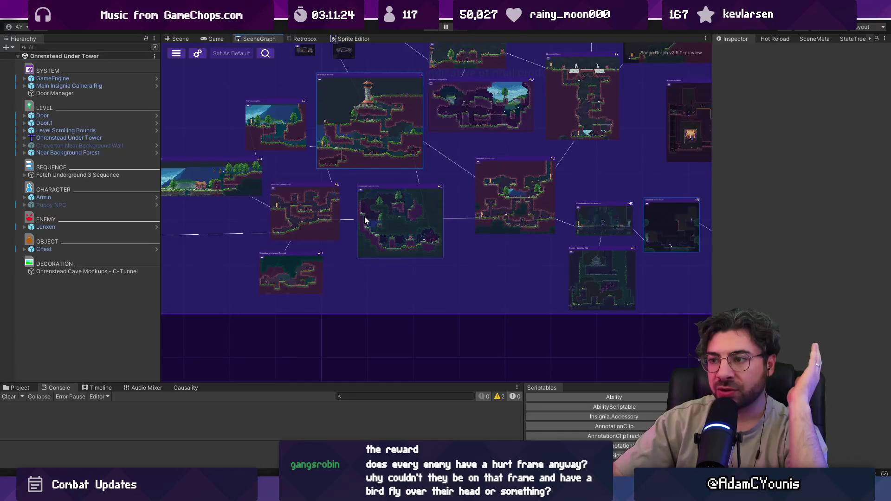
# - Open the Ohrenstead Overlook node from the SceneGraph into the Scene view
pyautogui.doubleClick(351, 151)
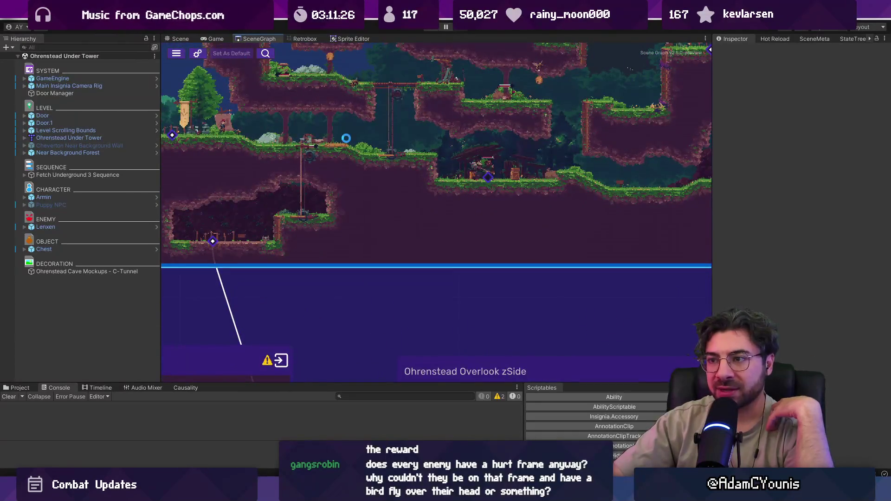
pyautogui.click(176, 39)
pyautogui.scroll(8, 539, 214)
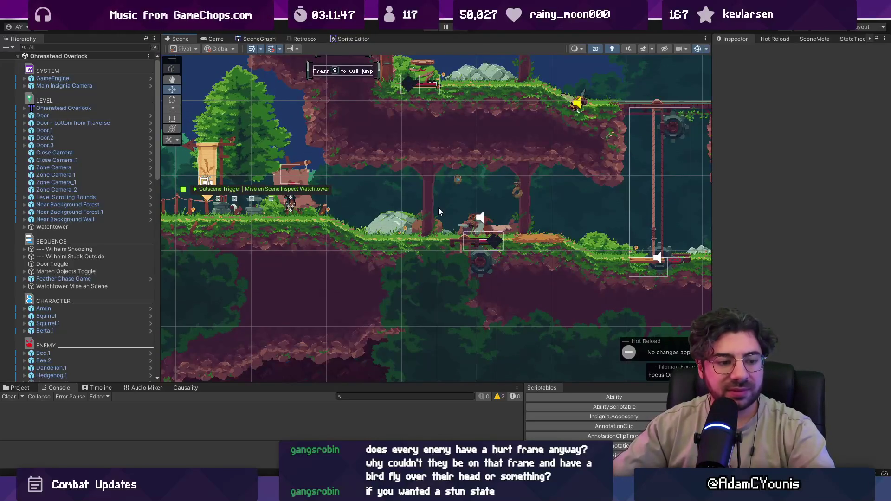
# - Play the Ohrenstead Overlook level until the You Died screen appears
pyautogui.click(430, 29)
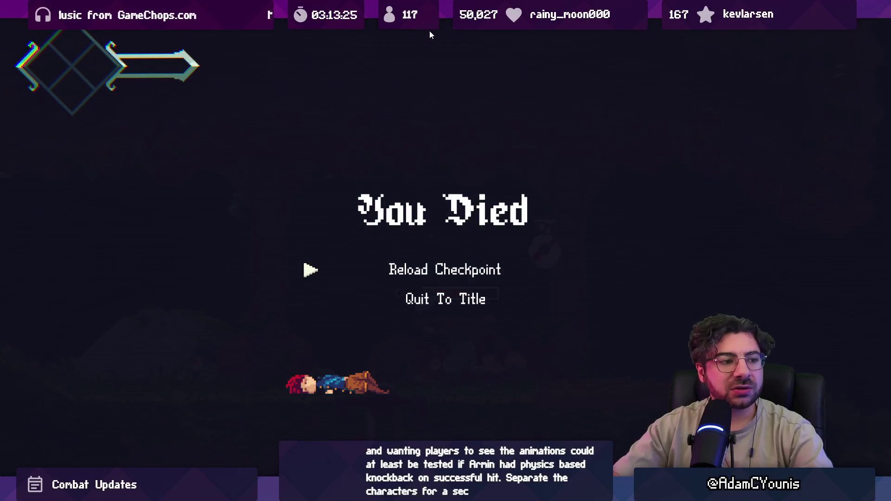
# - Reload the checkpoint and run right, attacking the enemy again
pyautogui.press('Return')
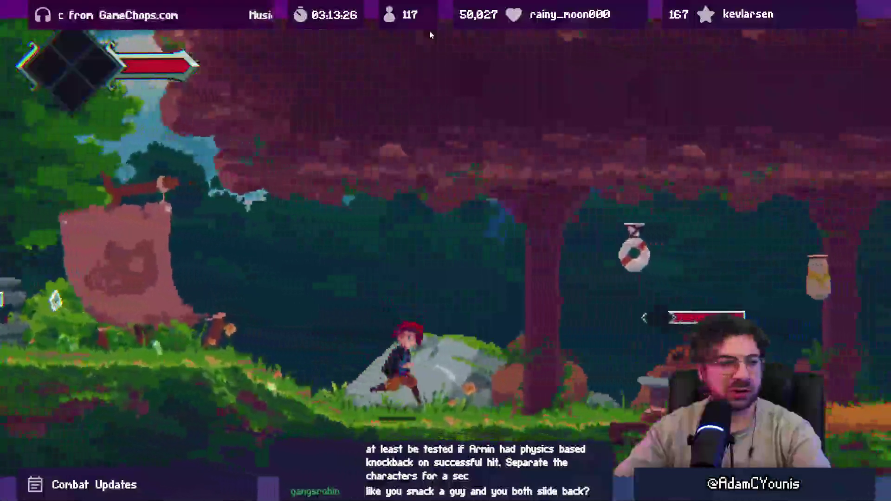
pyautogui.press('Right')
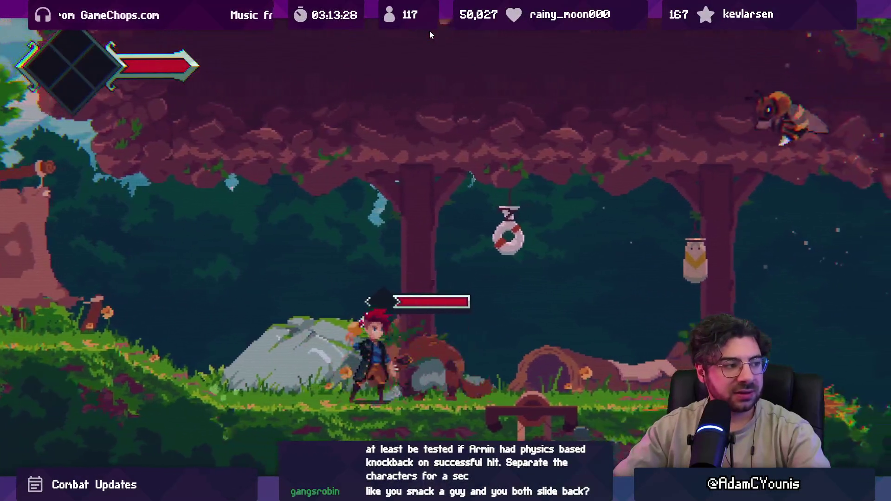
pyautogui.press('Right')
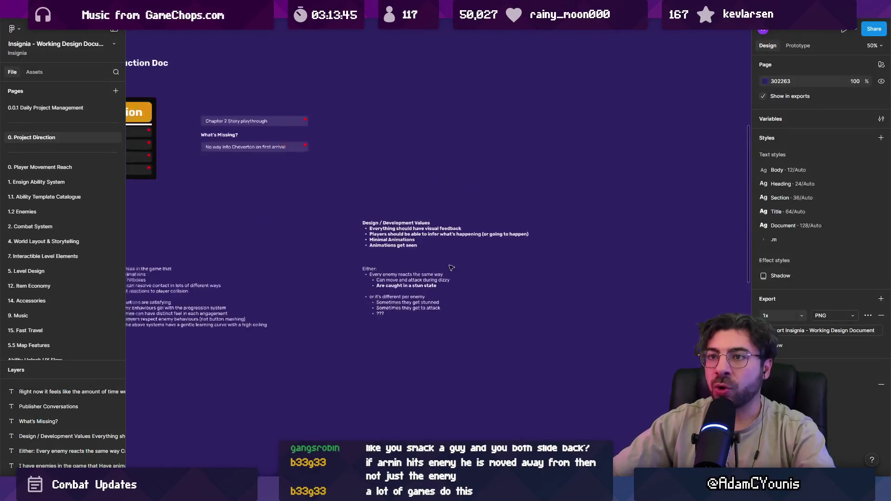
pyautogui.scroll(-5, 451, 268)
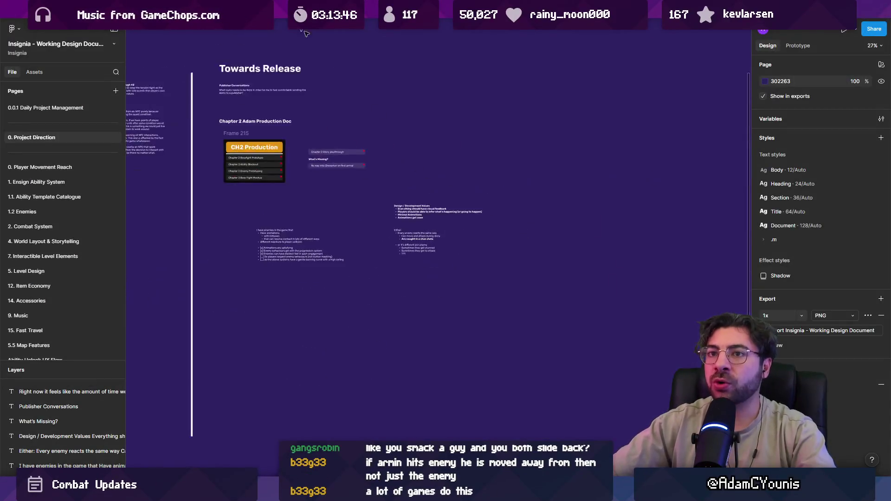
pyautogui.click(52, 115)
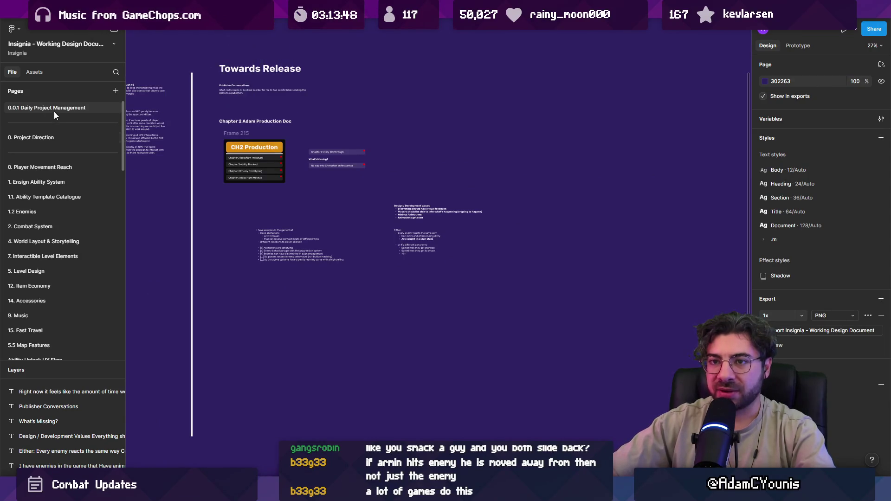
pyautogui.click(49, 138)
pyautogui.scroll(-5, 338, 255)
pyautogui.scroll(5, 338, 255)
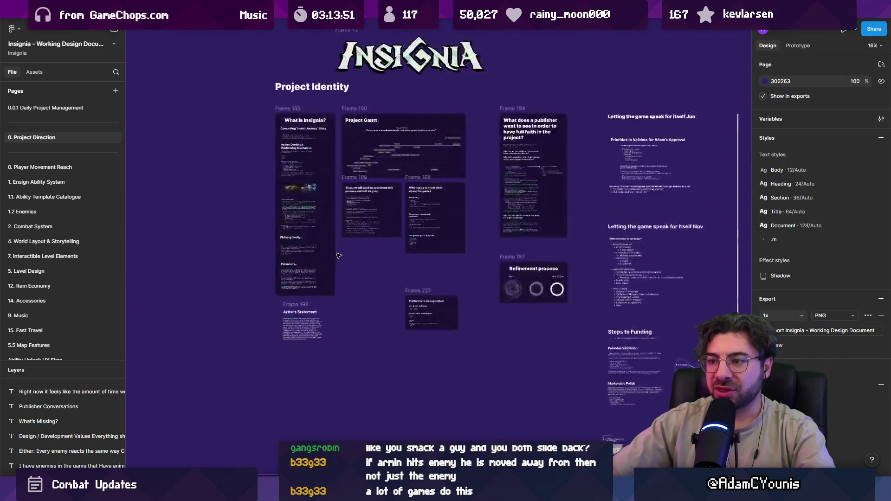
pyautogui.scroll(5, 338, 255)
pyautogui.scroll(2, 468, 230)
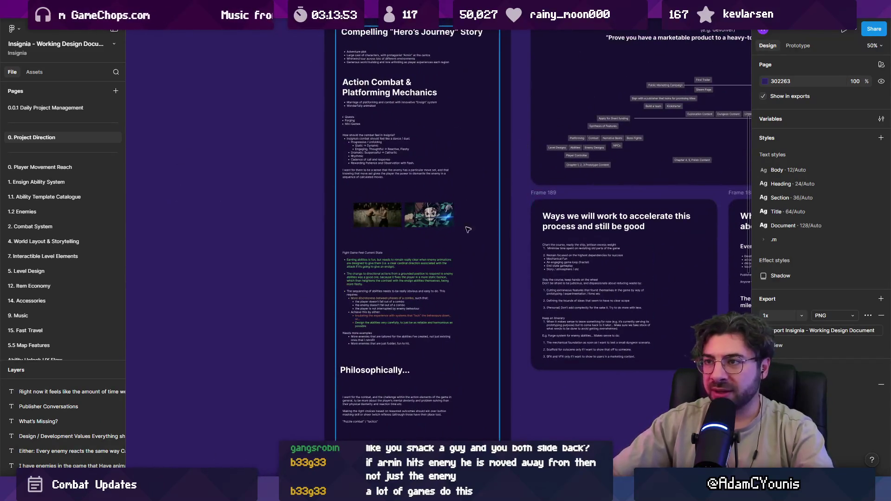
pyautogui.hscroll(3, 468, 229)
pyautogui.scroll(2, 468, 230)
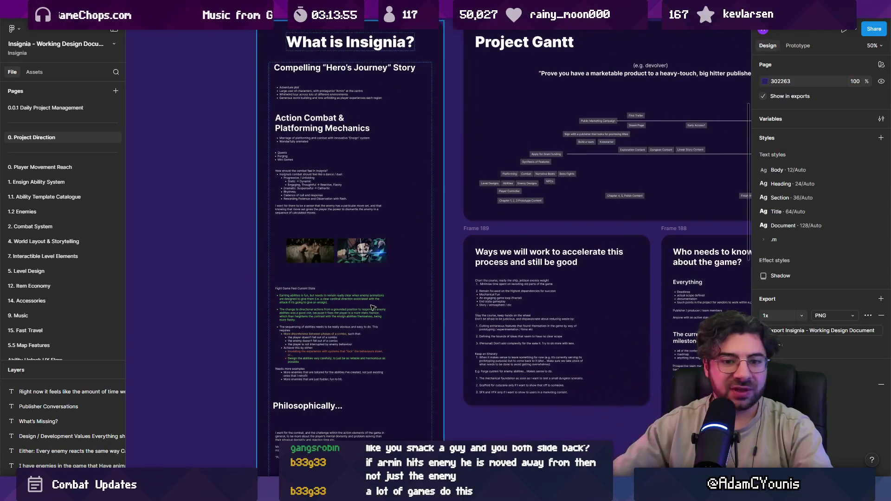
pyautogui.scroll(5, 372, 307)
pyautogui.scroll(-3, 369, 279)
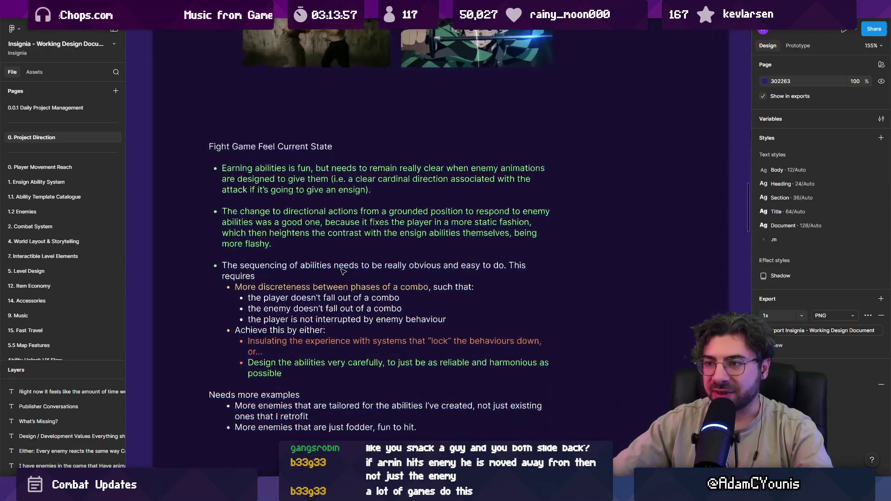
pyautogui.scroll(-3, 344, 153)
pyautogui.scroll(5, 364, 126)
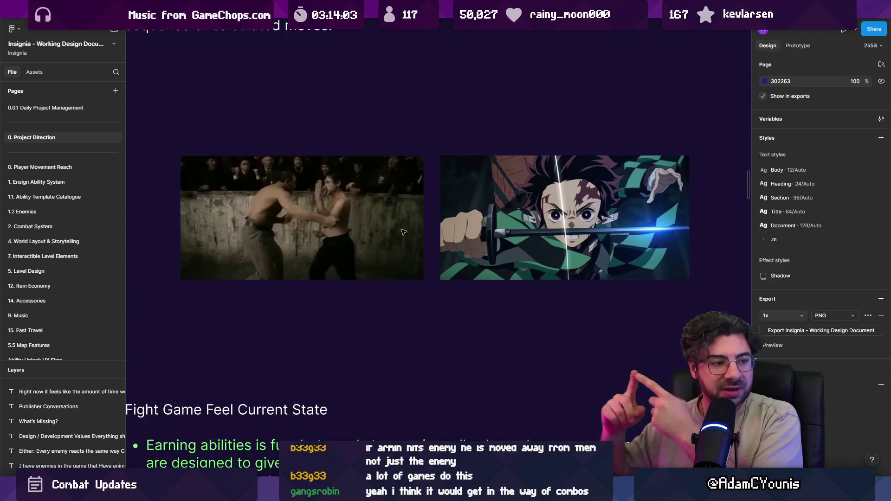
pyautogui.scroll(-10, 408, 234)
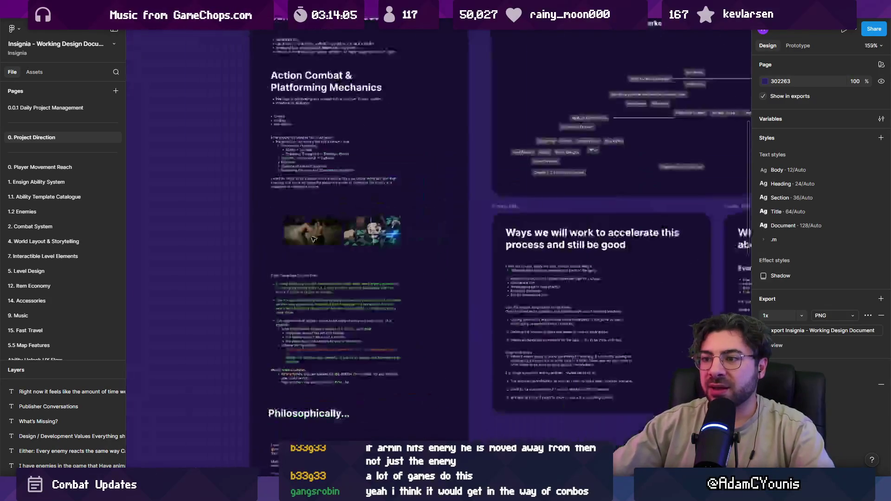
pyautogui.hscroll(3, 352, 234)
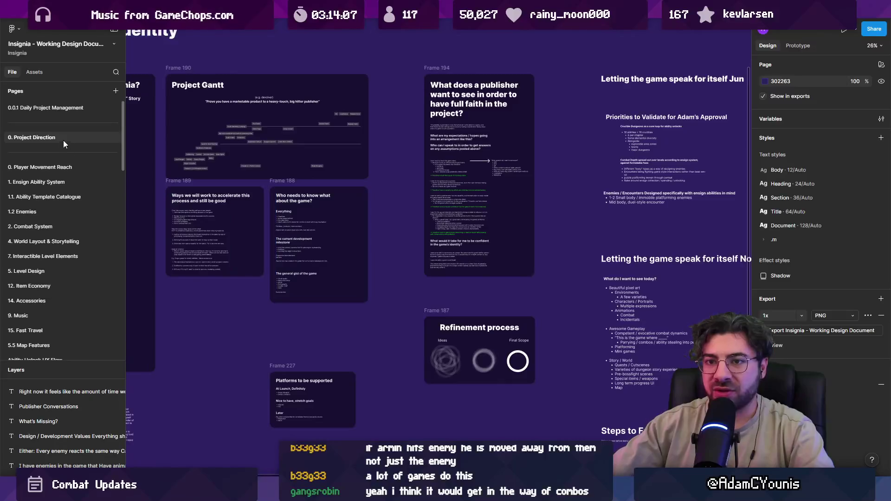
pyautogui.click(65, 110)
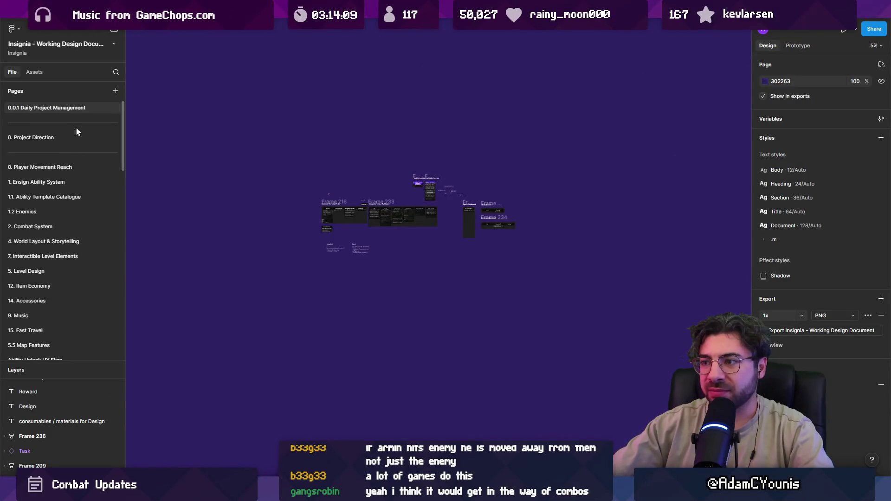
pyautogui.click(66, 137)
pyautogui.scroll(10, 515, 219)
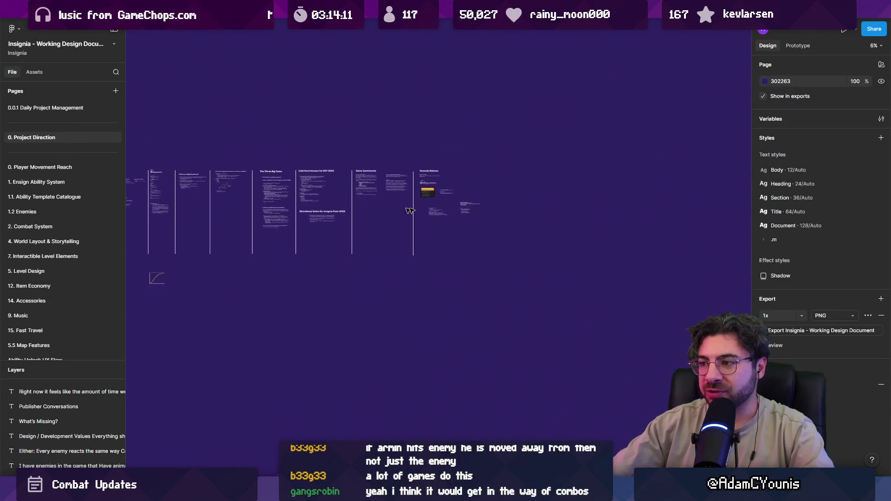
pyautogui.moveTo(516, 219); pyautogui.dragTo(433, 230)
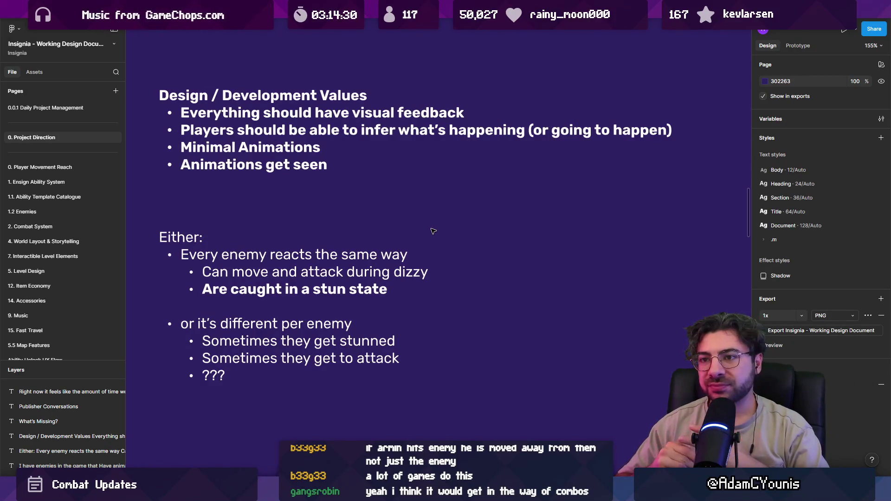
pyautogui.moveTo(203, 149); pyautogui.dragTo(204, 168)
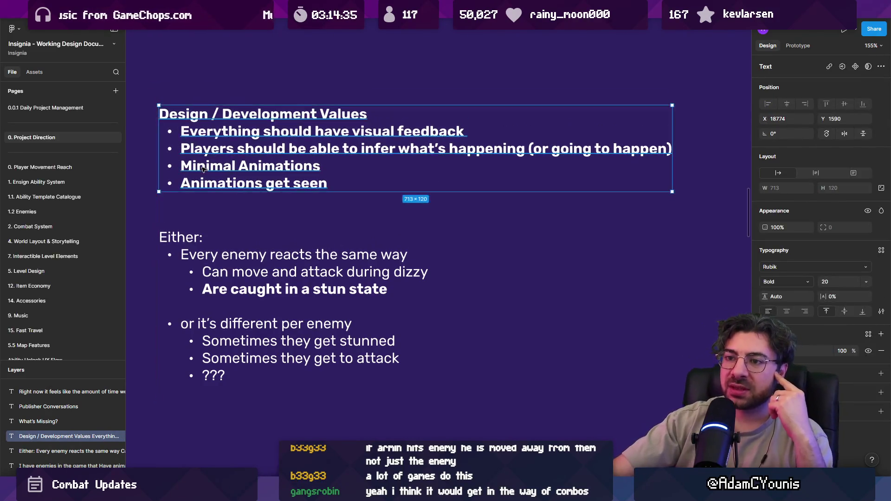
pyautogui.click(264, 205)
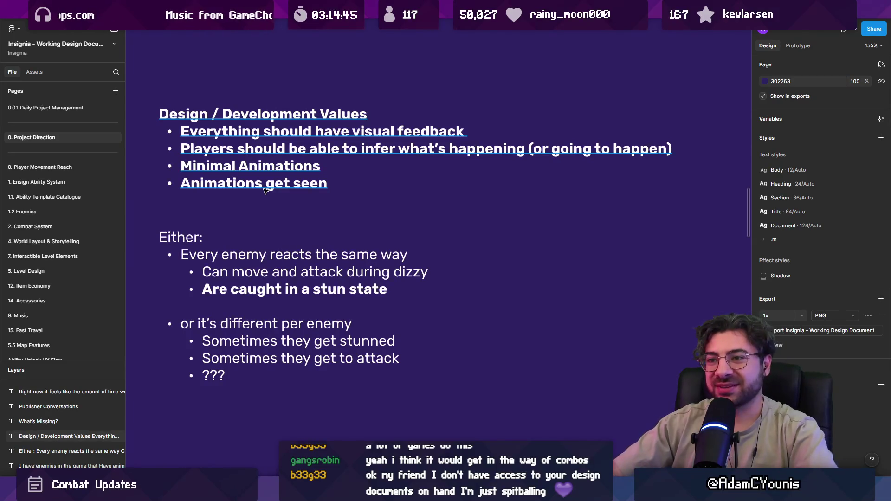
pyautogui.click(264, 191)
pyautogui.click(266, 208)
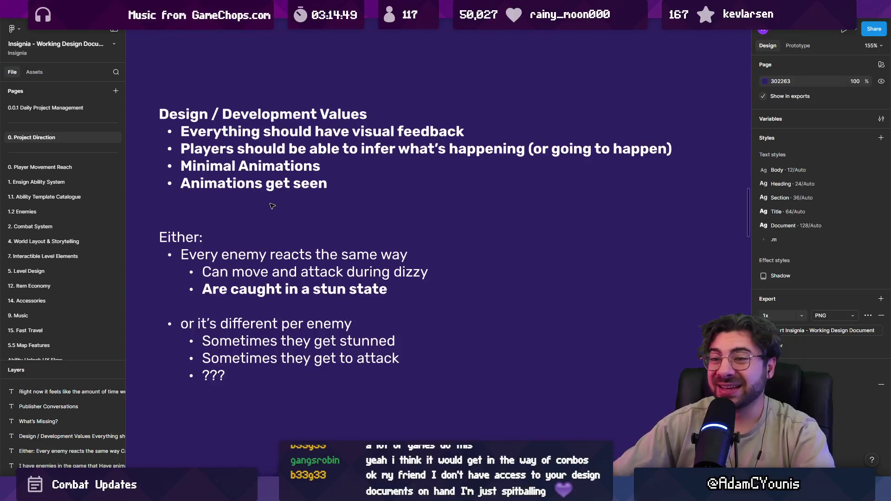
pyautogui.click(272, 184)
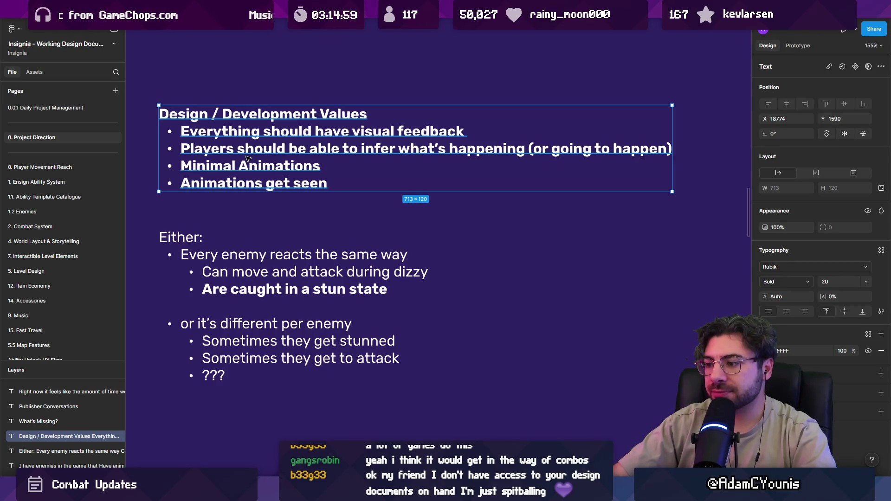
pyautogui.click(253, 204)
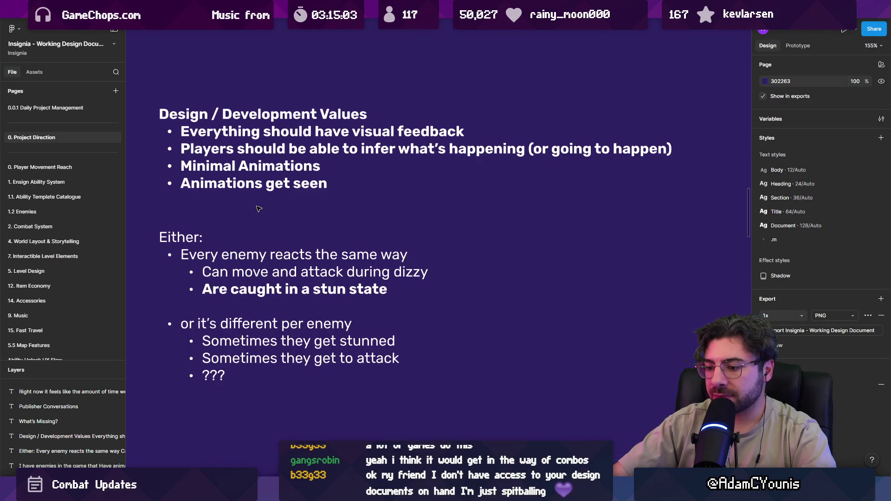
pyautogui.hotkey('alt', 'Tab')
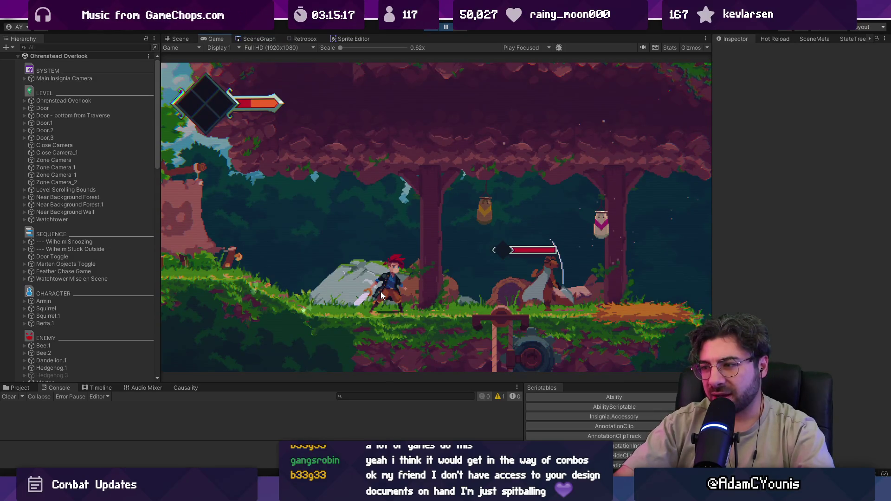
pyautogui.hotkey('alt', 'Tab')
pyautogui.scroll(-5, 280, 272)
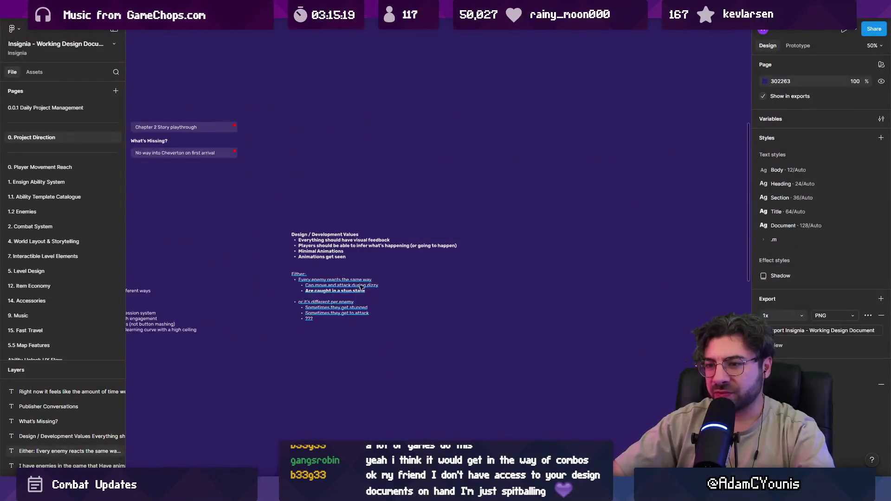
pyautogui.click(280, 272)
pyautogui.click(263, 236)
pyautogui.moveTo(262, 237)
pyautogui.mouseDown()
pyautogui.moveTo(421, 244)
pyautogui.moveTo(370, 218)
pyautogui.mouseUp()
# - Replace the copied text with 'Enemies only get stun bars if they react differently stunned vs not stunned'
pyautogui.scroll(5, 420, 245)
pyautogui.press('Return')
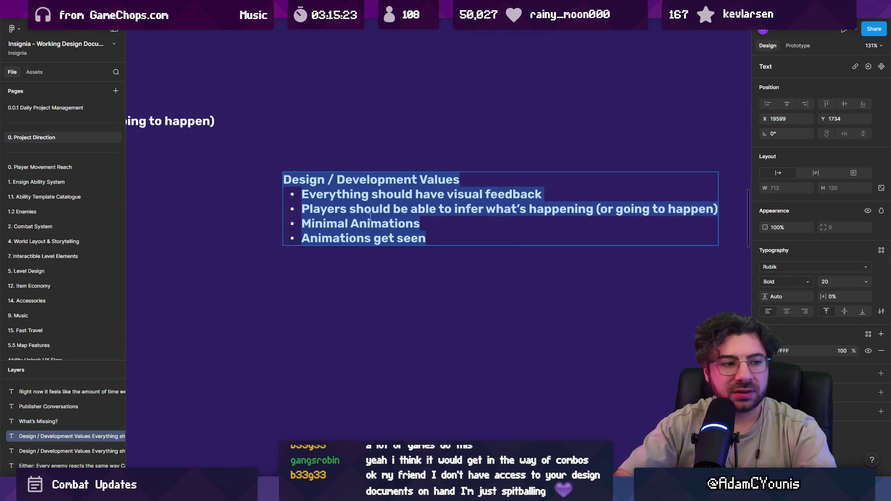
pyautogui.press('BackSpace')
pyautogui.write('Ene')
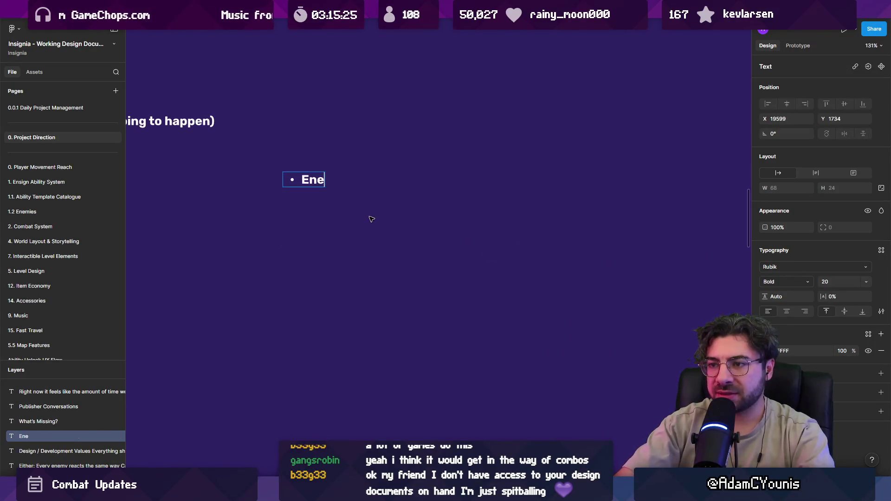
pyautogui.write('mies only h')
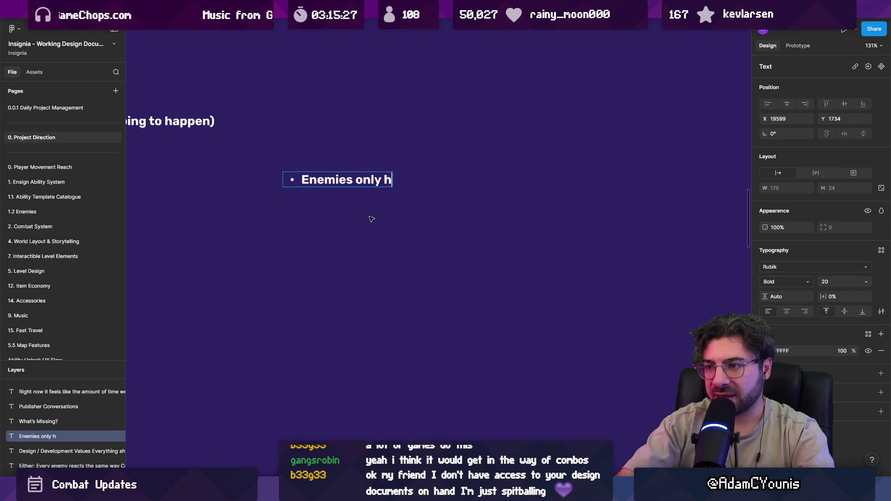
pyautogui.press('BackSpace')
pyautogui.write('get stun bars iof the')
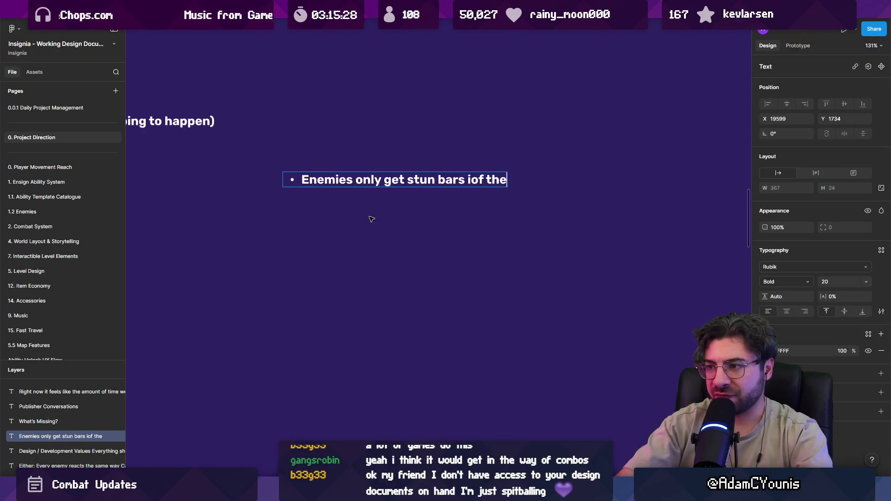
pyautogui.press('BackSpace')
pyautogui.press('BackSpace')
pyautogui.press('BackSpace')
pyautogui.press('BackSpace')
pyautogui.press('BackSpace')
pyautogui.press('BackSpace')
pyautogui.write('f the')
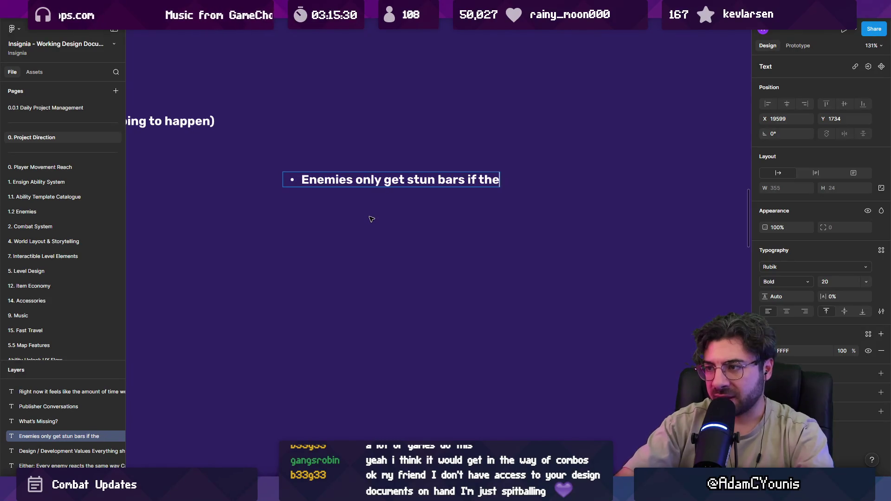
pyautogui.write('y')
pyautogui.write(" react different'")
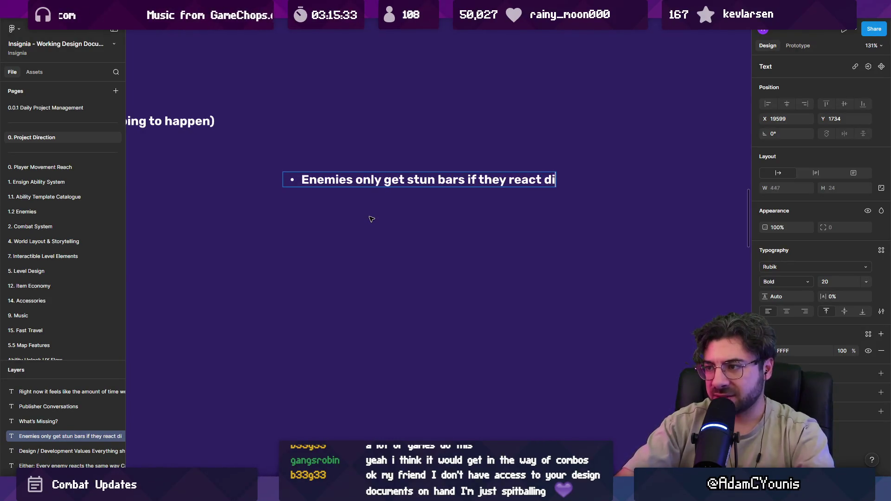
pyautogui.press('BackSpace')
pyautogui.write('ly')
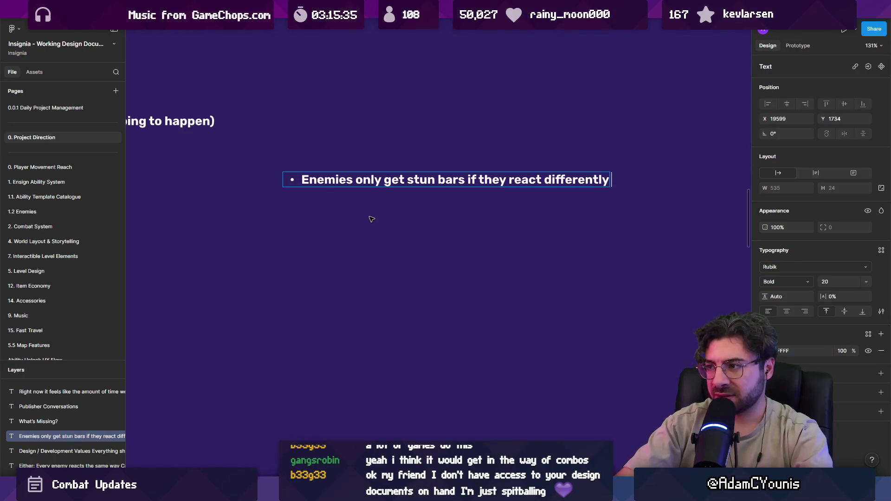
pyautogui.write(' stunne vb')
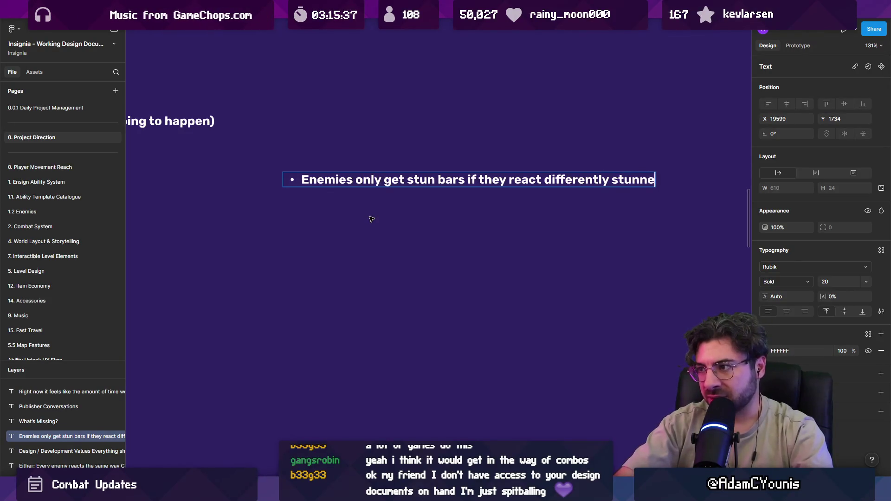
pyautogui.press('BackSpace')
pyautogui.press('BackSpace')
pyautogui.write('d')
pyautogui.press('BackSpace')
pyautogui.press('BackSpace')
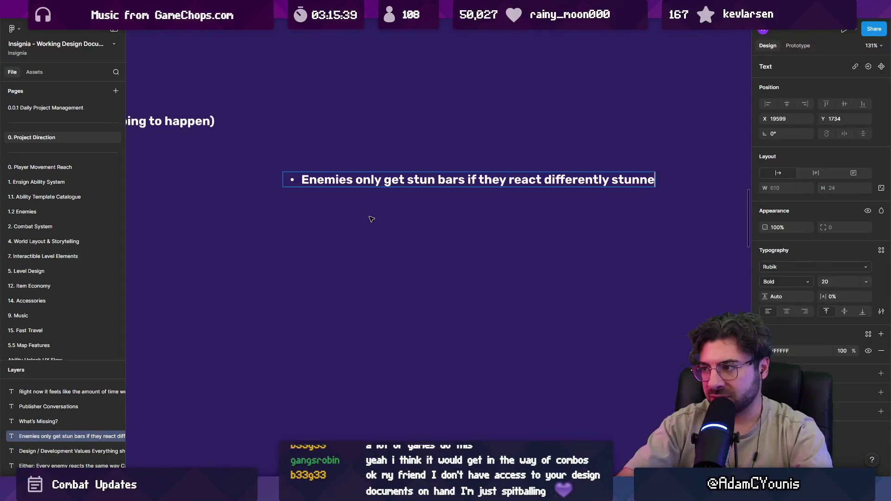
pyautogui.write('d b')
pyautogui.press('BackSpace')
pyautogui.press('BackSpace')
pyautogui.write('vs not stunned')
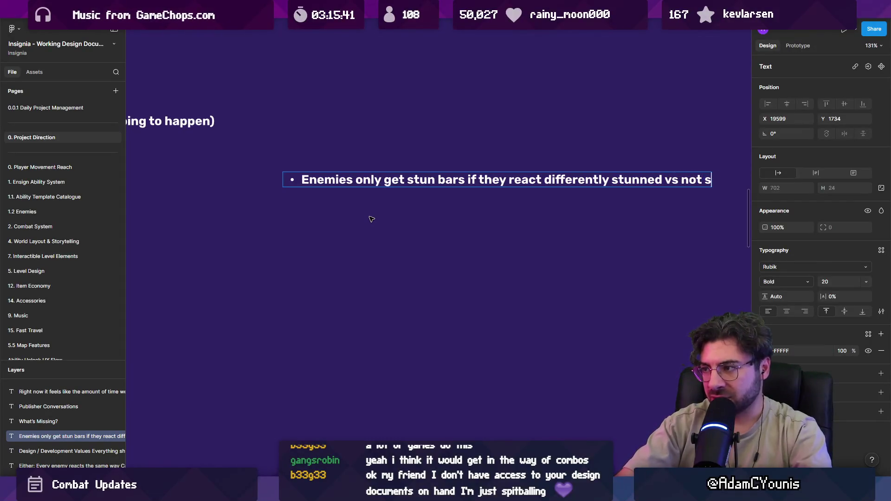
# - Make the stun-bar line regular weight and start an indented sub-bullet beneath it
pyautogui.hotkey('ctrl', 'a')
pyautogui.hotkey('ctrl', 'b')
pyautogui.press('Right')
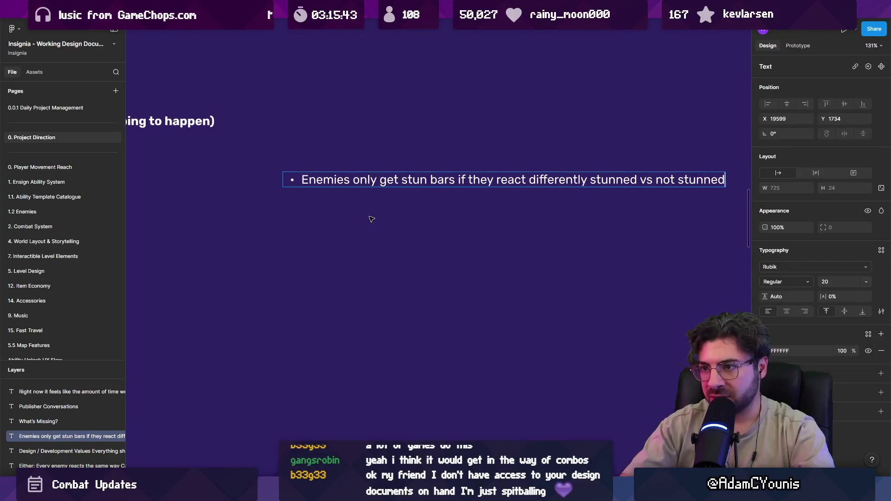
pyautogui.press('Return')
pyautogui.press('Tab')
# - Write the sub-bullet 'e.g. martens always react when damaged, so no point having the bar'
pyautogui.write('e.g. ')
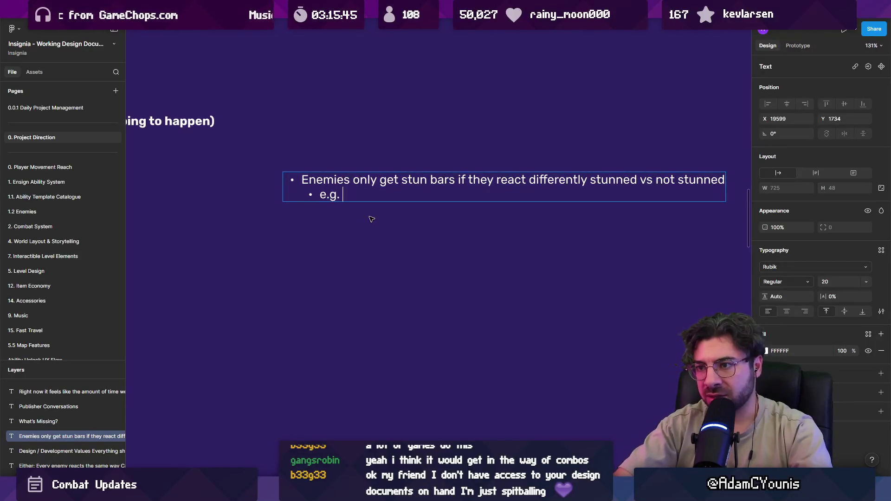
pyautogui.write('martens always ')
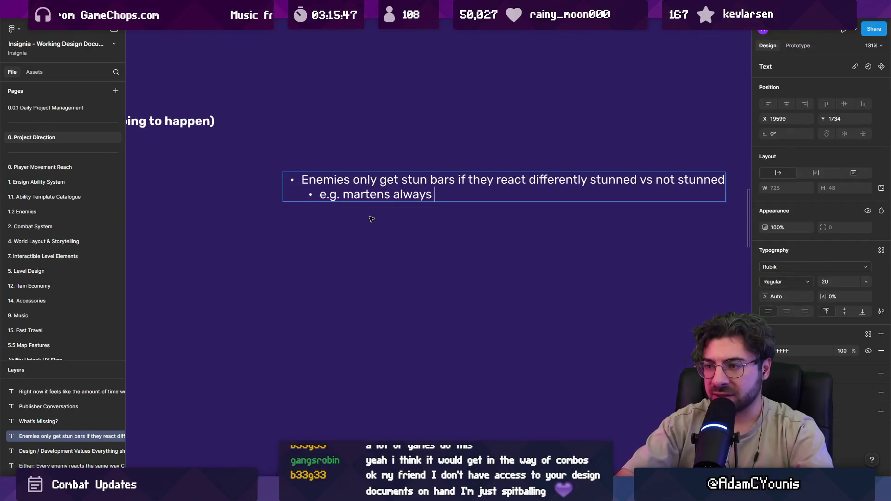
pyautogui.write('react whewn')
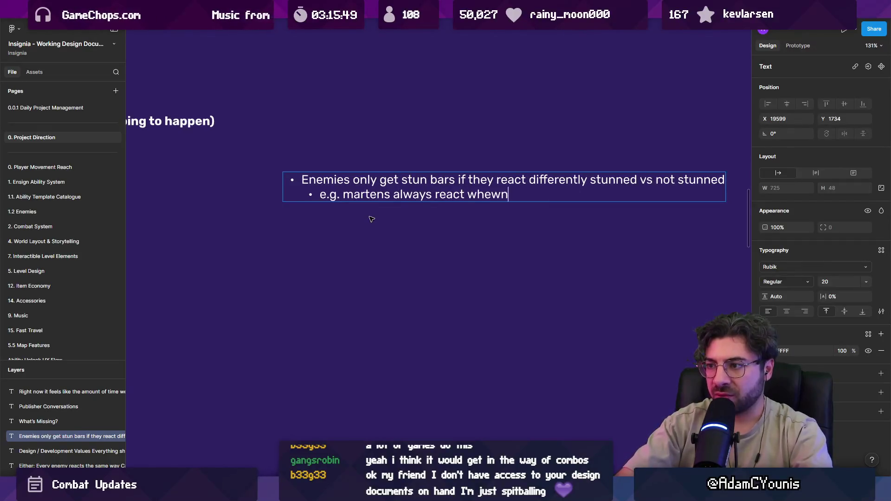
pyautogui.press('BackSpace')
pyautogui.press('BackSpace')
pyautogui.write('n d')
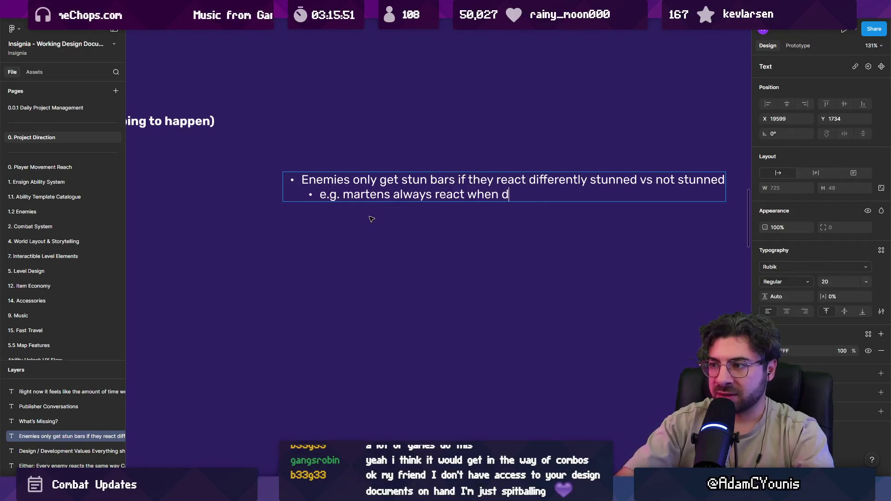
pyautogui.write('amnage')
pyautogui.press('BackSpace')
pyautogui.press('BackSpace')
pyautogui.press('BackSpace')
pyautogui.write('aged, so ')
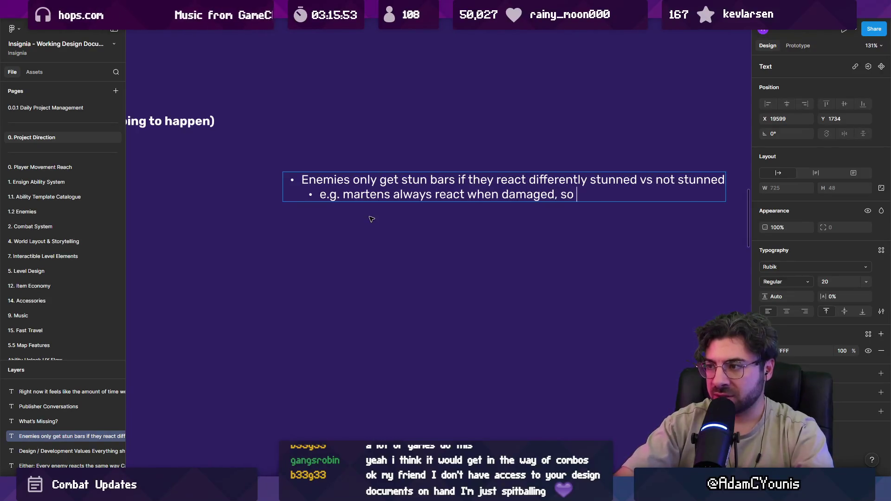
pyautogui.write('no point having the bvar')
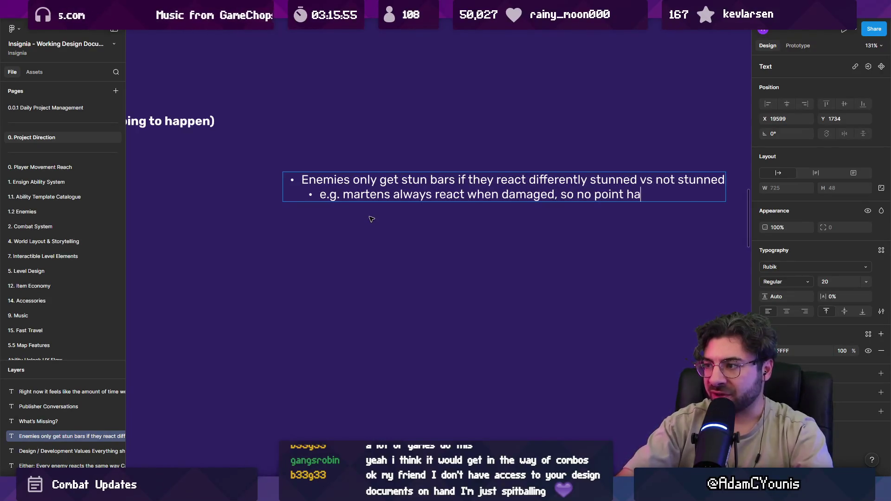
pyautogui.press('BackSpace')
pyautogui.press('BackSpace')
pyautogui.press('BackSpace')
pyautogui.write('ar')
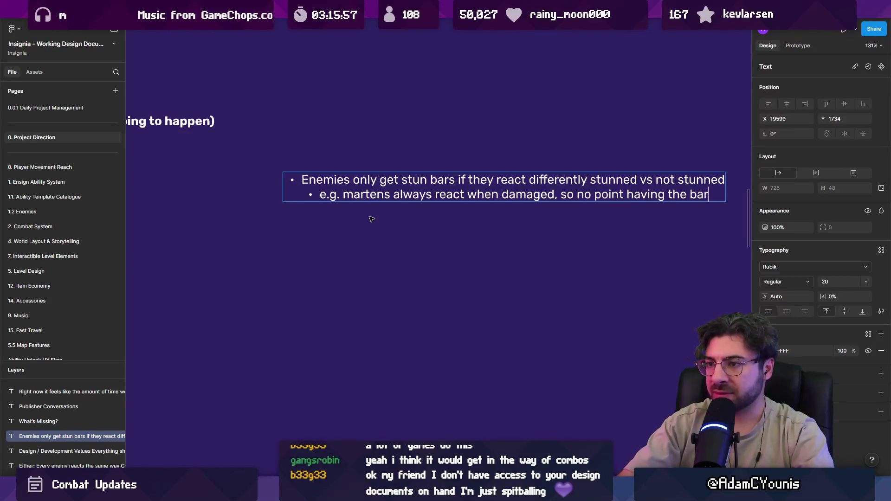
pyautogui.press('Return')
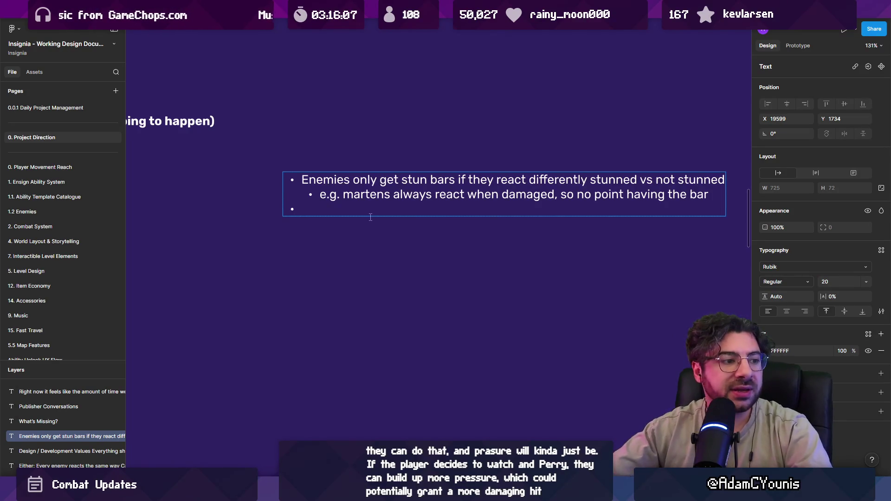
pyautogui.hotkey('alt', 'Tab')
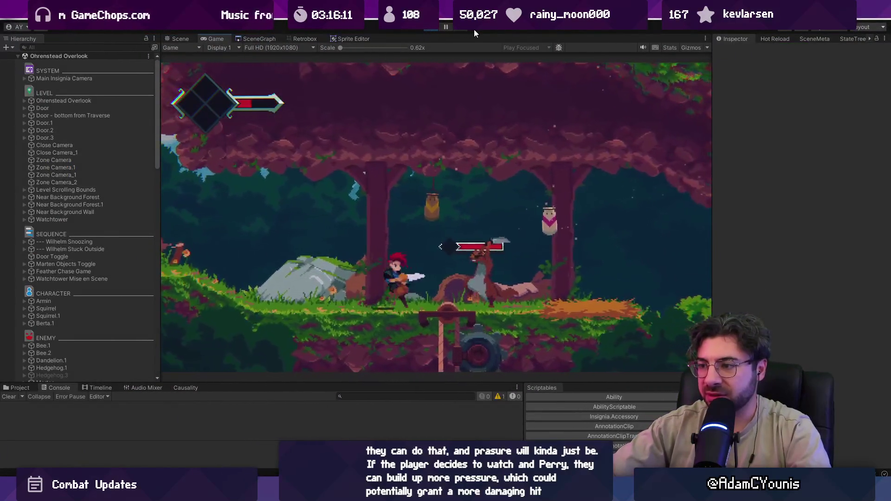
# - Zoom the Game view to 1.3x, toggle it maximized and back, then return to Figma
pyautogui.scroll(5, 420, 253)
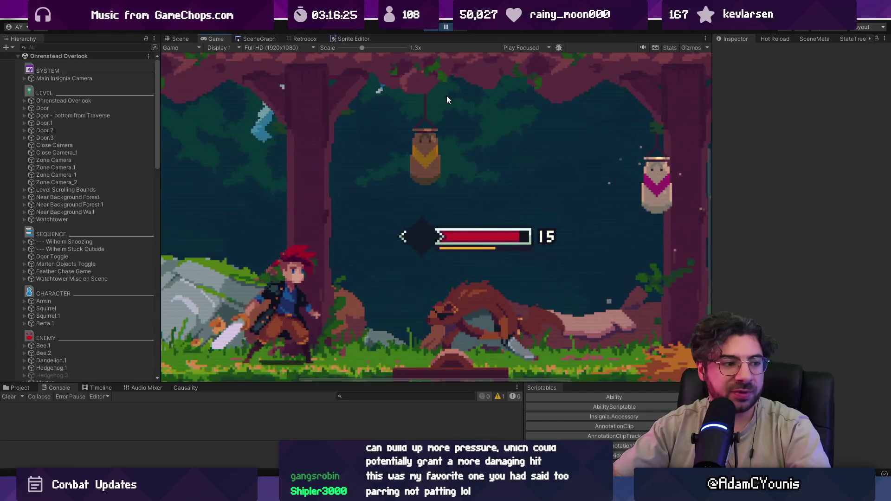
pyautogui.hotkey('shift', 'space')
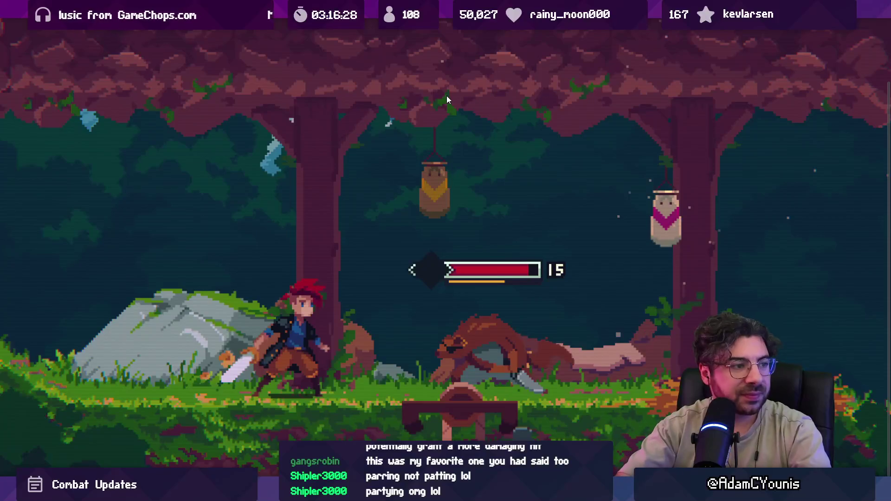
pyautogui.press('Escape')
pyautogui.hotkey('shift', 'space')
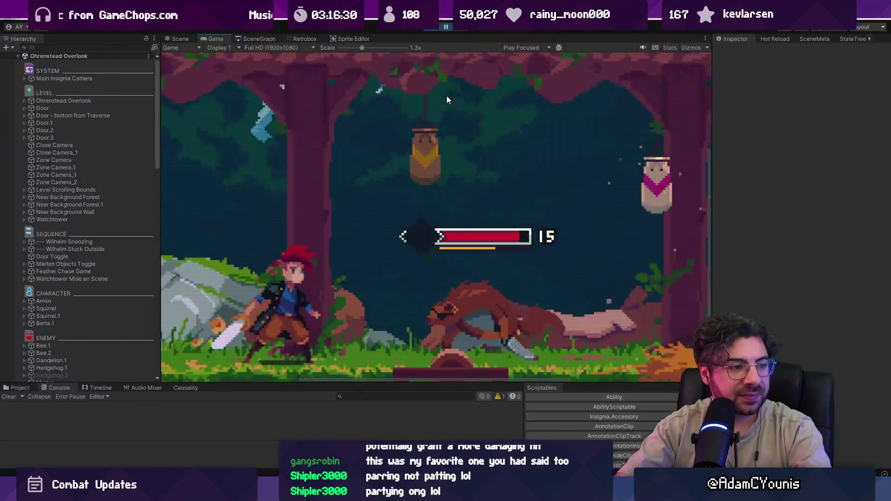
pyautogui.hotkey('alt', 'Tab')
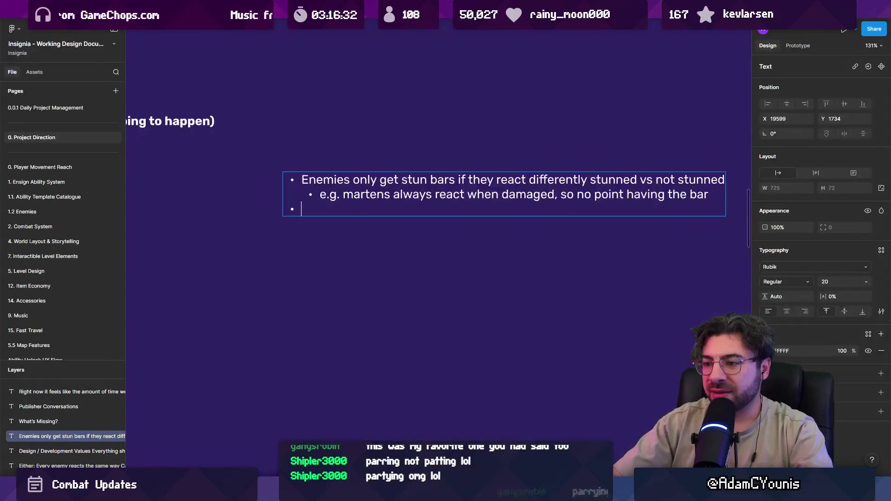
# - Start the third bullet: 'Stun bars act as a gateway to the'
pyautogui.hscroll(4, 444, 242)
pyautogui.scroll(2, 445, 242)
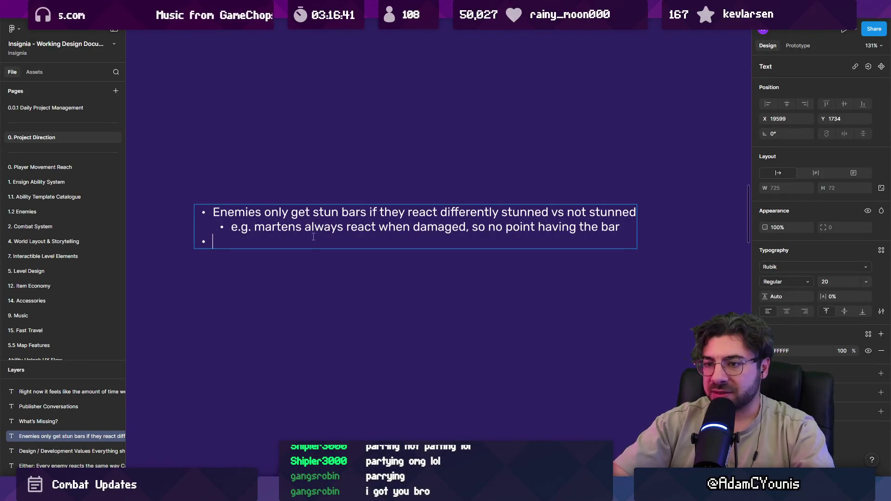
pyautogui.write('Pa')
pyautogui.press('BackSpace')
pyautogui.press('BackSpace')
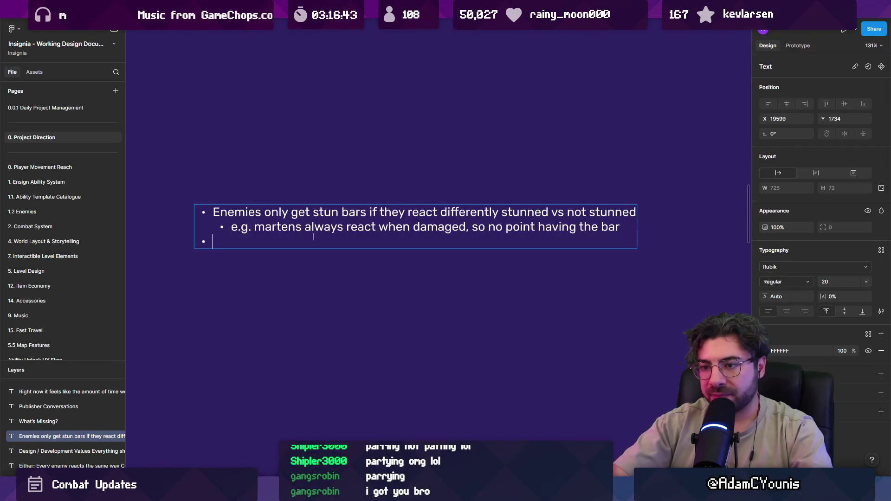
pyautogui.write('Stun bars')
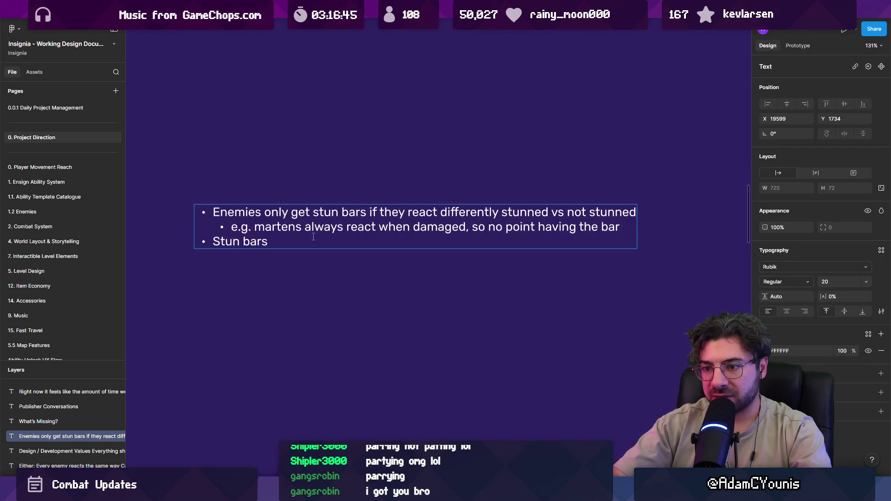
pyautogui.write(' act as a gate')
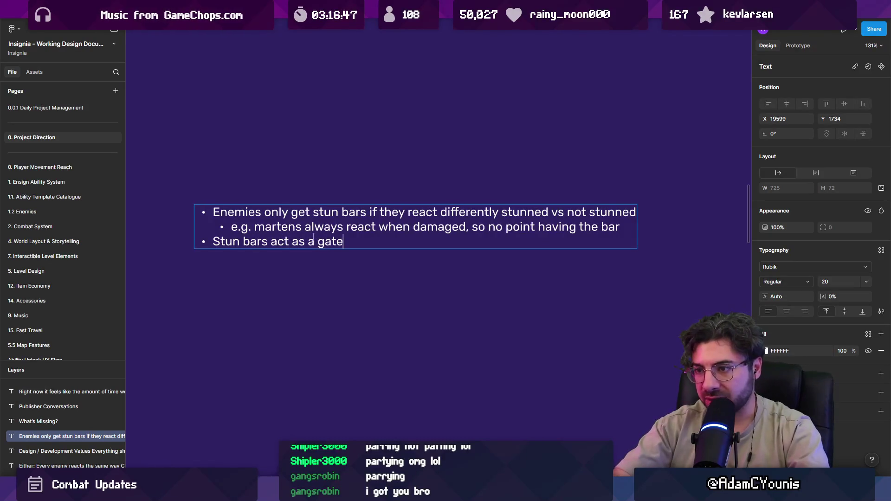
pyautogui.write('way to the')
pyautogui.hotkey('ctrl', 'shift', 'Left')
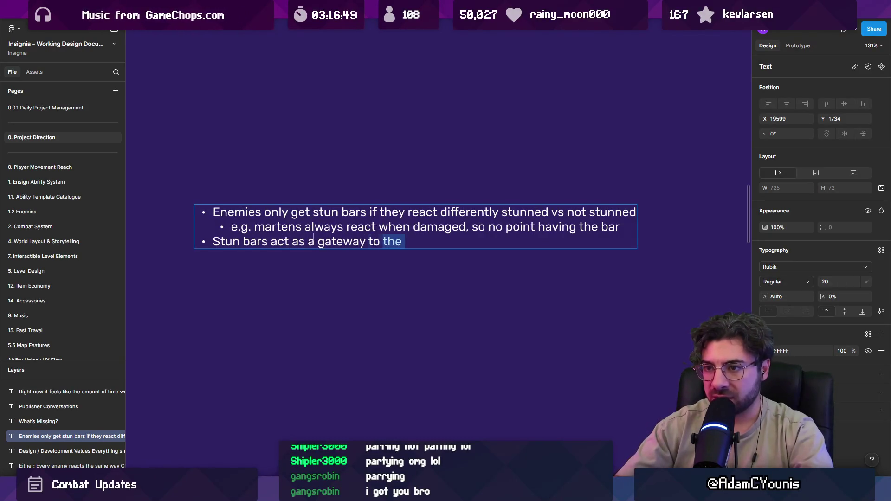
pyautogui.press('Right')
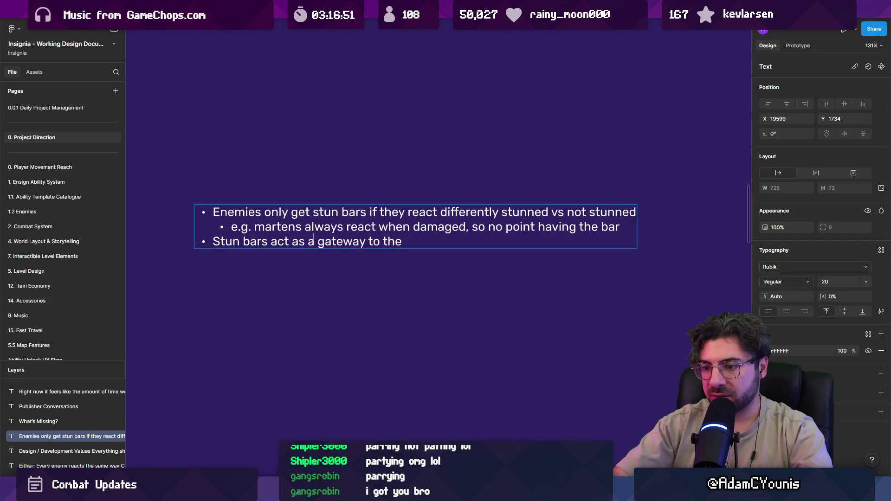
# - Finish it as 'the enemy "stun" tree' and begin 'Stun bar should reset when maxxed out, but maybe'
pyautogui.write('"stun”')
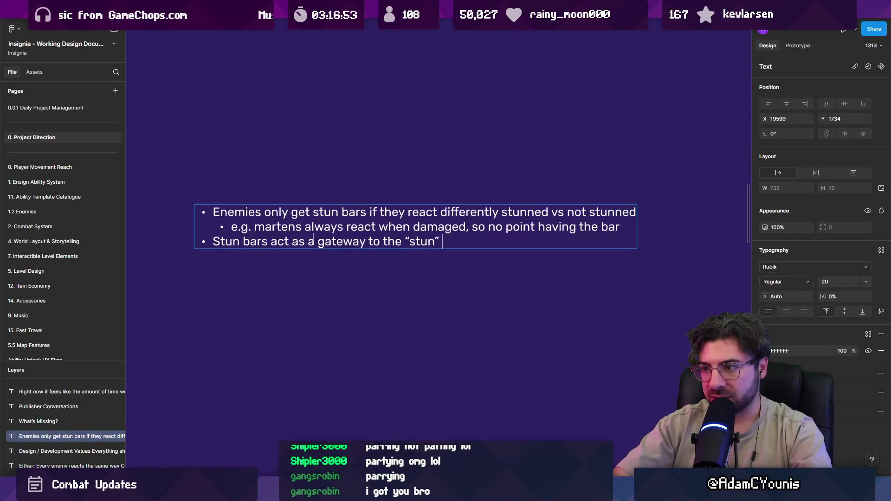
pyautogui.write('tree')
pyautogui.hotkey('ctrl', 'shift', 'Left')
pyautogui.hotkey('ctrl', 'shift', 'Left')
pyautogui.hotkey('ctrl', 'shift', 'Left')
pyautogui.press('Left')
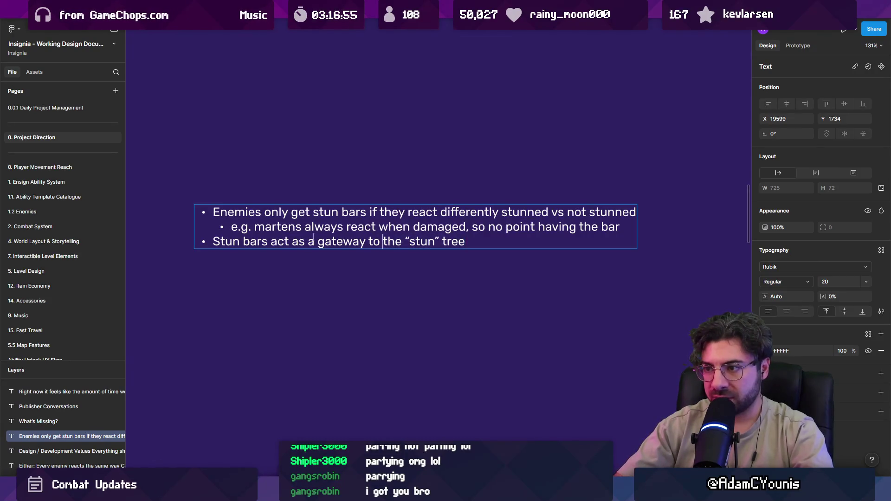
pyautogui.hotkey('ctrl', 'Right')
pyautogui.write('enemy')
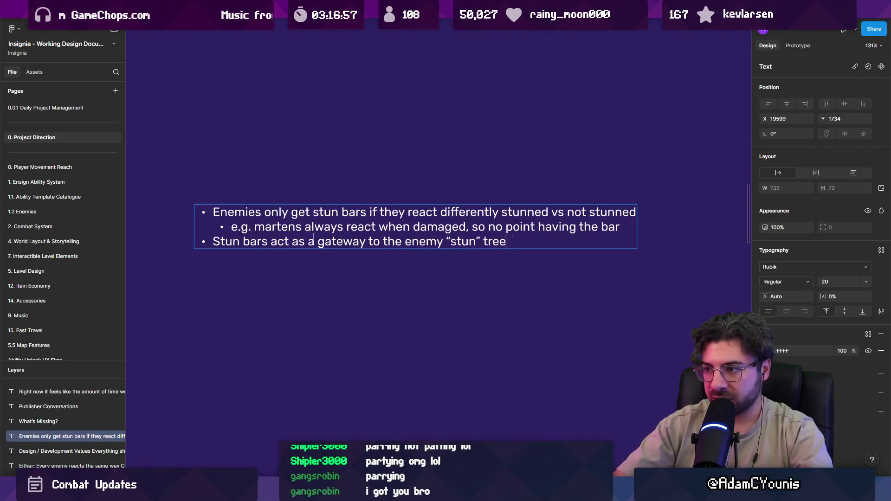
pyautogui.write(',')
pyautogui.press('Return')
pyautogui.write('Stun ')
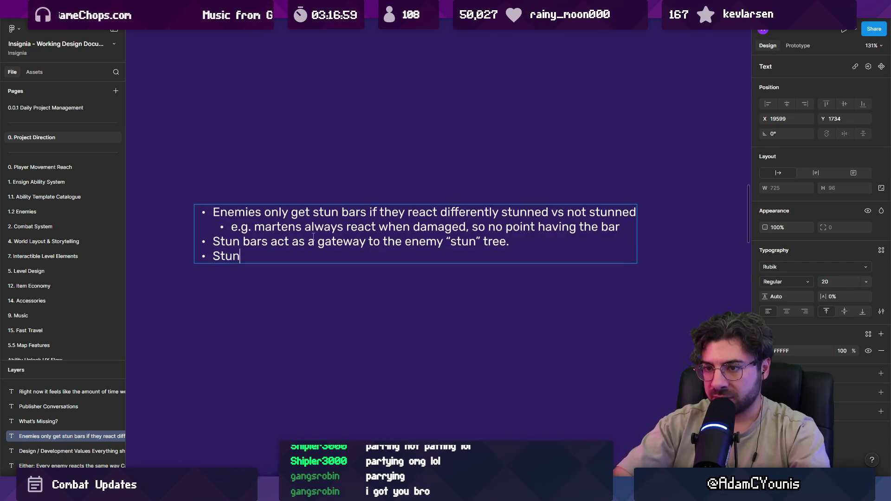
pyautogui.write('bar')
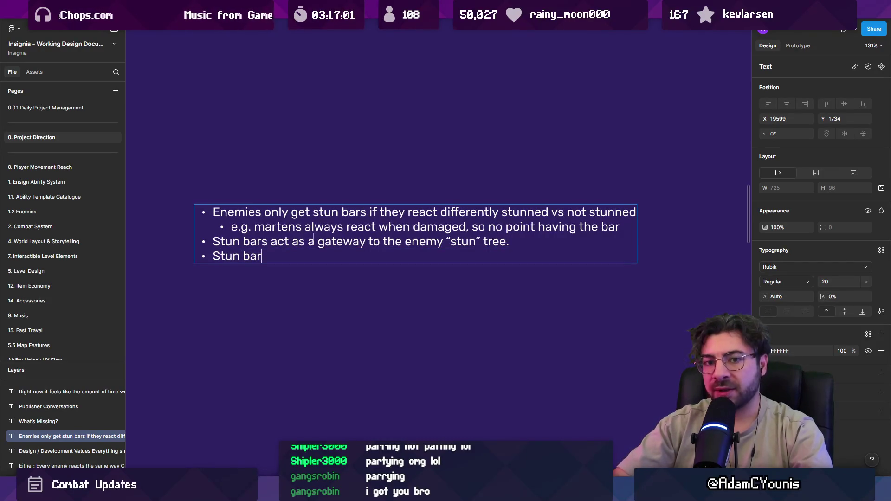
pyautogui.write(' should ')
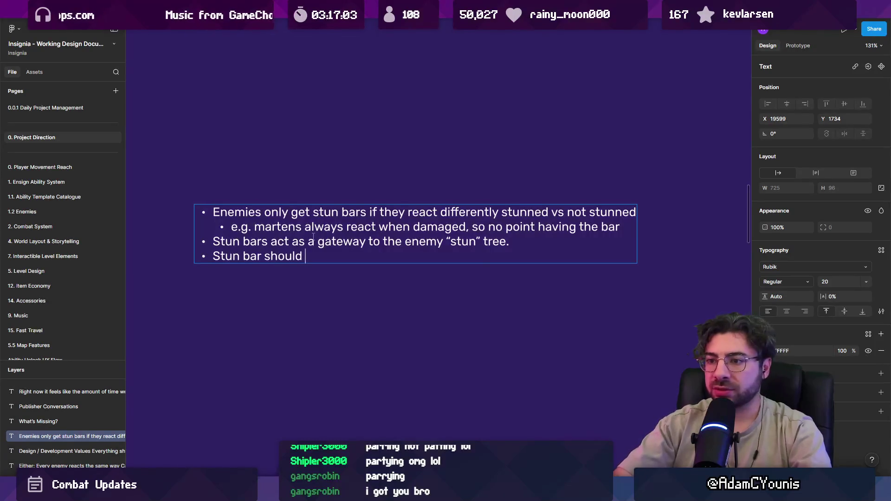
pyautogui.write('reset when ma')
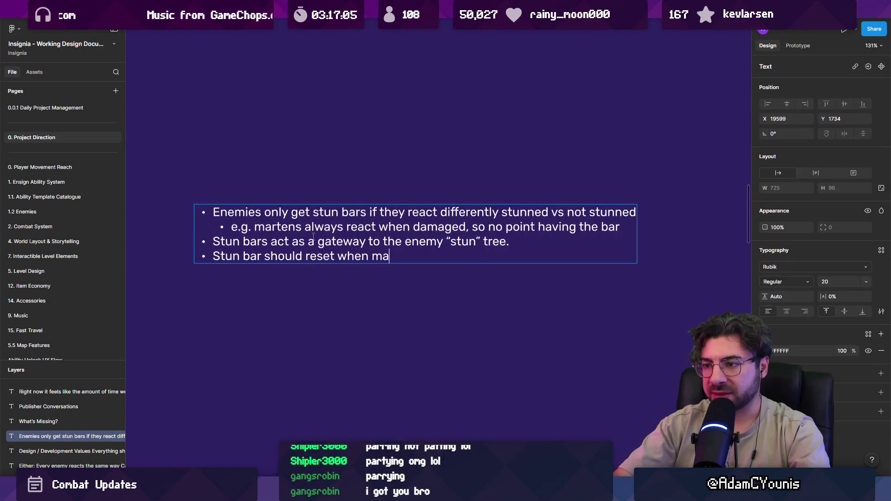
pyautogui.write('xxed out, but maybe')
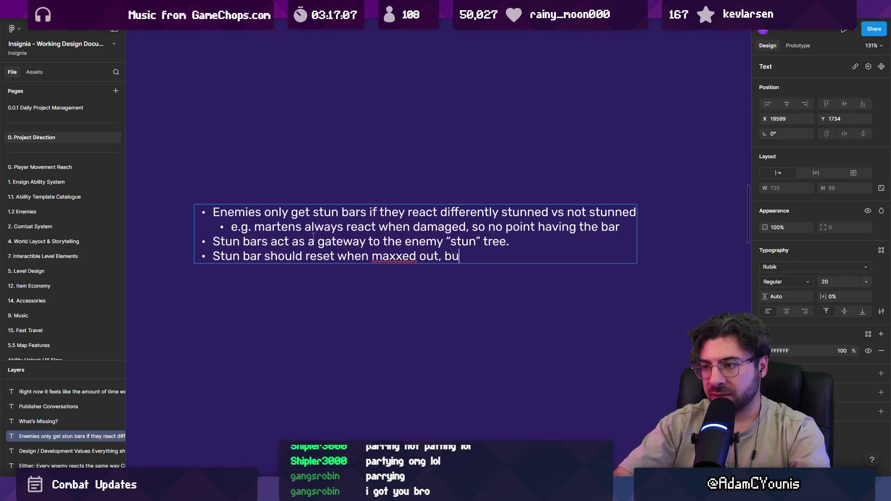
# - Rework the wording after 'but' in the reset bullet and discard a stray fifth bullet
pyautogui.press('BackSpace')
pyautogui.press('BackSpace')
pyautogui.press('BackSpace')
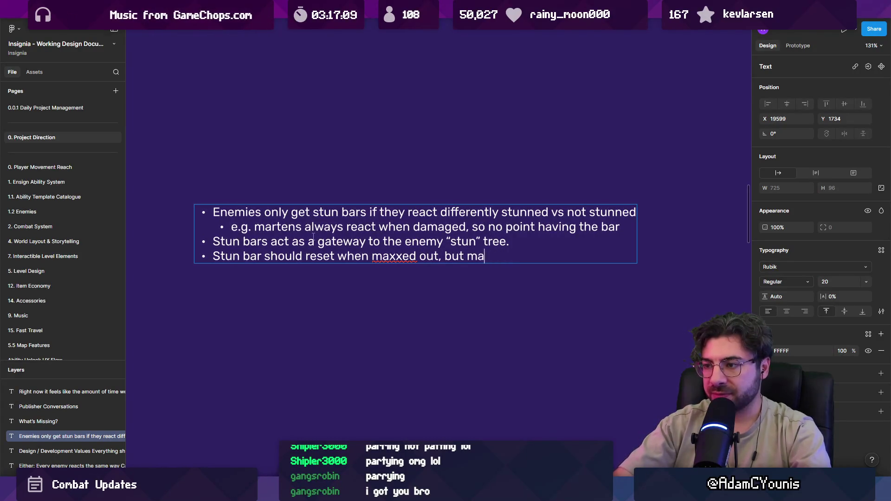
pyautogui.write('...')
pyautogui.press('Return')
pyautogui.write('Stun nba')
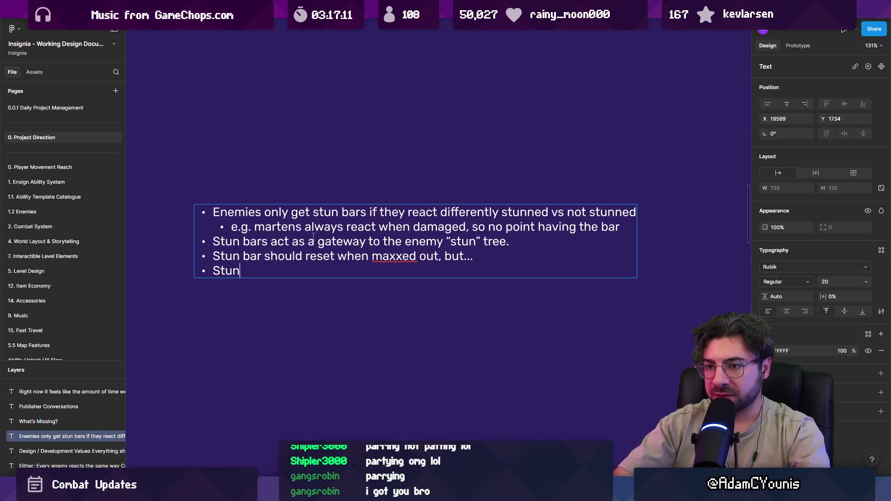
pyautogui.press('BackSpace')
pyautogui.press('BackSpace')
pyautogui.press('BackSpace')
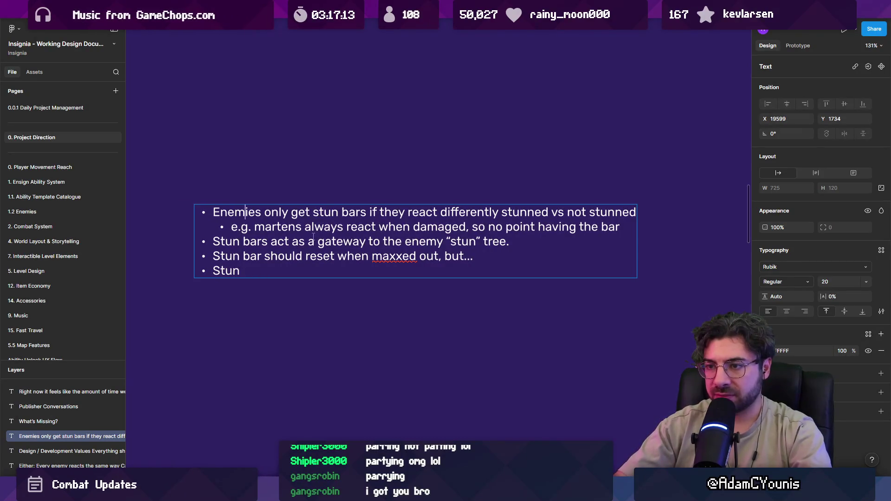
pyautogui.hotkey('ctrl', 'shift', 'Left')
pyautogui.press('BackSpace')
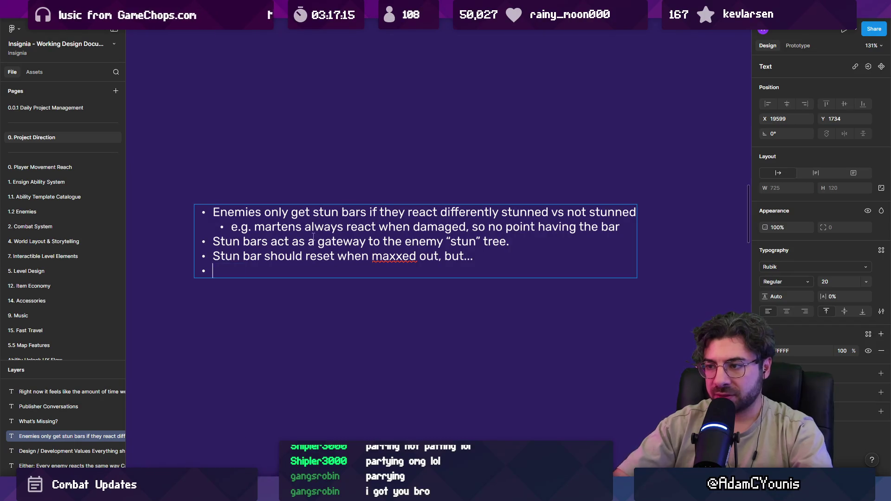
pyautogui.press('BackSpace')
pyautogui.press('BackSpace')
pyautogui.press('BackSpace')
pyautogui.press('BackSpace')
pyautogui.write('onlyh')
pyautogui.press('BackSpace')
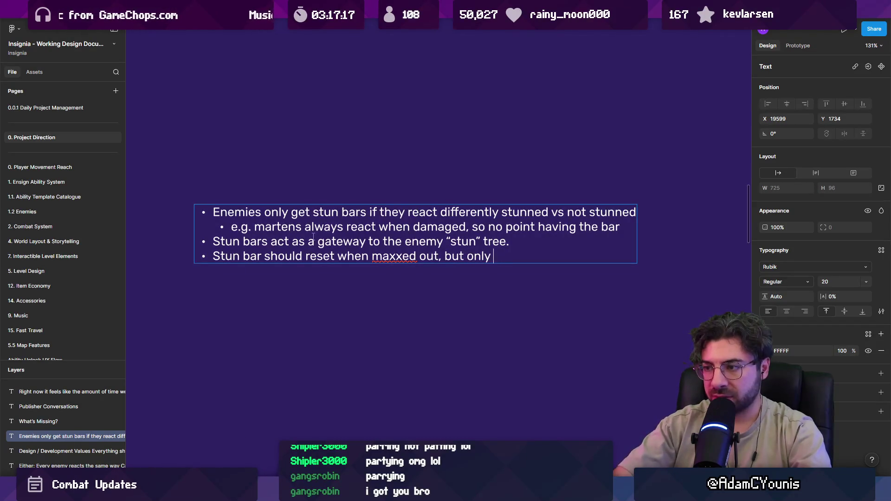
pyautogui.press('BackSpace')
pyautogui.press('BackSpace')
pyautogui.press('BackSpace')
pyautogui.write('are ')
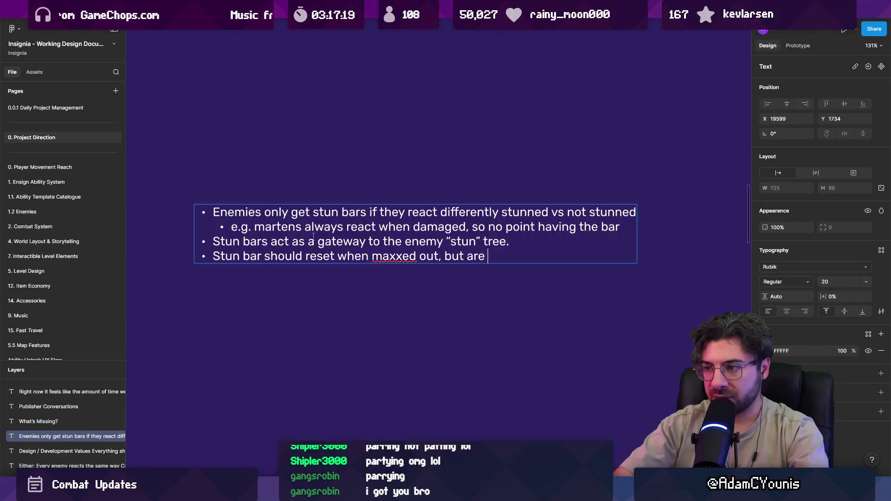
pyautogui.write('harder to max out in')
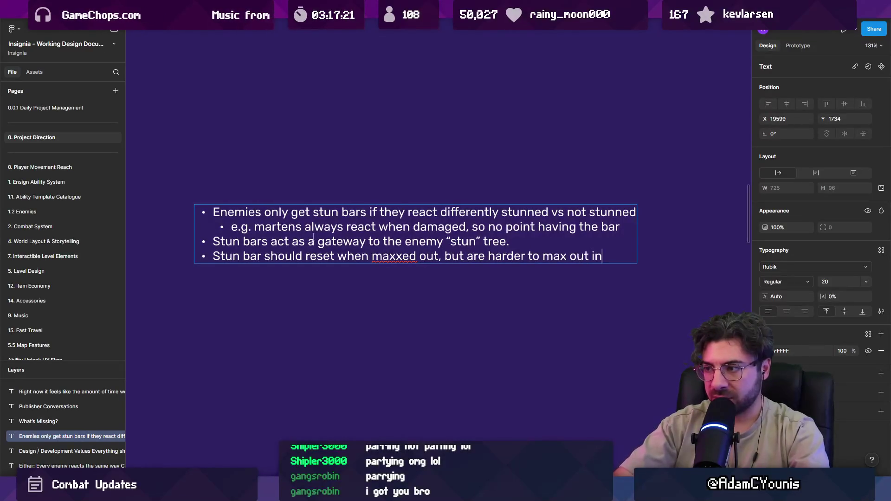
pyautogui.write(' general')
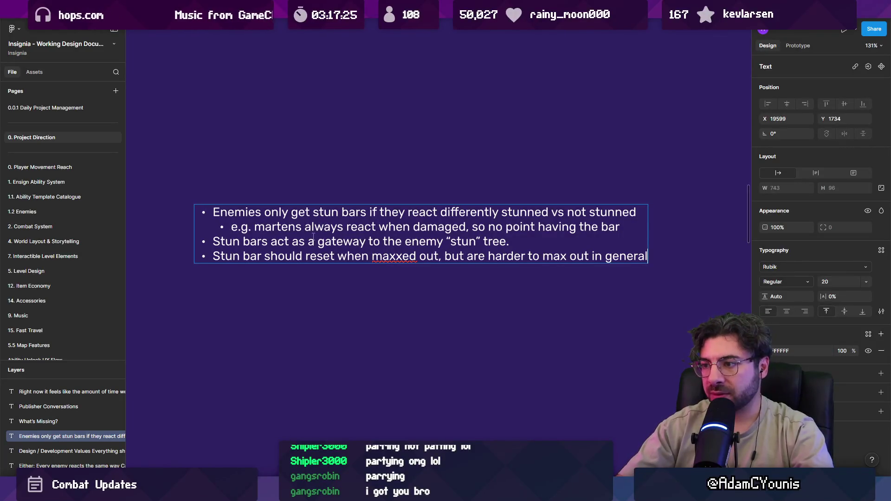
# - End the reset bullet with 'require a few interactions to do so'
pyautogui.hotkey('ctrl', 'shift', 'Left')
pyautogui.hotkey('ctrl', 'shift', 'Left')
pyautogui.hotkey('ctrl', 'shift', 'Left')
pyautogui.write('re')
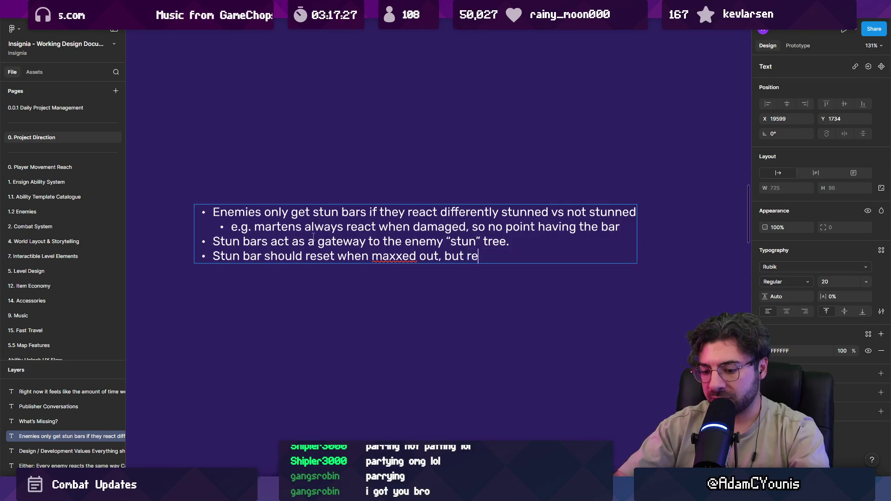
pyautogui.write('quire a few inte')
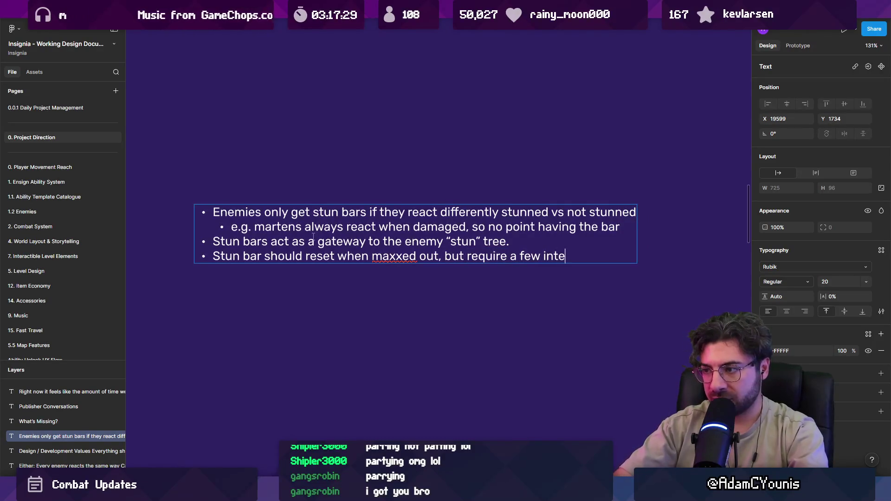
pyautogui.write('ractions to do so')
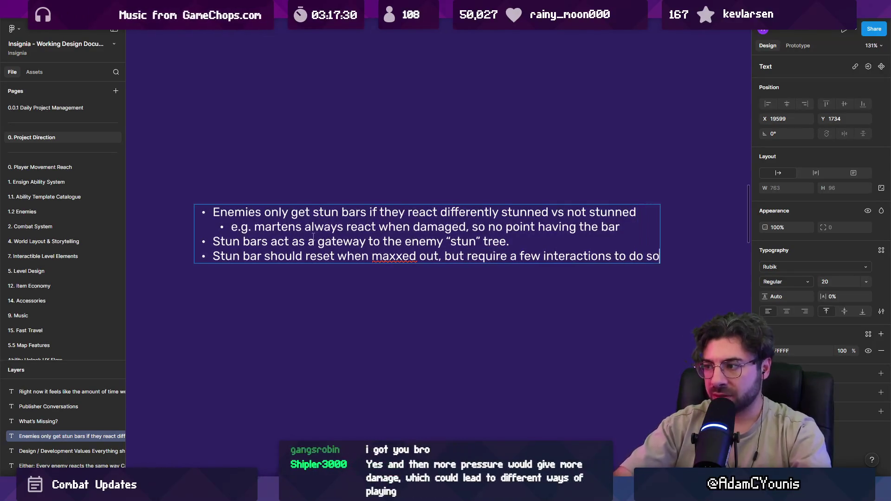
pyautogui.write('.')
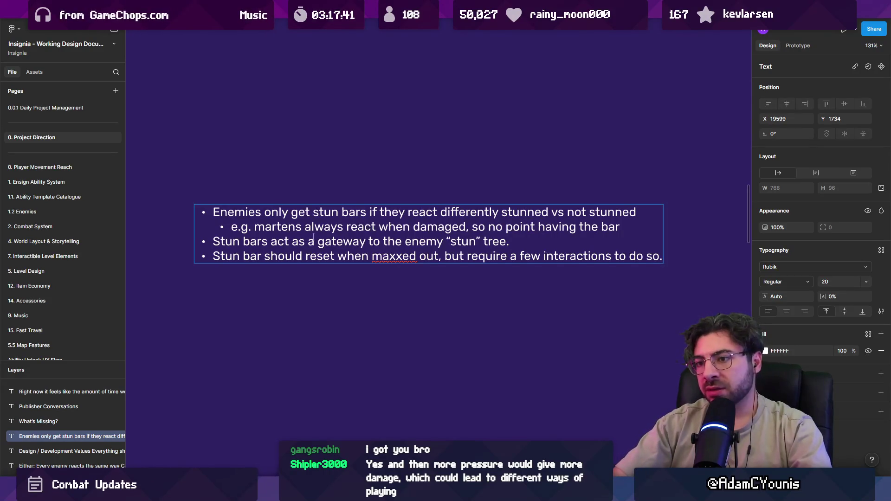
pyautogui.press('BackSpace')
pyautogui.write('.')
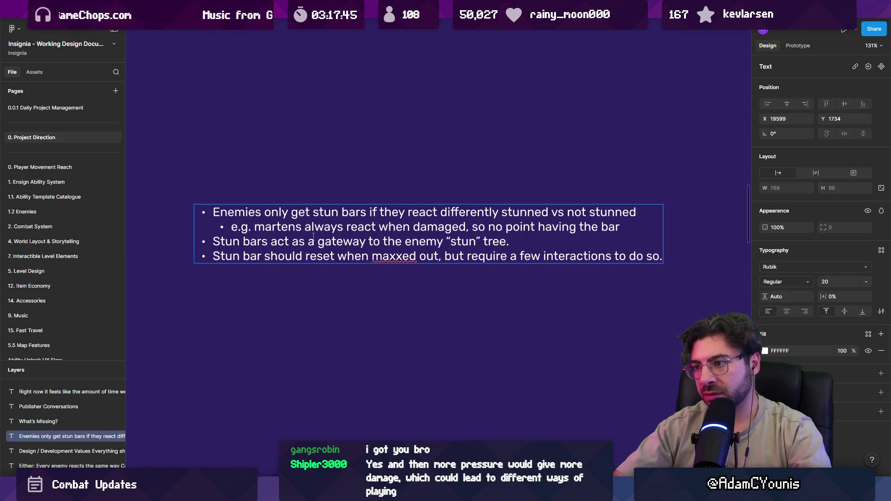
# - Replace 'a few' with 'more than a couple of' in the reset bullet
pyautogui.hotkey('ctrl', 'shift', 'Left')
pyautogui.hotkey('ctrl', 'shift', 'Left')
pyautogui.hotkey('ctrl', 'shift', 'Left')
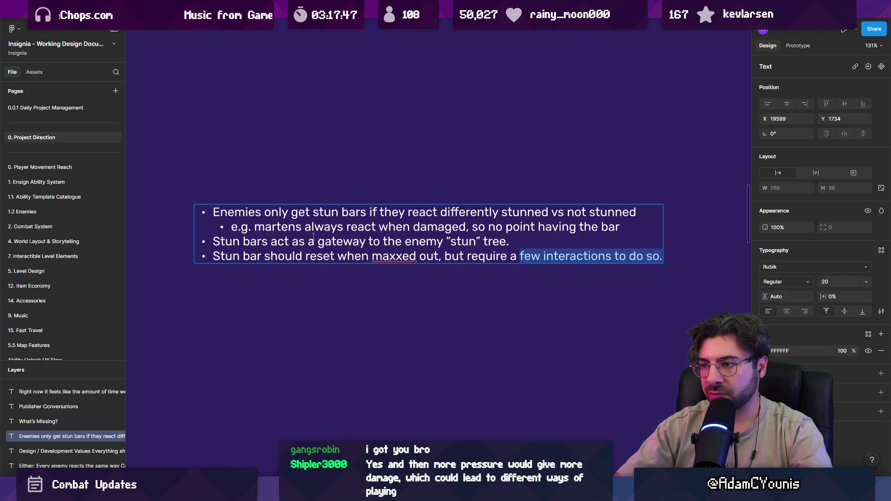
pyautogui.hotkey('ctrl', 'Left')
pyautogui.hotkey('ctrl', 'shift', 'Right')
pyautogui.press('Right')
pyautogui.hotkey('ctrl', 'shift', 'Right')
pyautogui.hotkey('ctrl', 'shift', 'Right')
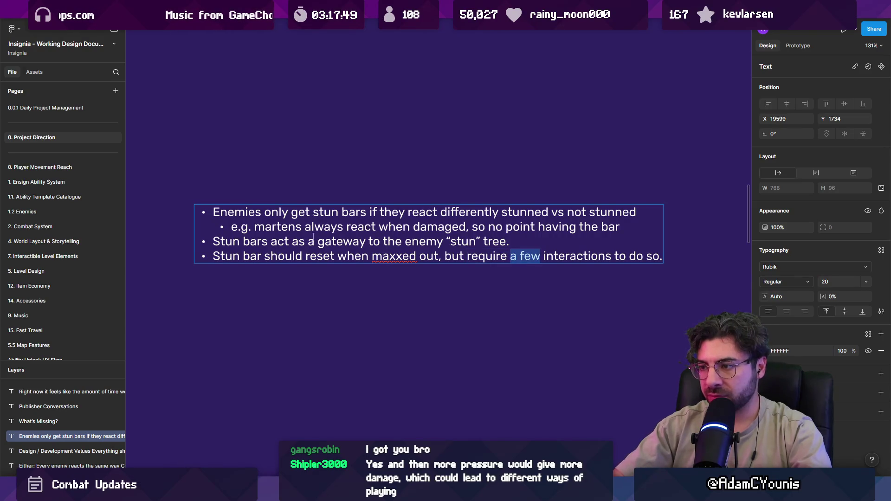
pyautogui.write('MORE THAN')
pyautogui.hotkey('ctrl', 'shift', 'Left')
pyautogui.hotkey('ctrl', 'shift', 'Left')
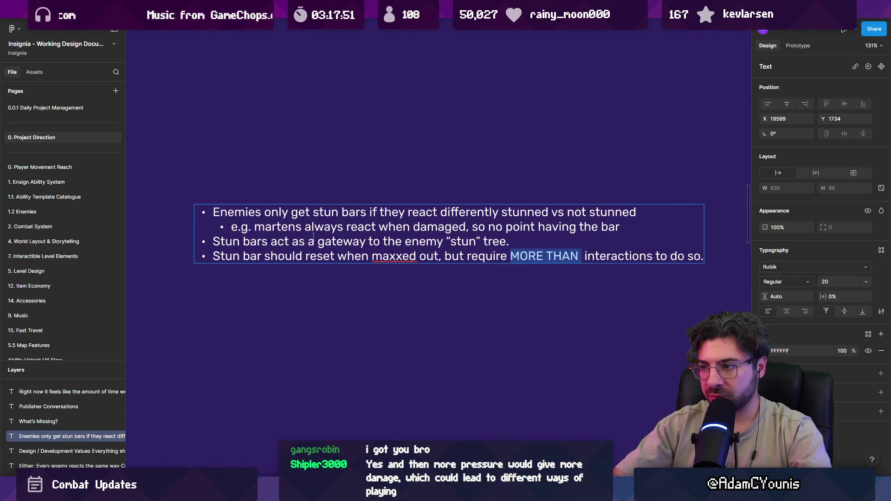
pyautogui.write('mnore')
pyautogui.press('BackSpace')
pyautogui.press('BackSpace')
pyautogui.press('BackSpace')
pyautogui.press('BackSpace')
pyautogui.write('ore than a couploe')
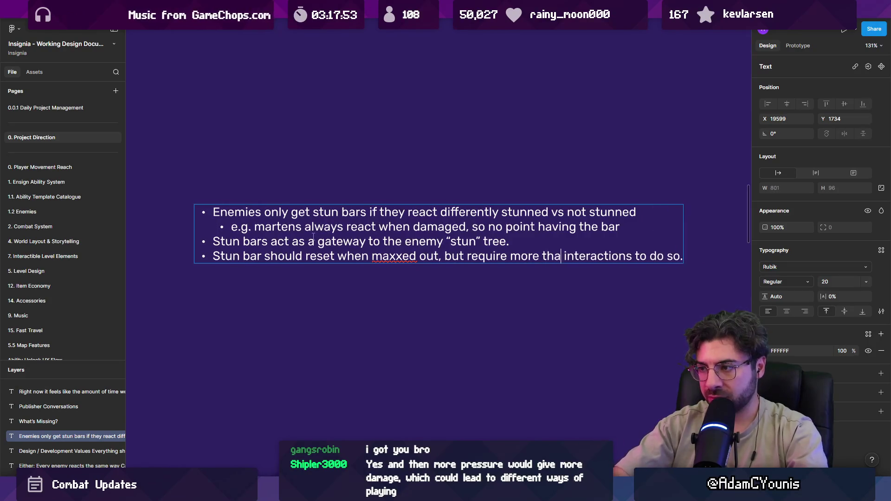
pyautogui.press('Left')
pyautogui.press('BackSpace')
pyautogui.press('Right')
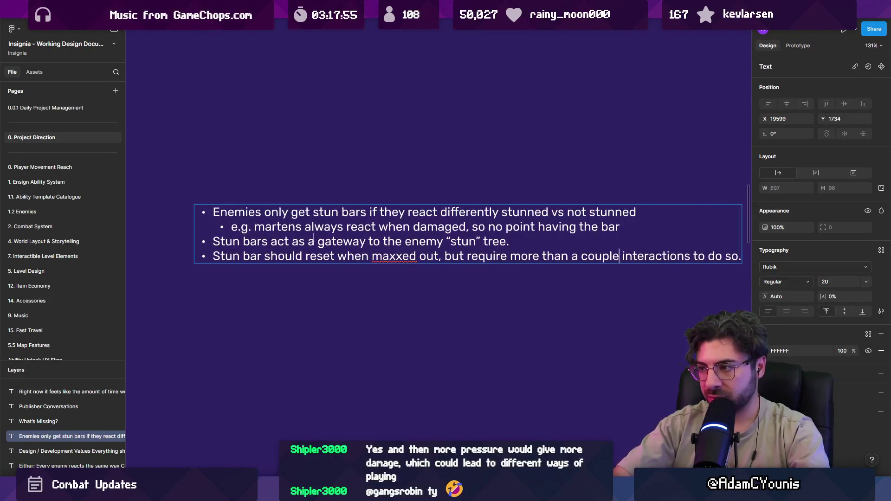
pyautogui.write('of')
pyautogui.scroll(-2, 335, 246)
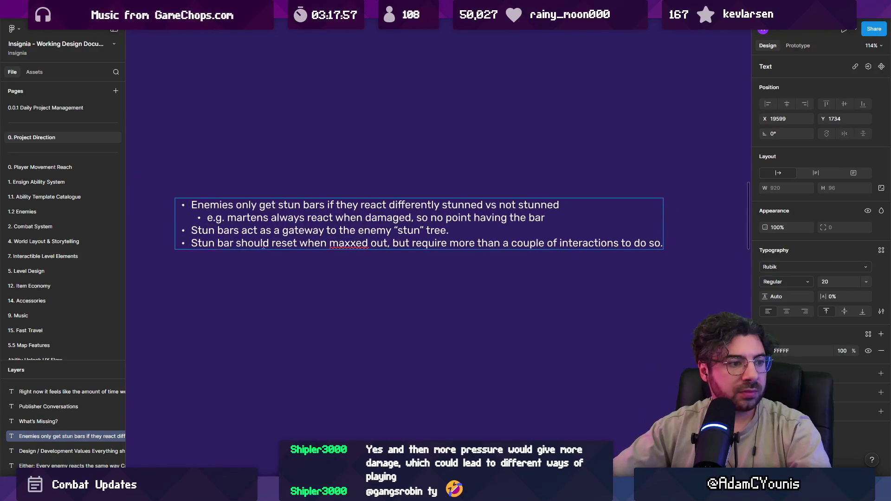
pyautogui.press('Return')
# - Begin a bullet 'When stunned, enemies remain in…', trying 'knockdown' and 'stun' wording
pyautogui.write('W')
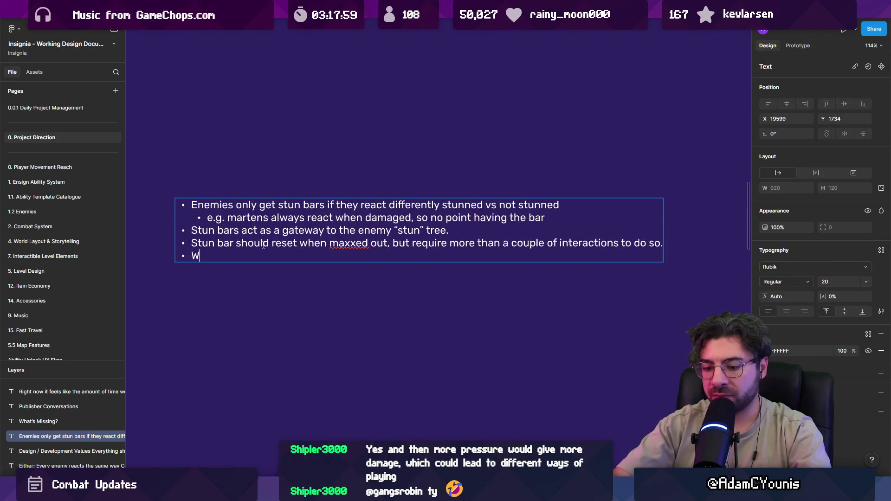
pyautogui.write('hen stunned, ')
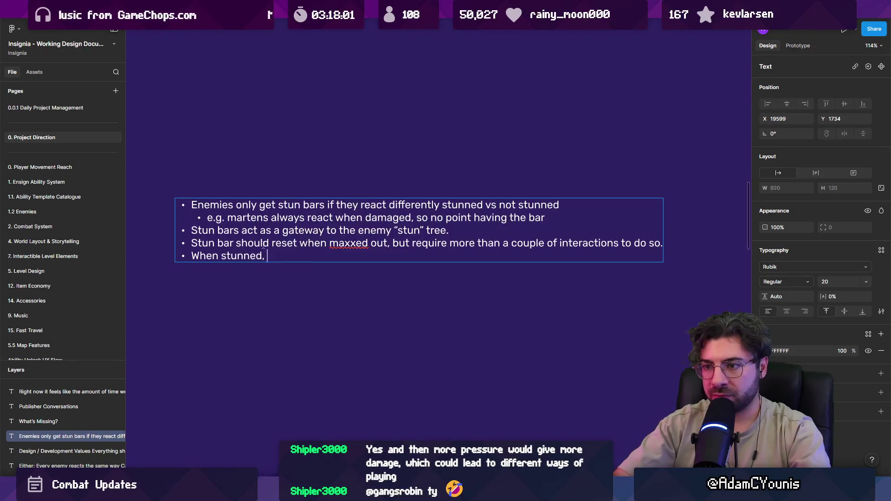
pyautogui.write('enemies remain in knockdwn')
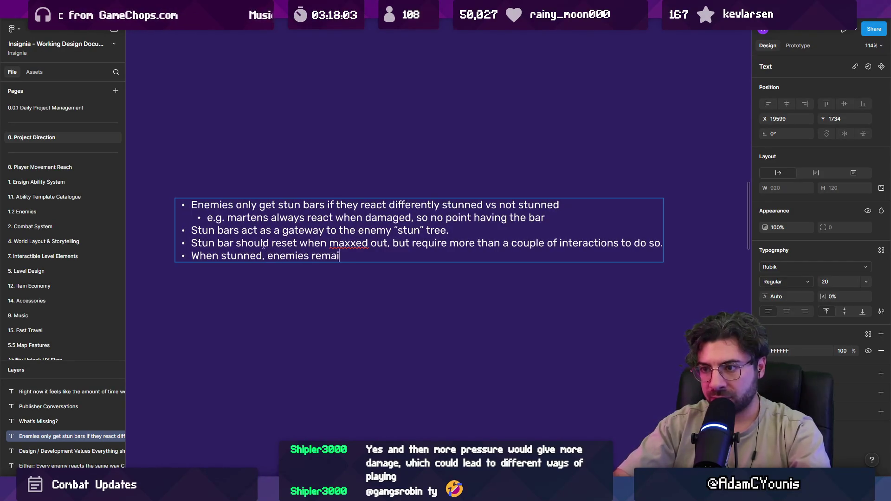
pyautogui.press('BackSpace')
pyautogui.press('BackSpace')
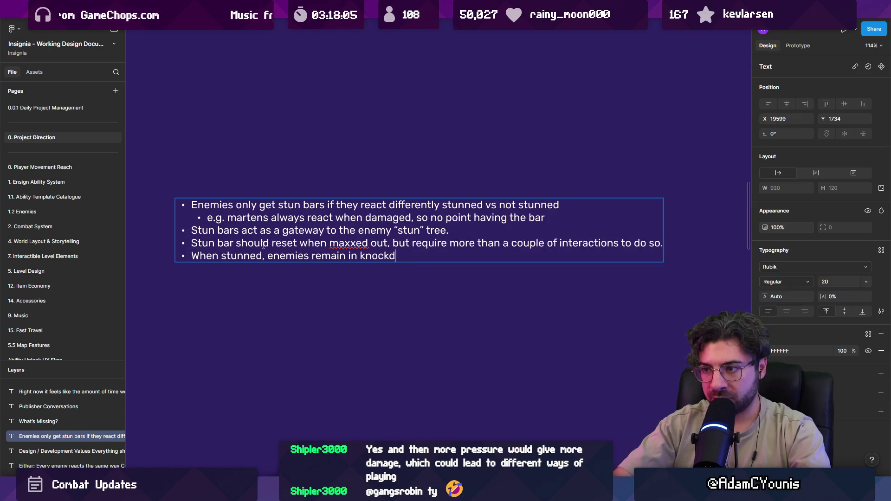
pyautogui.write('own')
pyautogui.hotkey('ctrl', 'shift', 'Left')
pyautogui.write('stun u')
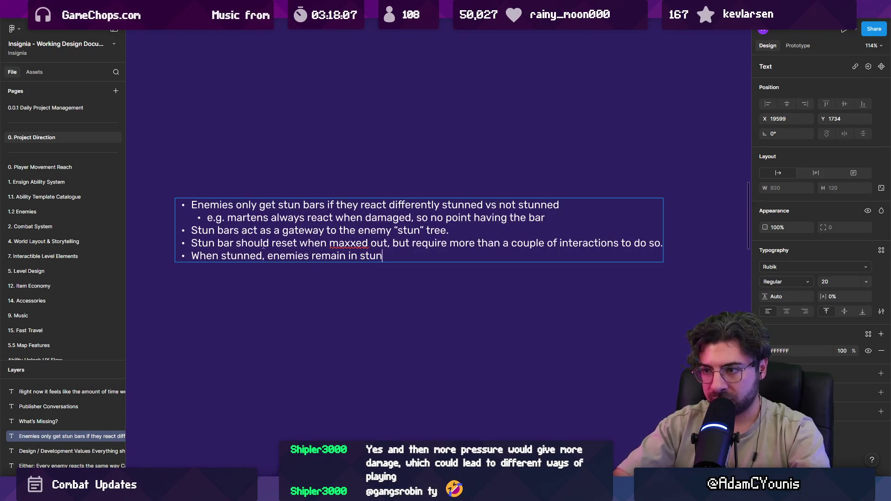
pyautogui.hotkey('ctrl', 'shift', 'Left')
pyautogui.hotkey('ctrl', 'shift', 'Left')
pyautogui.hotkey('ctrl', 'shift', 'Left')
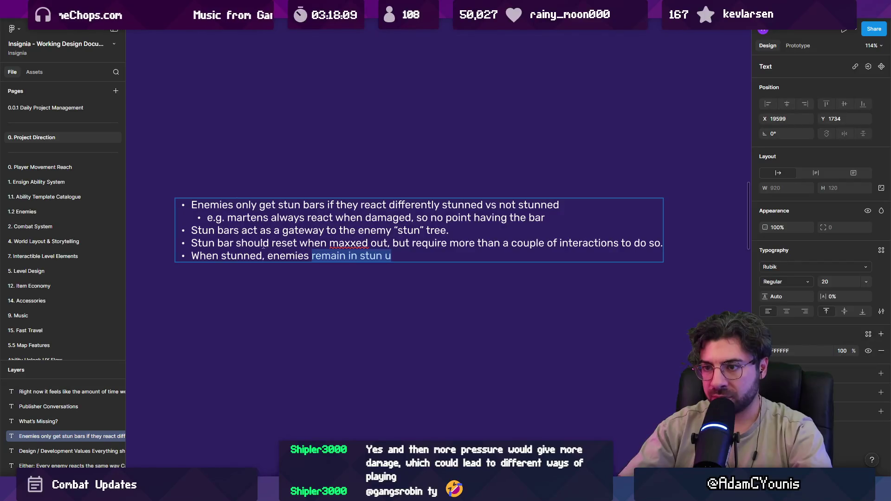
pyautogui.hotkey('ctrl', 'shift', 'Left')
pyautogui.hotkey('ctrl', 'shift', 'Right')
pyautogui.hotkey('ctrl', 'shift', 'Right')
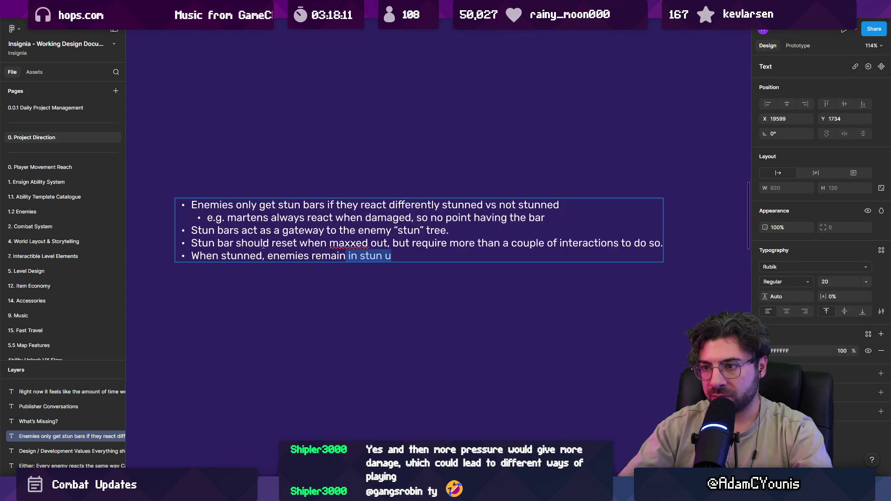
pyautogui.hotkey('ctrl', 'shift', 'Right')
# - Complete it with 'the tree for a set amount of seconds, and get back up after the timer runs out'
pyautogui.write('the ')
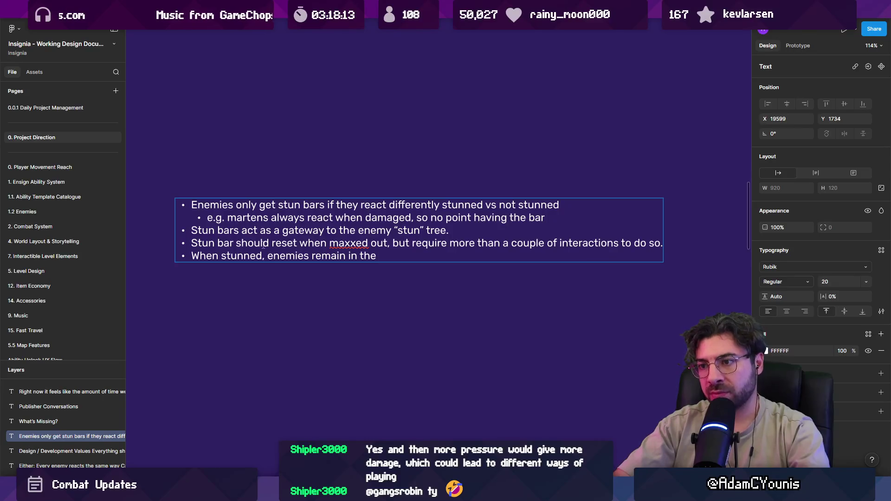
pyautogui.write('tree foir')
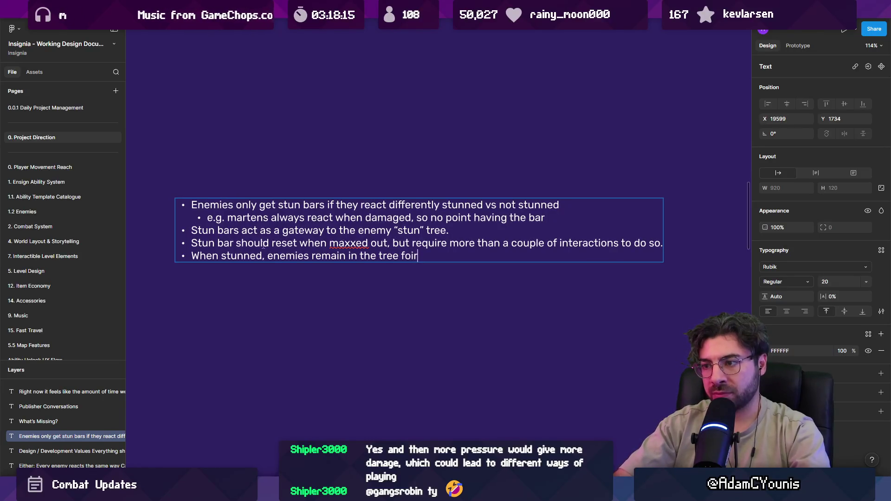
pyautogui.press('BackSpace')
pyautogui.press('BackSpace')
pyautogui.write('r multiple')
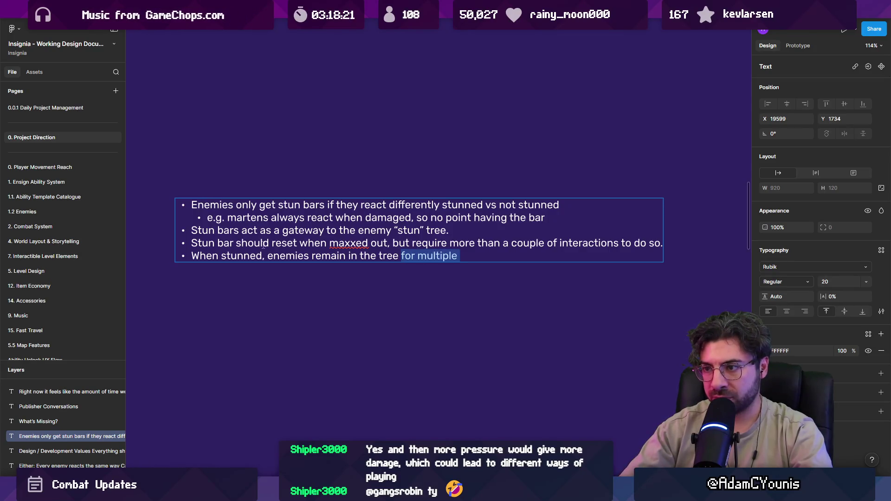
pyautogui.write(' s')
pyautogui.press('BackSpace')
pyautogui.press('BackSpace')
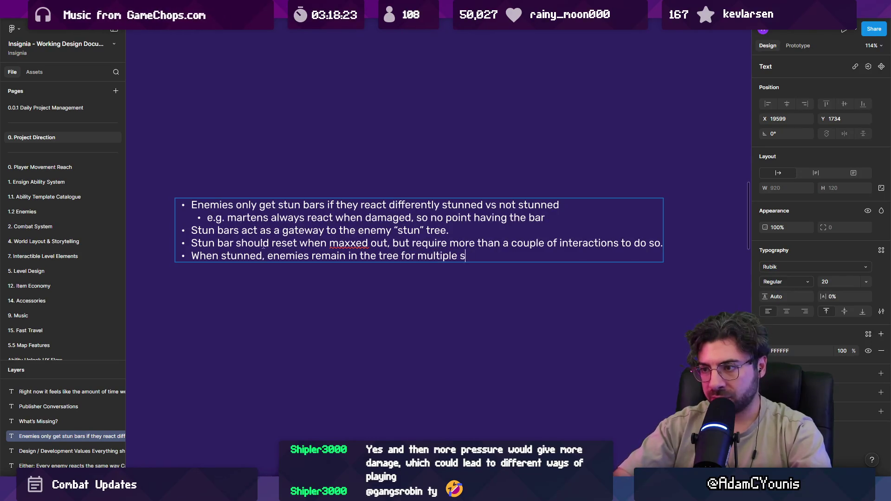
pyautogui.hotkey('ctrl', 'shift', 'Left')
pyautogui.write('sec')
pyautogui.press('BackSpace')
pyautogui.press('BackSpace')
pyautogui.write('t ')
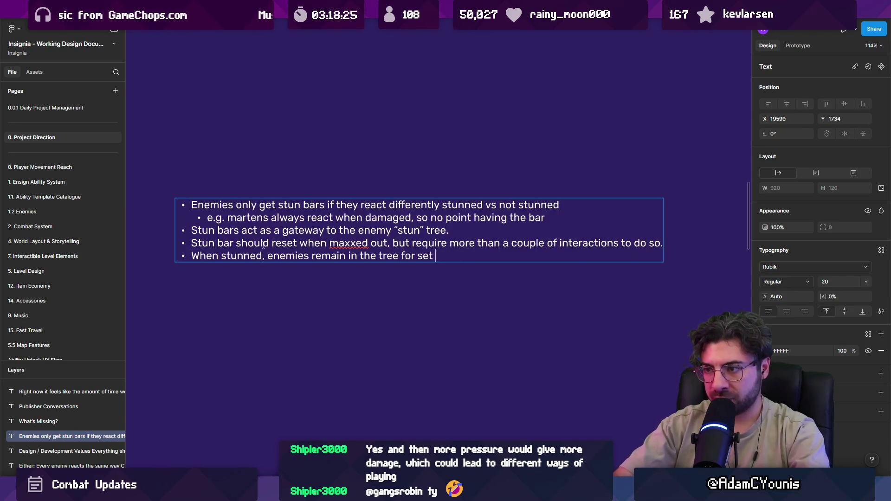
pyautogui.write('amount of secon')
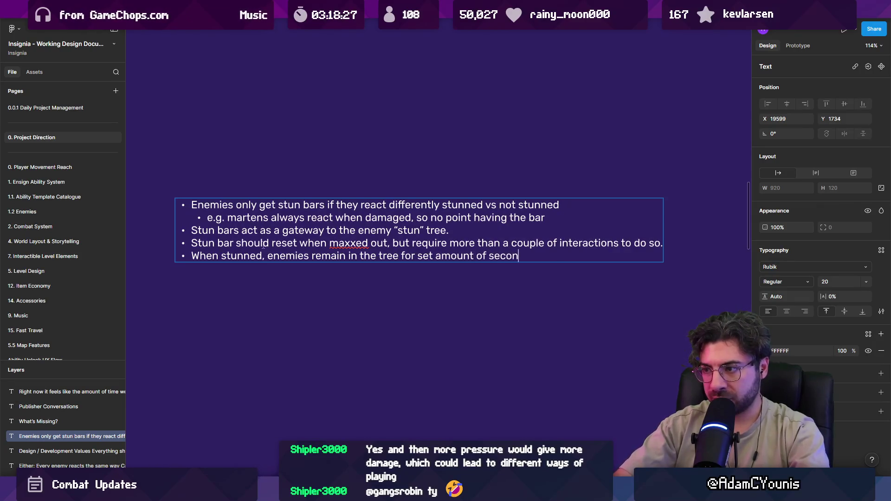
pyautogui.write('ds, and ')
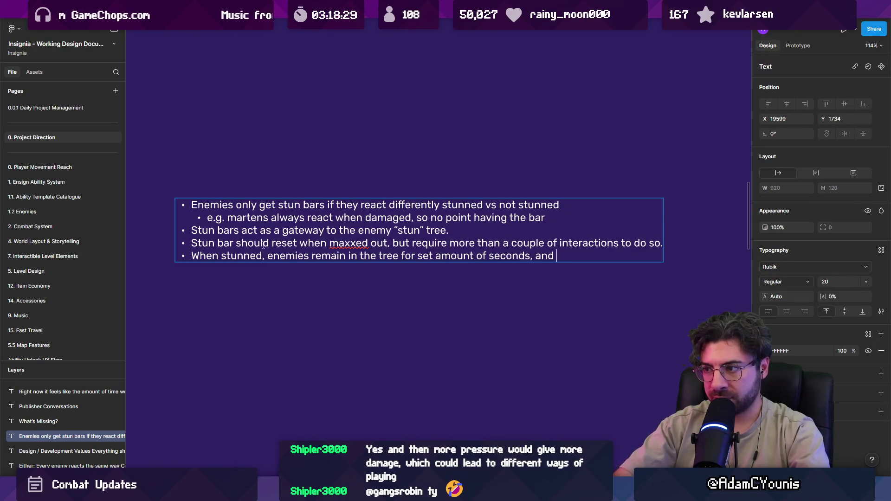
pyautogui.write('get back up after ')
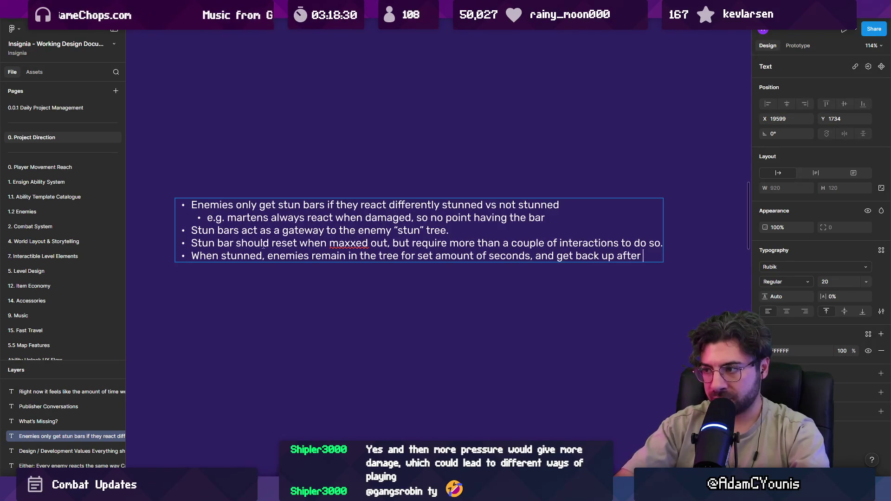
pyautogui.write('the')
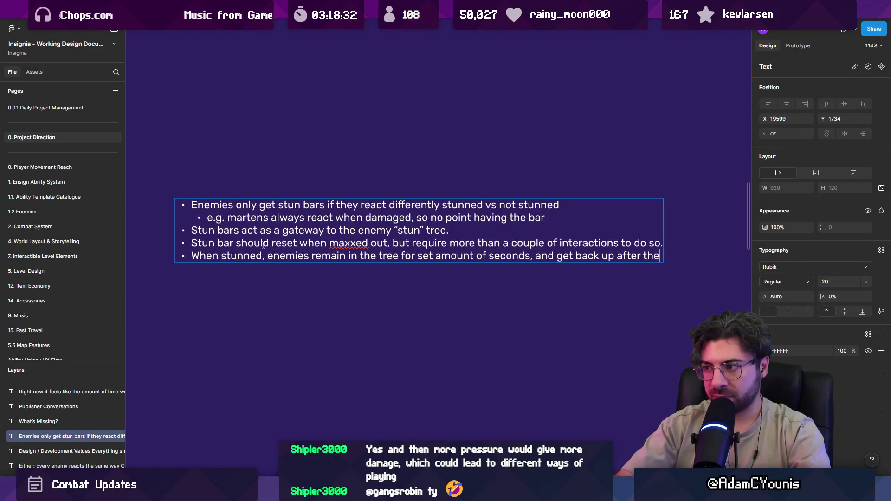
pyautogui.press('BackSpace')
pyautogui.press('BackSpace')
pyautogui.press('BackSpace')
pyautogui.write('the timer runs oiut')
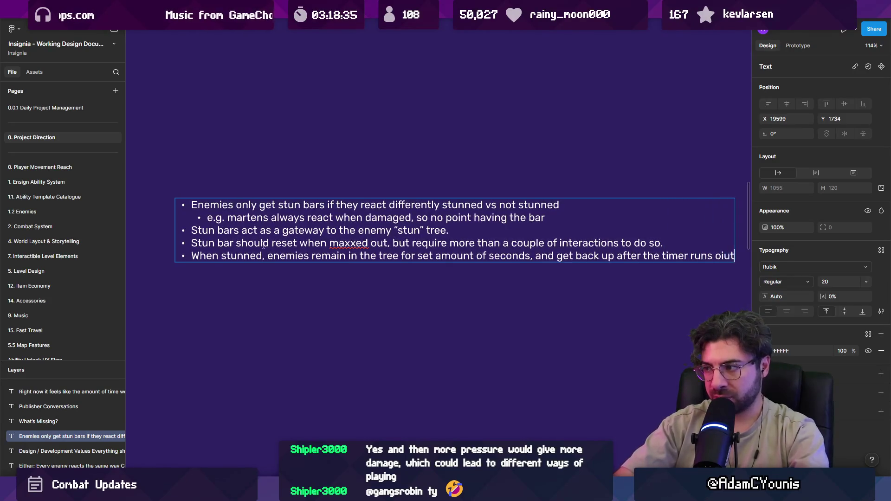
pyautogui.press('BackSpace')
pyautogui.press('BackSpace')
pyautogui.press('BackSpace')
pyautogui.write('ut')
pyautogui.press('Escape')
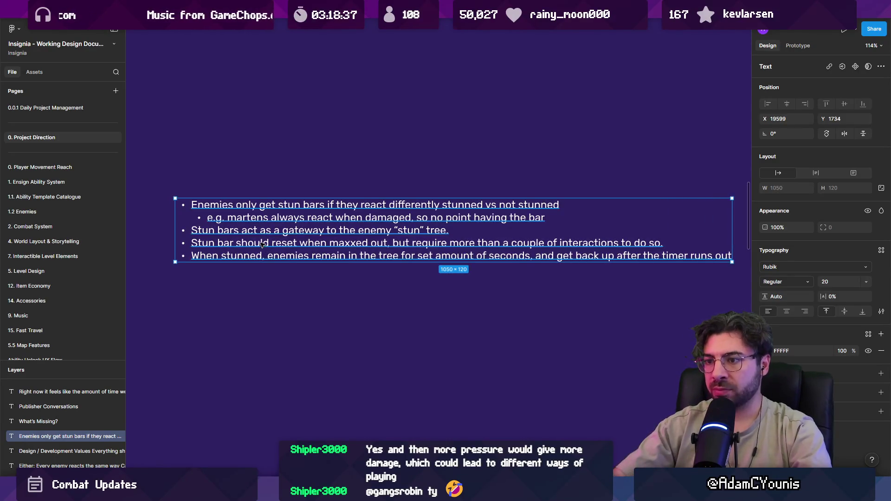
pyautogui.press('Escape')
pyautogui.scroll(-2, 285, 149)
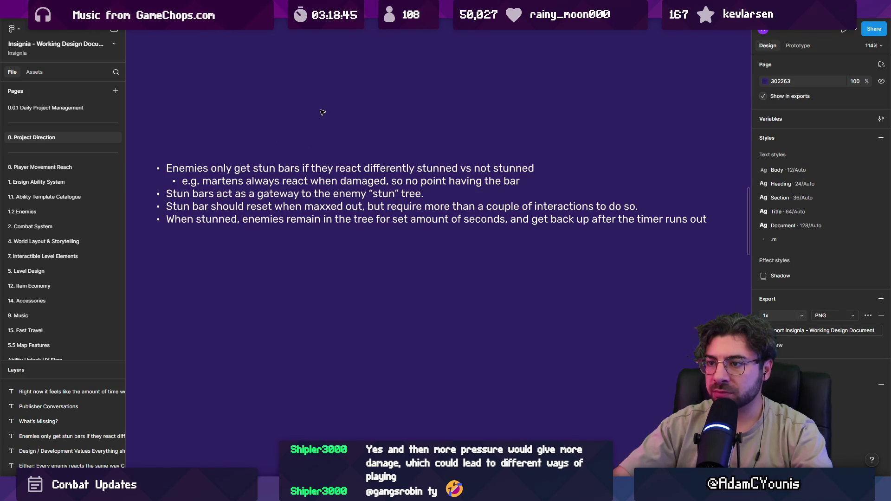
# - Replace 'tree' in the last bullet with 'stun behaviour tree' and exit text editing
pyautogui.doubleClick(362, 218)
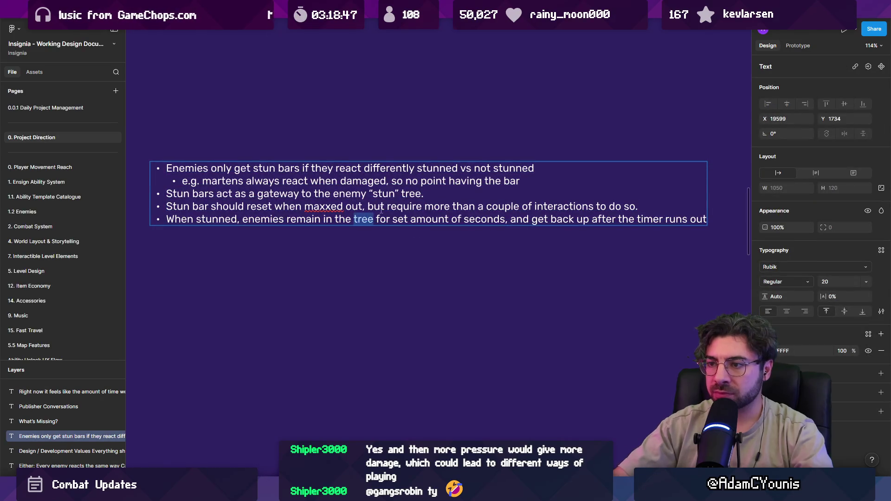
pyautogui.write('stun behaviour tgree')
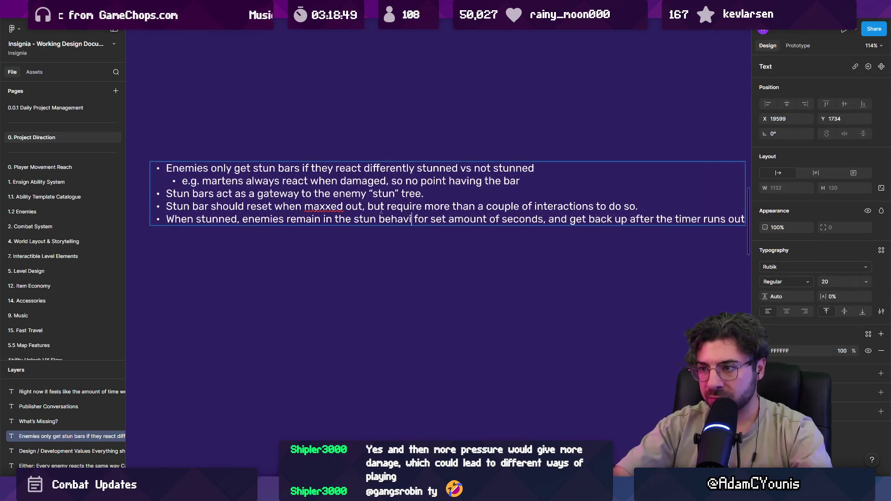
pyautogui.press('BackSpace')
pyautogui.press('BackSpace')
pyautogui.press('BackSpace')
pyautogui.write('ree')
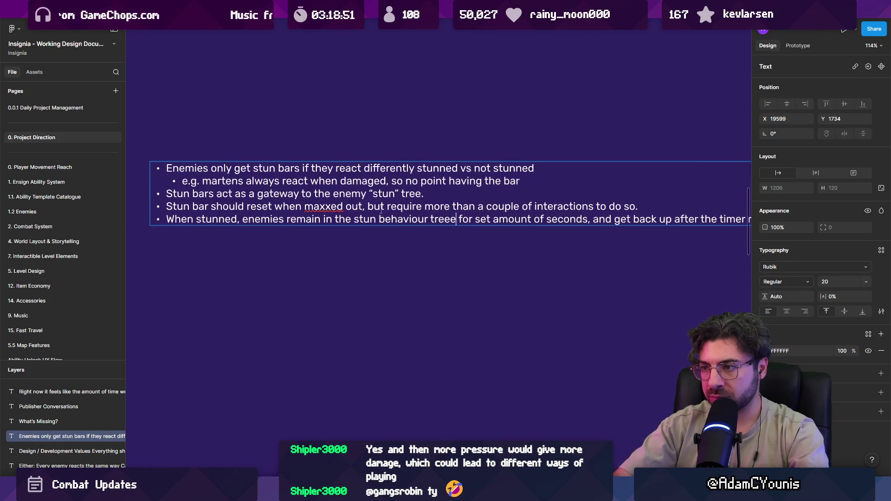
pyautogui.scroll(-3, 433, 226)
pyautogui.press('Escape')
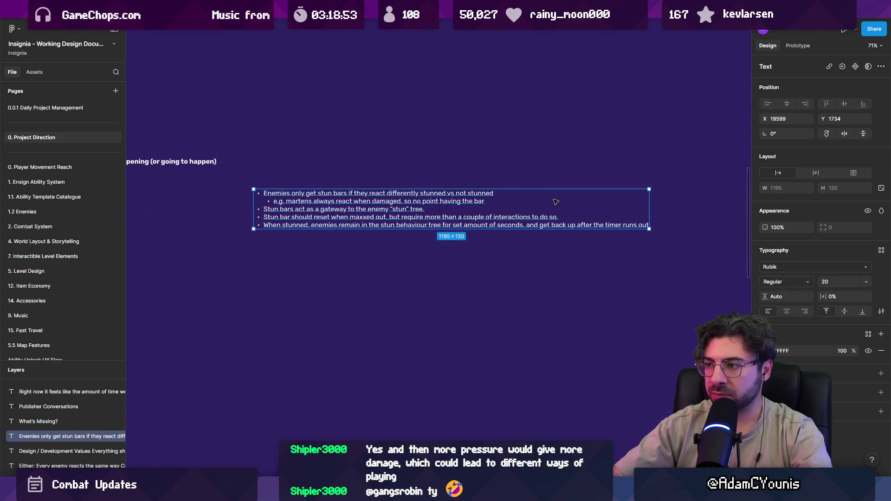
pyautogui.press('Escape')
pyautogui.scroll(2, 506, 221)
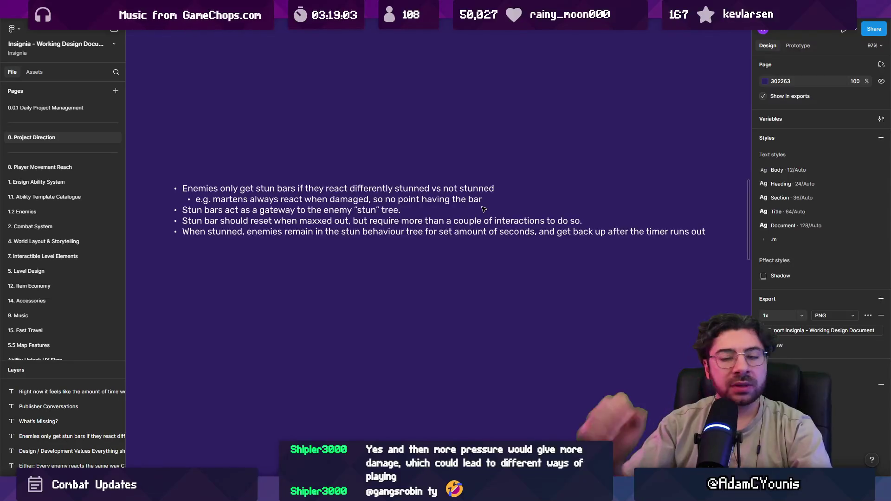
# - Draft bullets 'Airborne enemies don't deplete stun' and one about getting knocked down
pyautogui.doubleClick(483, 210)
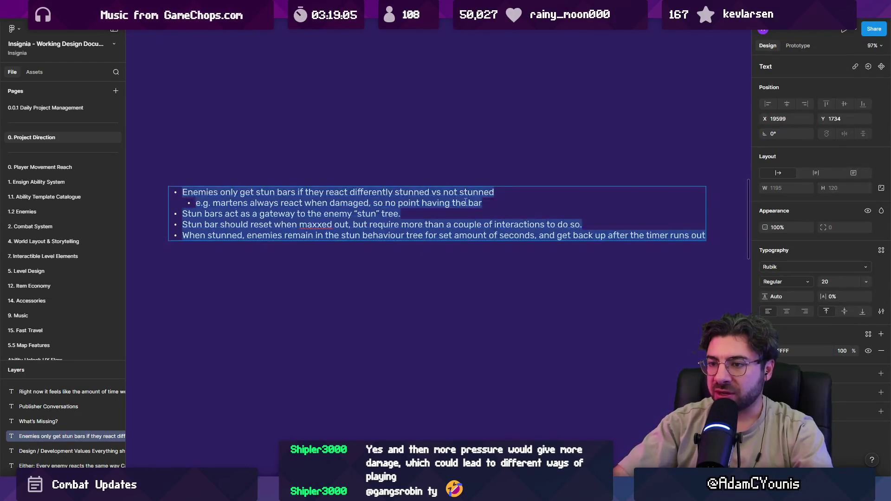
pyautogui.press('Return')
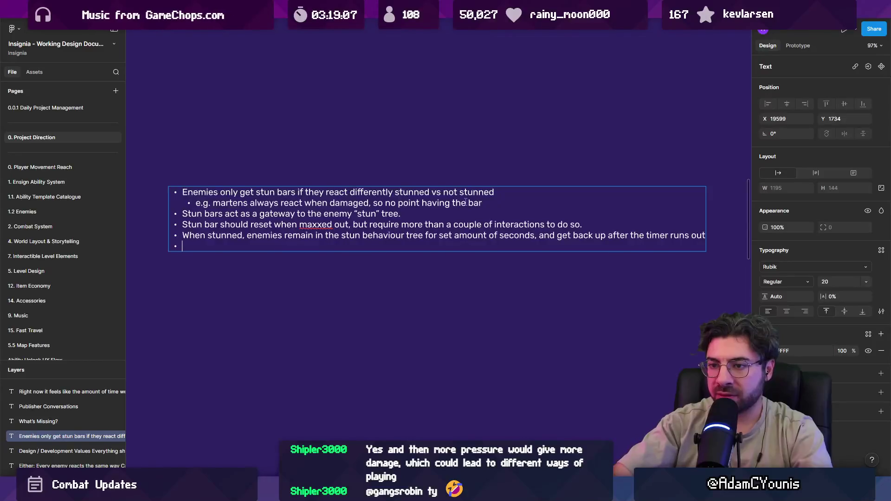
pyautogui.write('Airborne enemies')
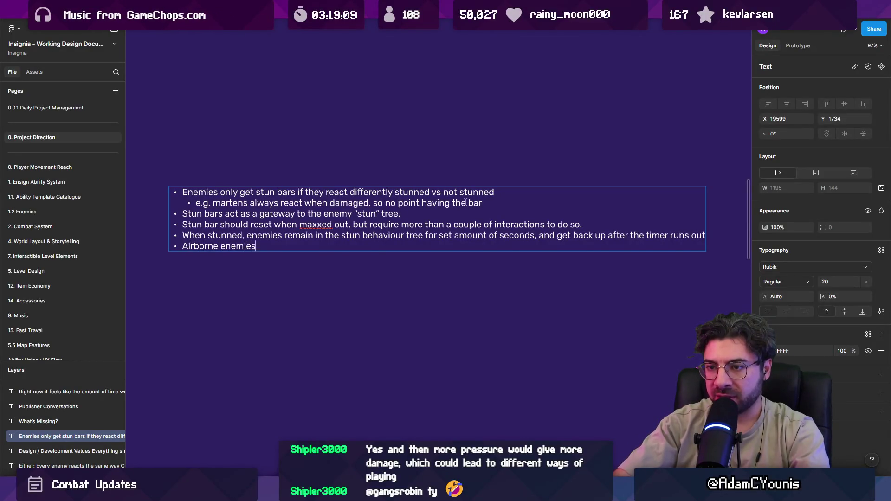
pyautogui.write("don'e")
pyautogui.press('BackSpace')
pyautogui.write('t d')
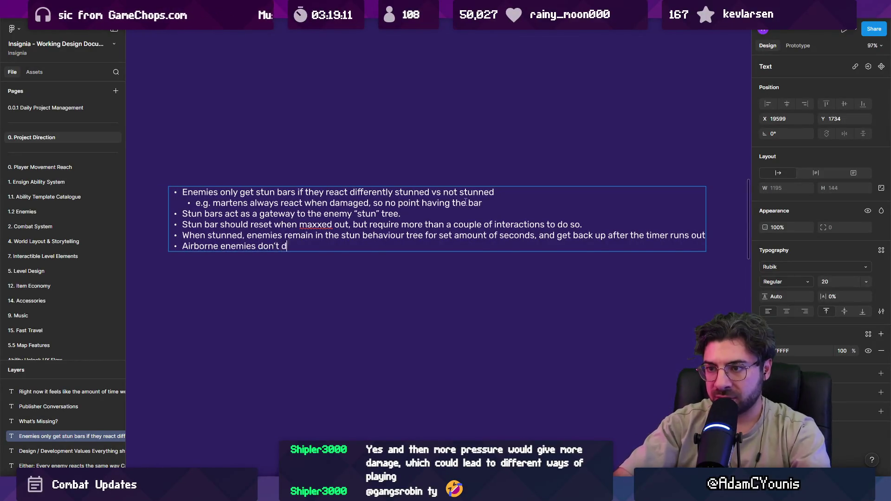
pyautogui.write('eplete stun')
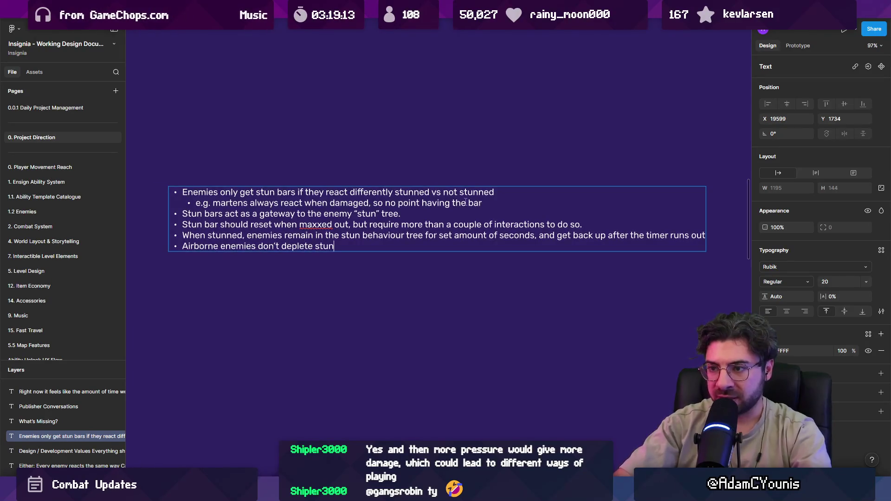
pyautogui.press('Return')
pyautogui.write('Bounding')
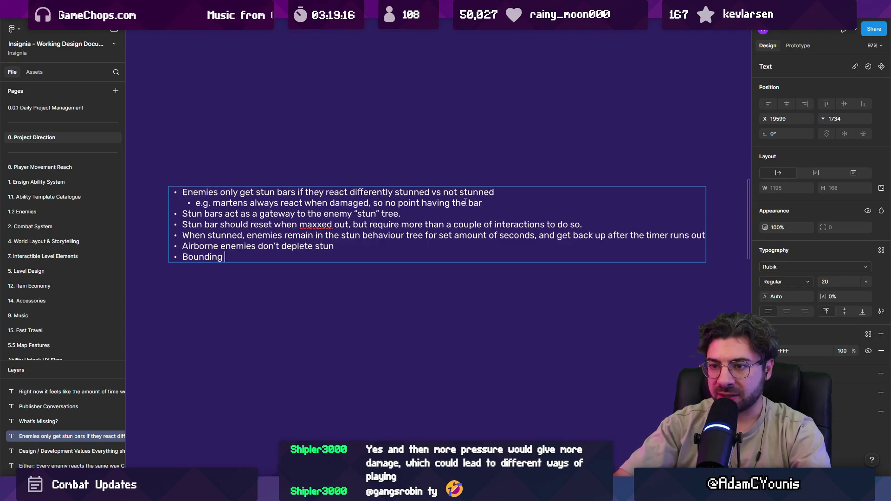
pyautogui.hotkey('ctrl', 'shift', 'Left')
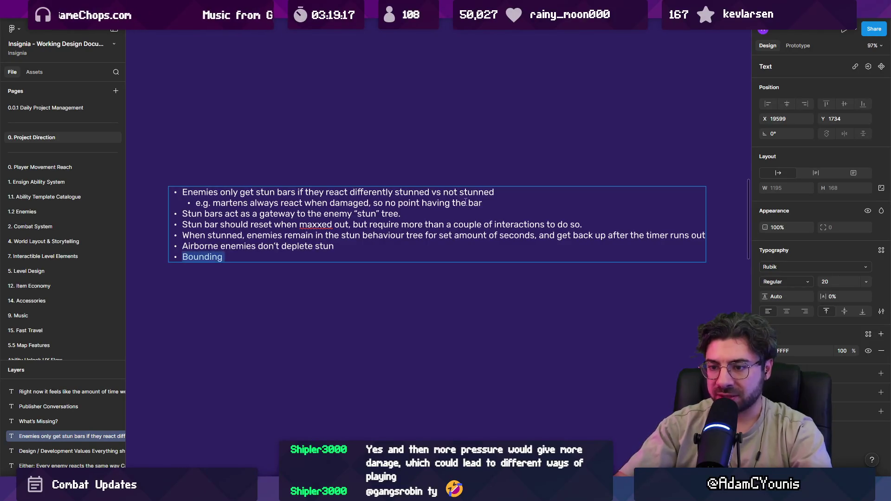
pyautogui.write('touching the ')
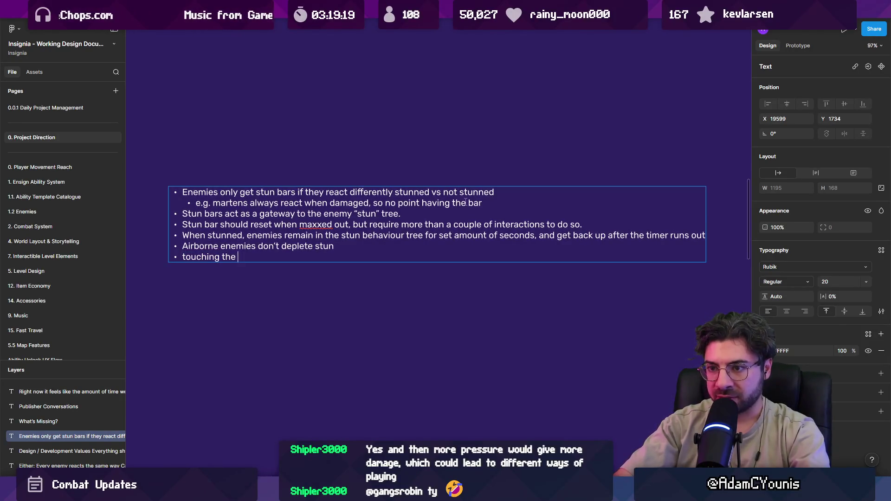
pyautogui.write('ground  / ')
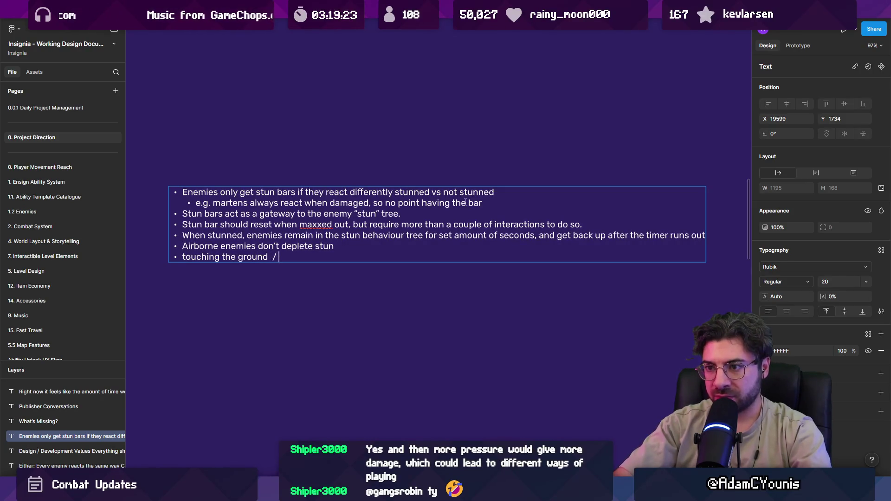
pyautogui.write('boundin')
pyautogui.press('BackSpace')
pyautogui.press('BackSpace')
pyautogui.press('BackSpace')
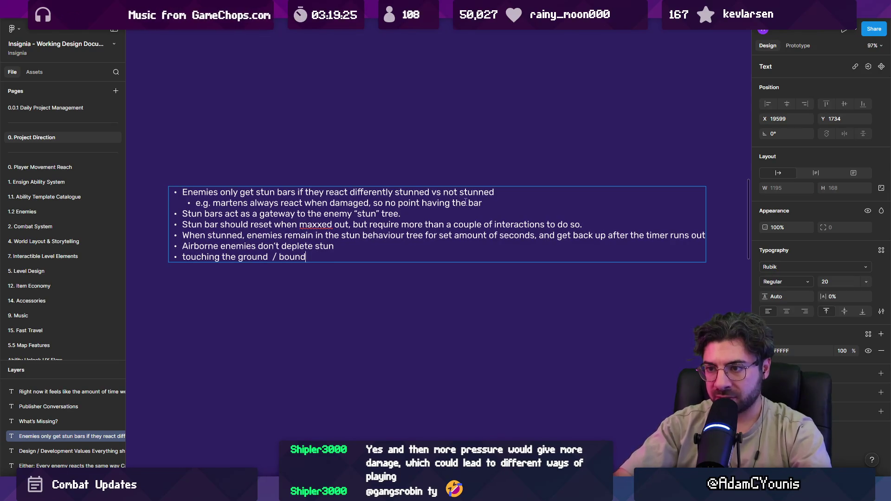
pyautogui.hotkey('ctrl', 'shift', 'Left')
pyautogui.hotkey('ctrl', 'shift', 'Left')
pyautogui.hotkey('ctrl', 'shift', 'Left')
pyautogui.write('ge')
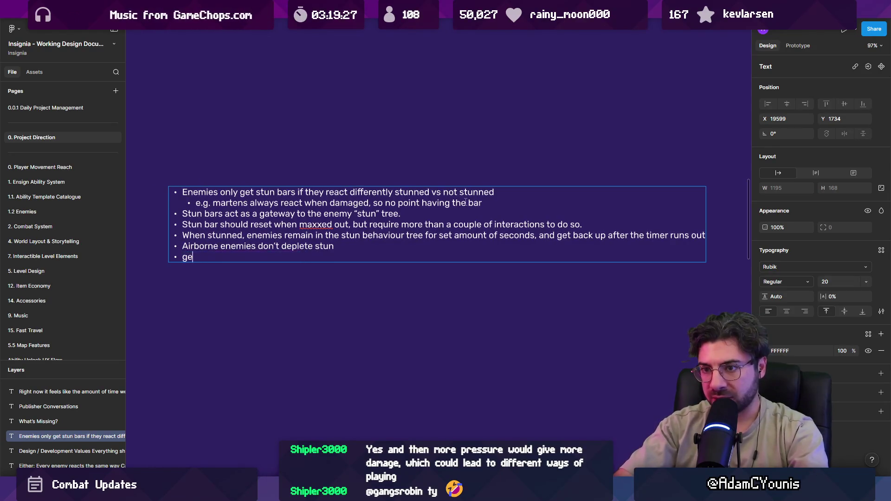
pyautogui.write('tting knocked down')
# - Delete both draft bullets, leaving the list ending 'after the timer runs out'
pyautogui.hotkey('ctrl', 'shift', 'Left')
pyautogui.hotkey('ctrl', 'shift', 'Left')
pyautogui.hotkey('ctrl', 'shift', 'Left')
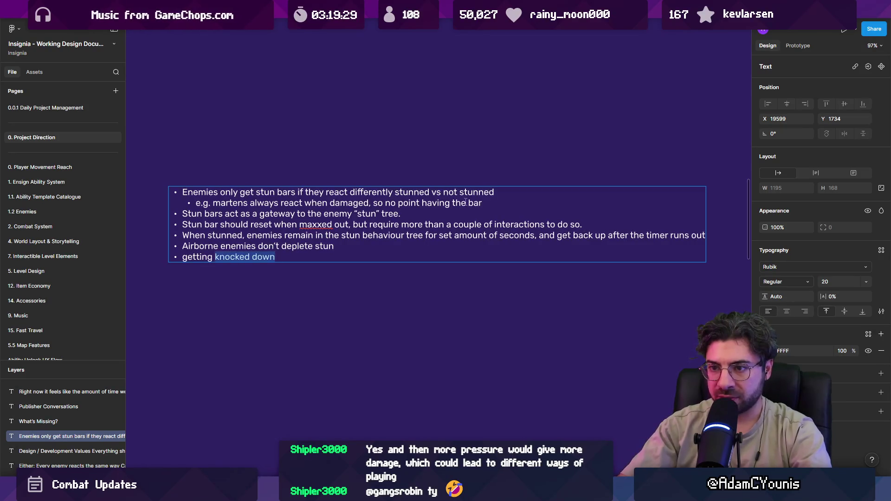
pyautogui.press('Left')
pyautogui.press('Delete')
pyautogui.write('G')
pyautogui.press('End')
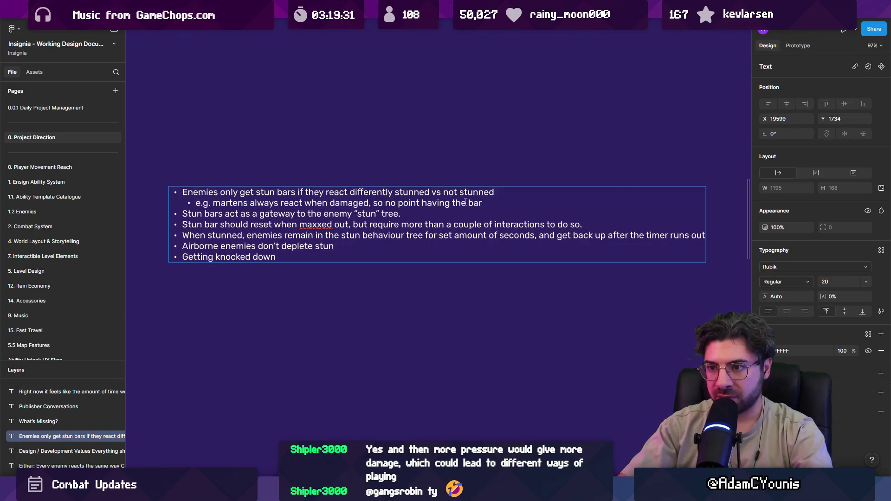
pyautogui.write('after the timeer')
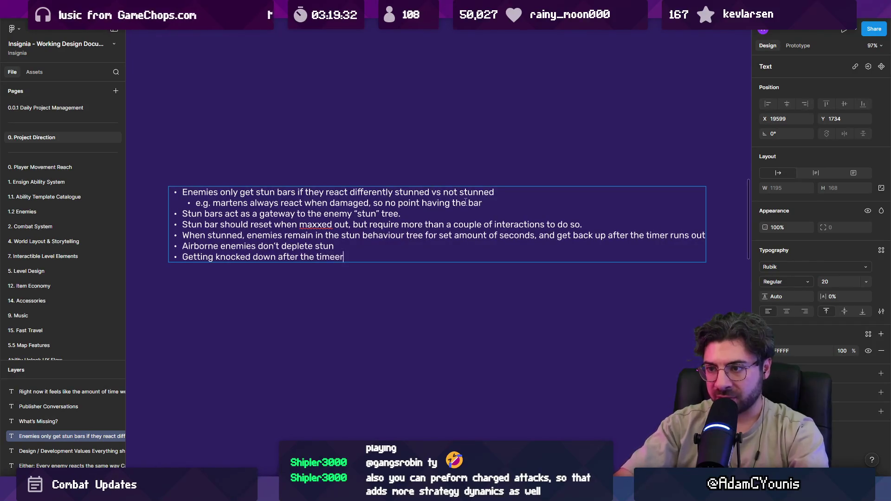
pyautogui.press('BackSpace')
pyautogui.press('BackSpace')
pyautogui.write('r')
pyautogui.hotkey('ctrl', 'shift', 'Left')
pyautogui.hotkey('ctrl', 'shift', 'Left')
pyautogui.hotkey('ctrl', 'shift', 'Left')
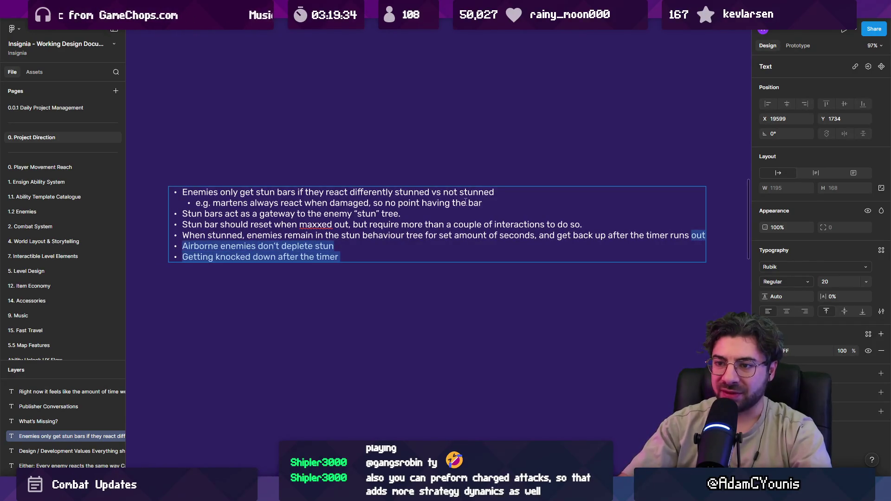
pyautogui.press('BackSpace')
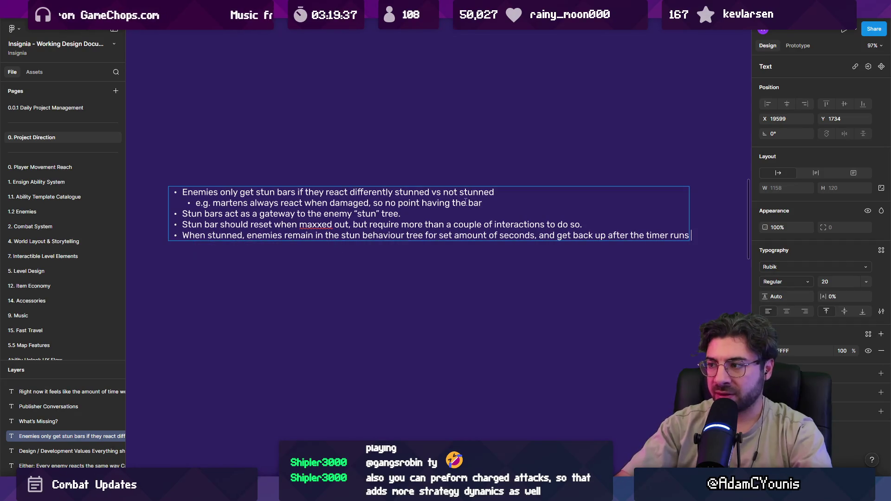
pyautogui.write('out')
pyautogui.press('Escape')
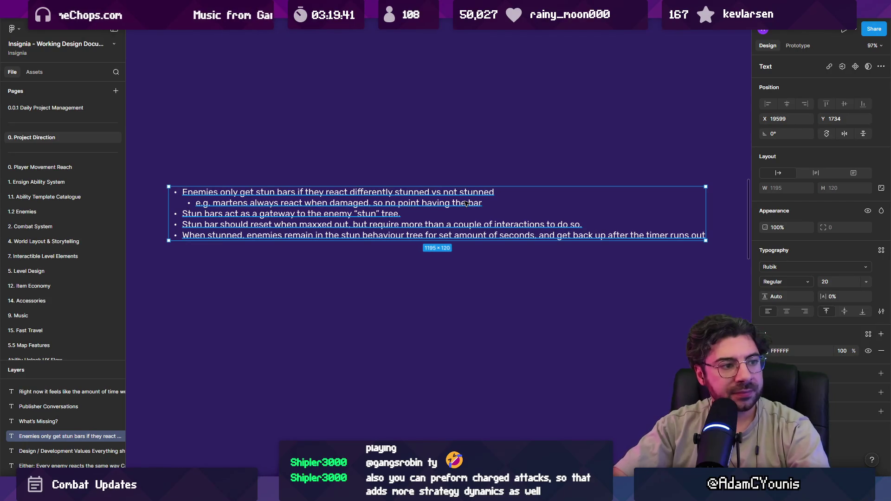
# - Hide the interface panels with Ctrl+\ and enter editing of the rules text box
pyautogui.click(432, 173)
pyautogui.moveTo(420, 172); pyautogui.dragTo(409, 190)
pyautogui.hotkey('ctrl', '\\')
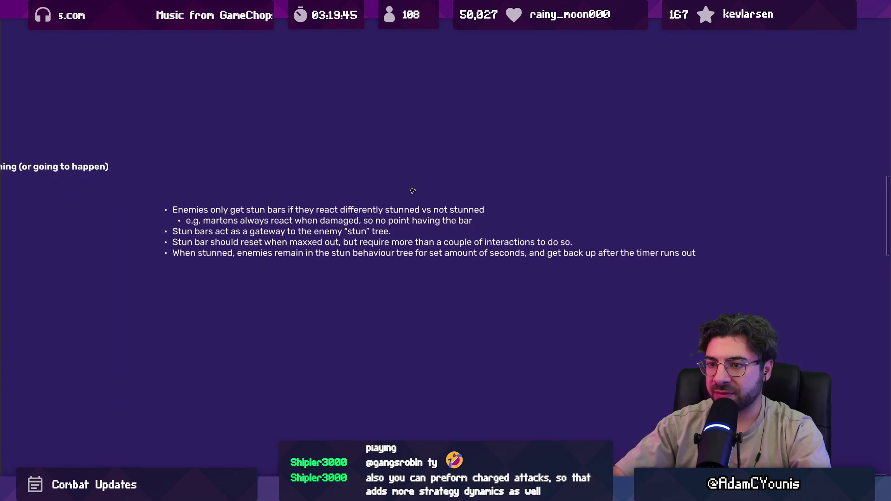
pyautogui.moveTo(347, 232); pyautogui.dragTo(346, 254)
pyautogui.scroll(-1, 347, 254)
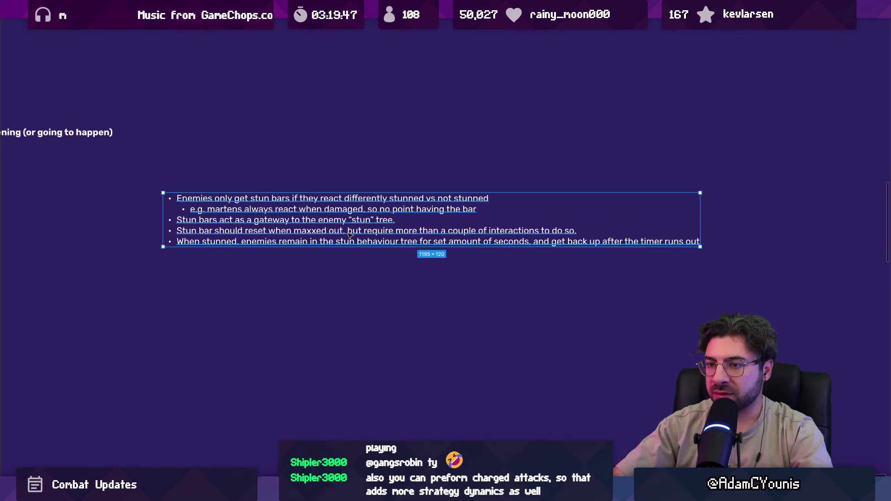
pyautogui.scroll(2, 349, 234)
pyautogui.press('Return')
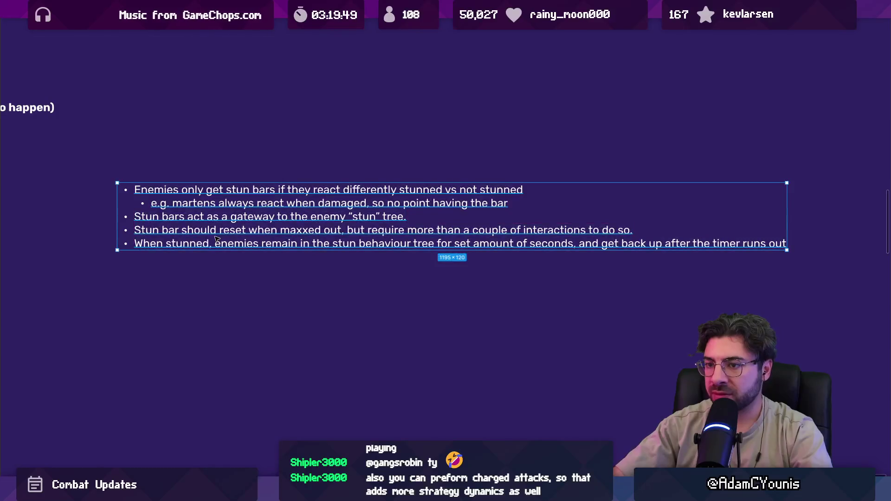
# - Change 'stunned' to 'pressure-broken' and the fourth bullet's 'Stun' to 'Pressure'
pyautogui.doubleClick(204, 244)
pyautogui.write('pressure-broken')
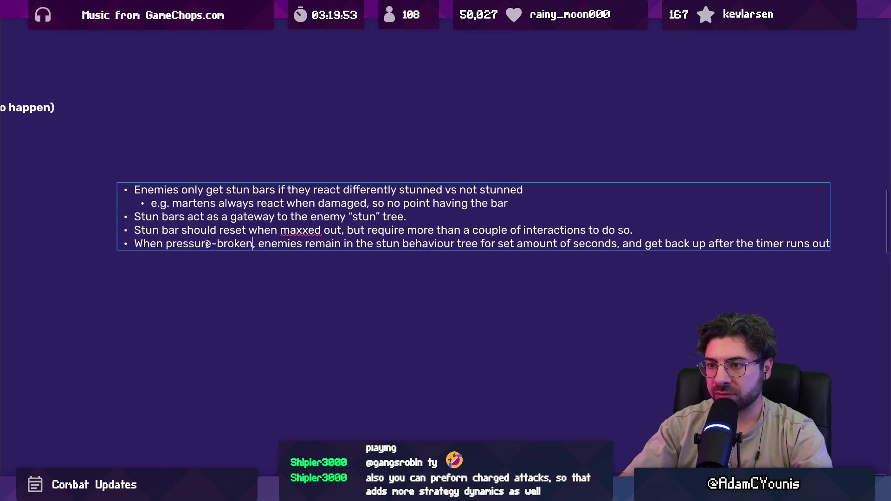
pyautogui.hotkey('ctrl', 'shift', 'Left')
pyautogui.hotkey('ctrl', 'shift', 'Left')
pyautogui.hotkey('ctrl', 'shift', 'Left')
pyautogui.press('Up')
pyautogui.hotkey('ctrl', 'shift', 'Left')
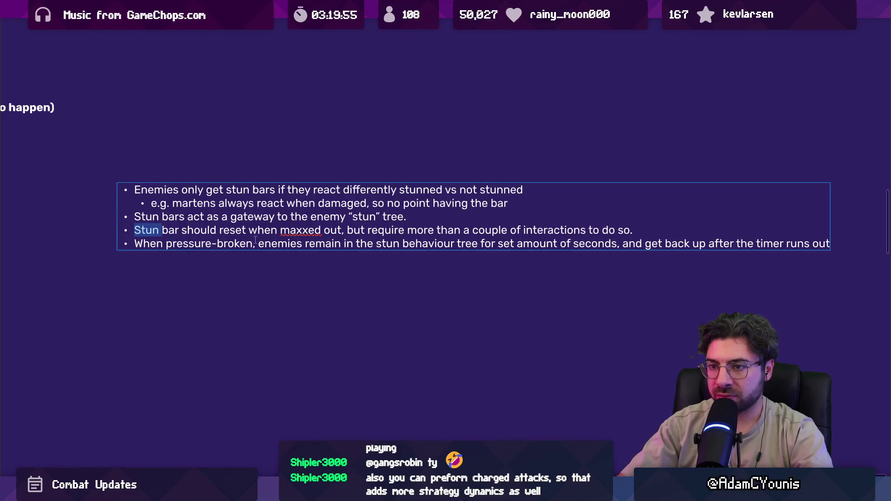
pyautogui.write('Pressure')
# - Rename 'Stun' in the third bullet to 'Pressure' and select 'stunned' in the first bullet
pyautogui.press('Up')
pyautogui.hotkey('ctrl', 'shift', 'Left')
pyautogui.press('Left')
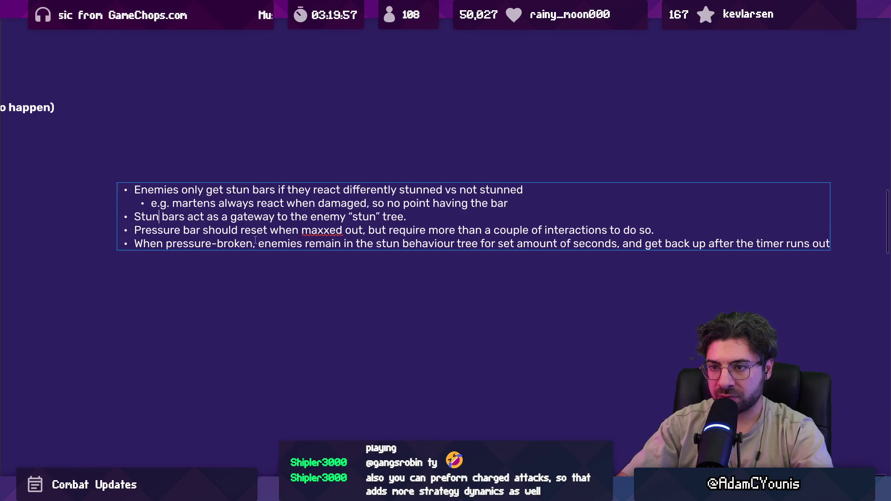
pyautogui.hotkey('ctrl', 'shift', 'Left')
pyautogui.write('Pressure')
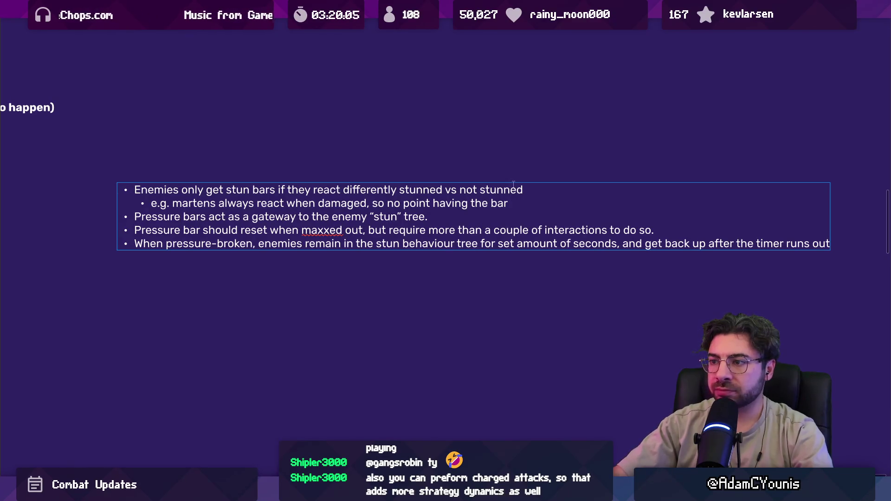
pyautogui.hotkey('ctrl', 'shift', 'Left')
pyautogui.hotkey('ctrl', 'shift', 'Left')
pyautogui.hotkey('ctrl', 'shift', 'Left')
pyautogui.press('Left')
pyautogui.hotkey('ctrl', 'shift', 'Left')
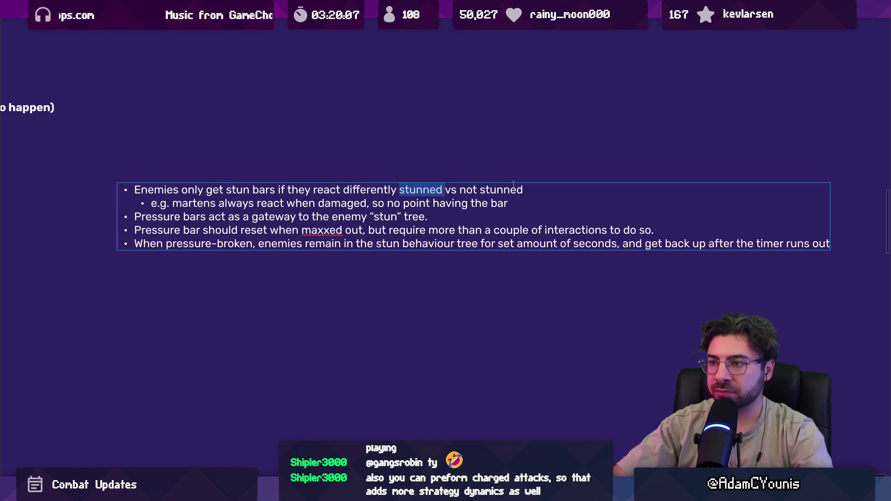
pyautogui.press('Left')
pyautogui.hotkey('ctrl', 'shift', 'Right')
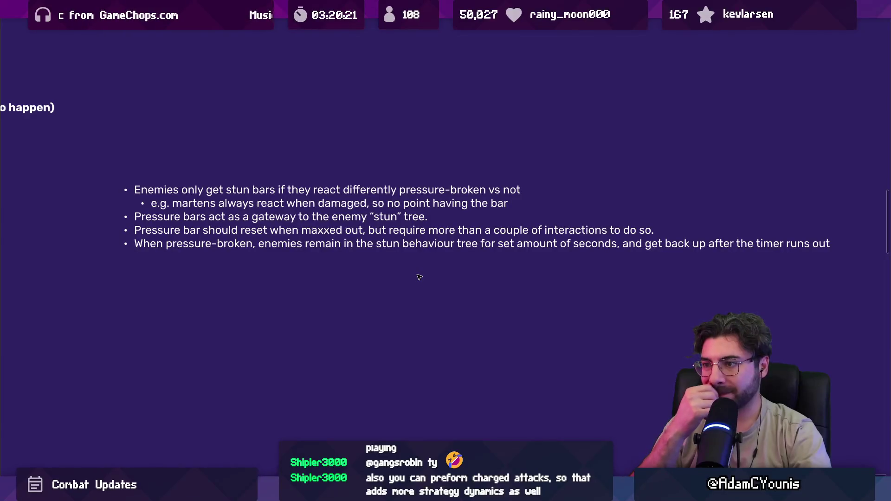
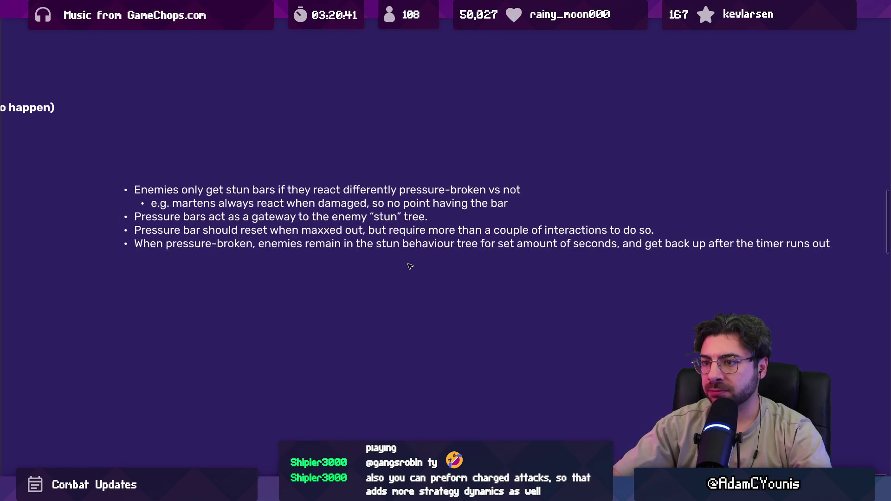
# - Resize the stun-bar notes box so its lines rewrap and move it below the 'Either:' list
pyautogui.click(483, 239)
pyautogui.moveTo(830, 220)
pyautogui.mouseDown()
pyautogui.moveTo(533, 214)
pyautogui.moveTo(576, 213)
pyautogui.mouseUp()
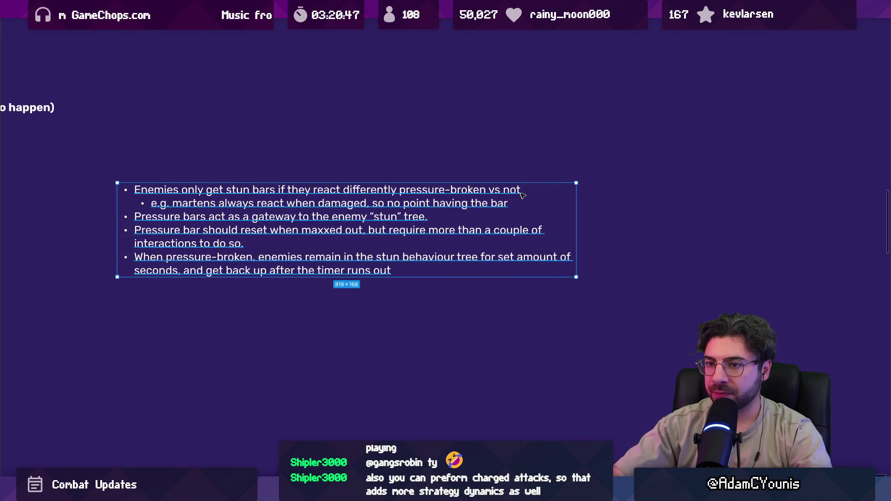
pyautogui.scroll(-5, 522, 195)
pyautogui.press('Escape')
pyautogui.moveTo(237, 349)
pyautogui.mouseDown()
pyautogui.moveTo(220, 331)
pyautogui.moveTo(365, 303)
pyautogui.mouseUp()
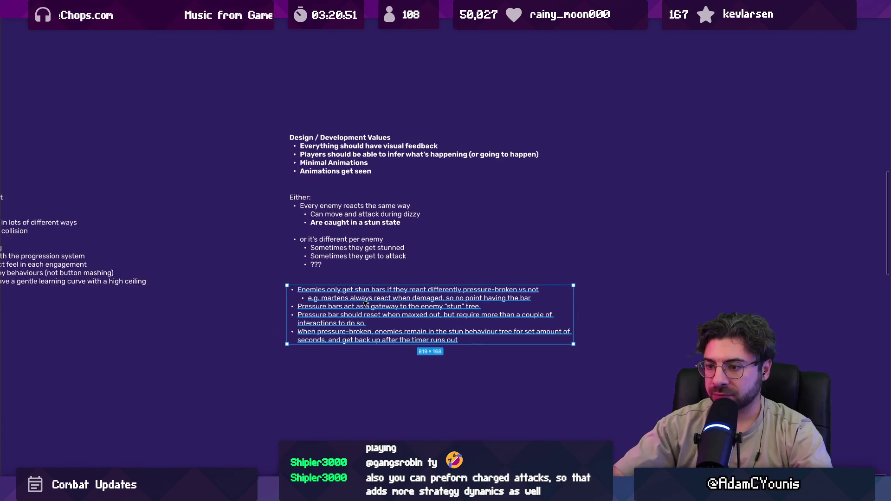
pyautogui.hotkey('ctrl', '\\')
# - Make the stun-bar notes text bright green (3BFF00)
pyautogui.click(764, 351)
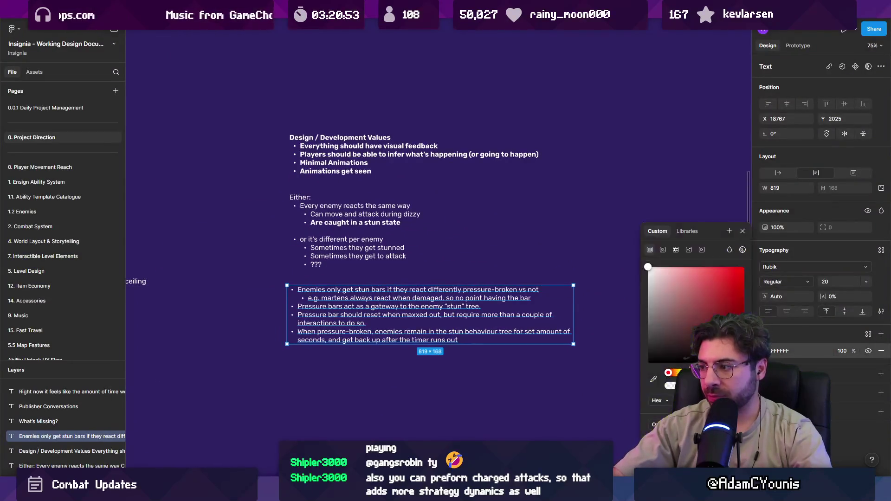
pyautogui.moveTo(668, 373); pyautogui.dragTo(691, 373)
pyautogui.moveTo(724, 273); pyautogui.dragTo(745, 267)
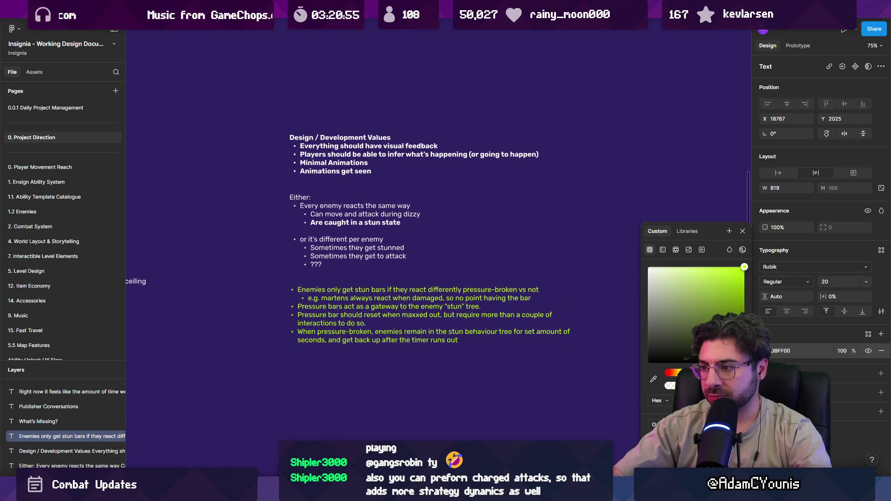
pyautogui.press('Escape')
pyautogui.press('Escape')
# - Make the 'Either:' notes text orange (FFC16B)
pyautogui.scroll(5, 424, 229)
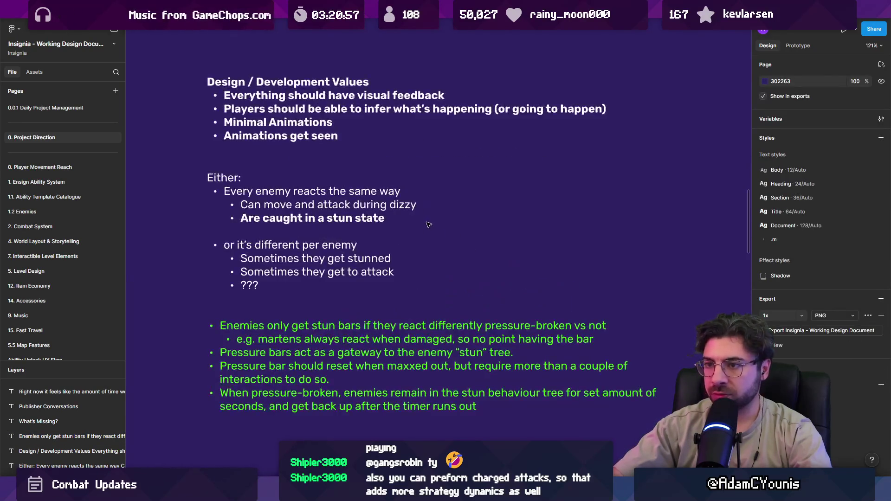
pyautogui.click(414, 188)
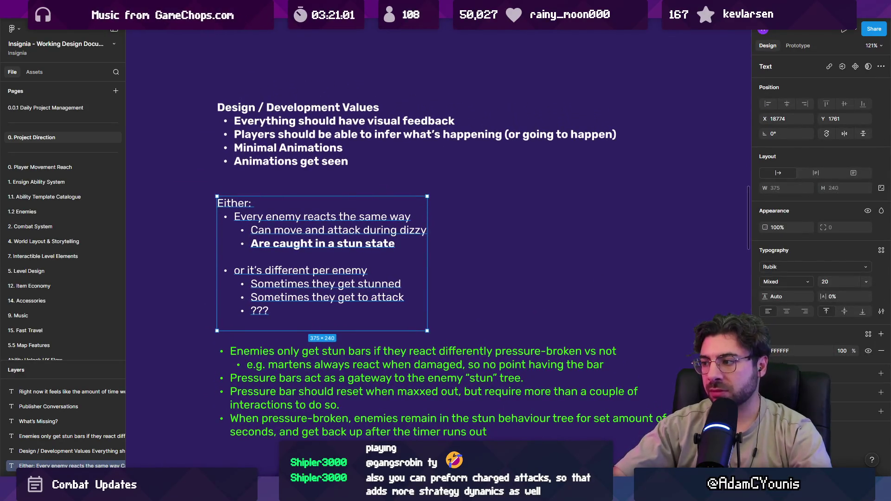
pyautogui.click(765, 351)
pyautogui.click(699, 280)
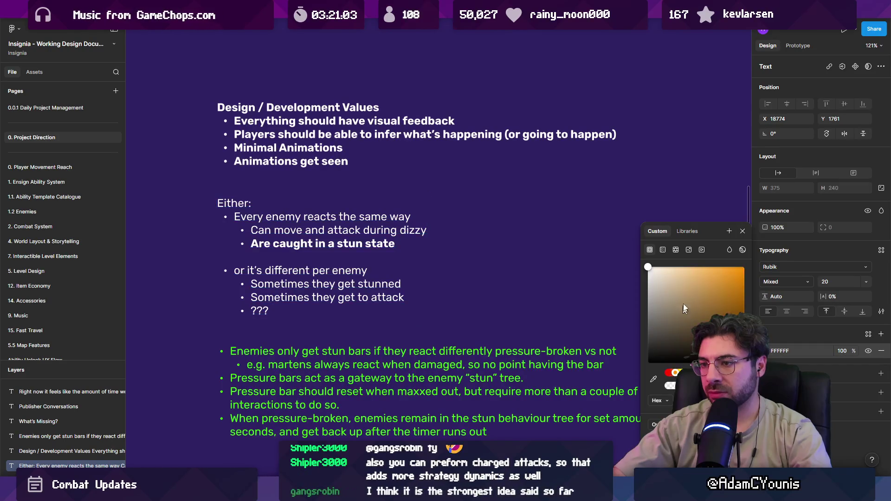
pyautogui.click(523, 245)
pyautogui.scroll(-2, 490, 246)
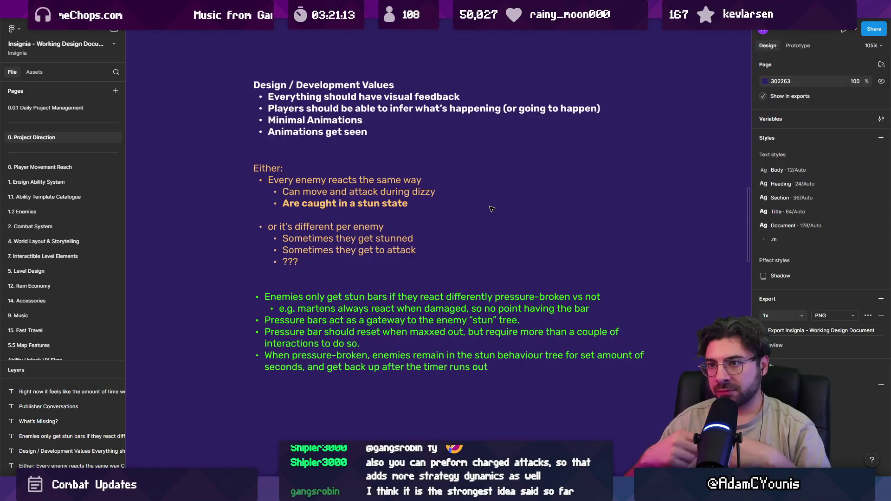
# - Select the four value bullets in the Design / Development Values notes
pyautogui.click(384, 132)
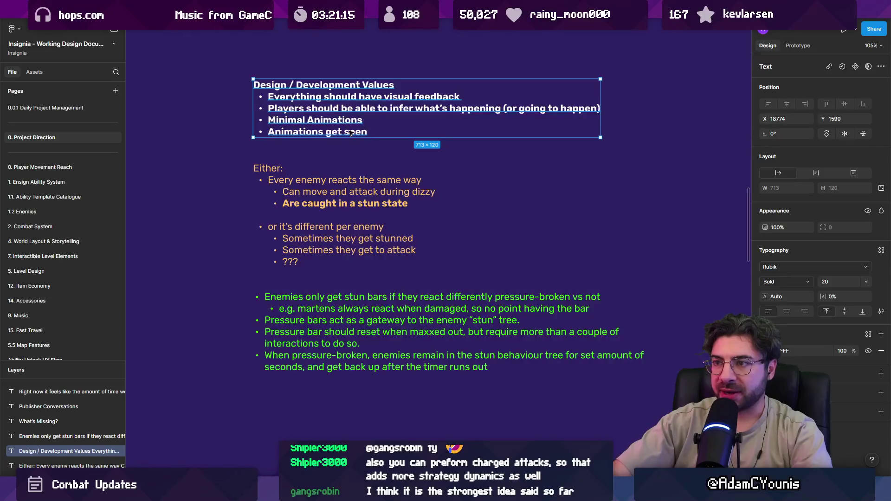
pyautogui.press('Return')
pyautogui.moveTo(386, 132); pyautogui.dragTo(268, 95)
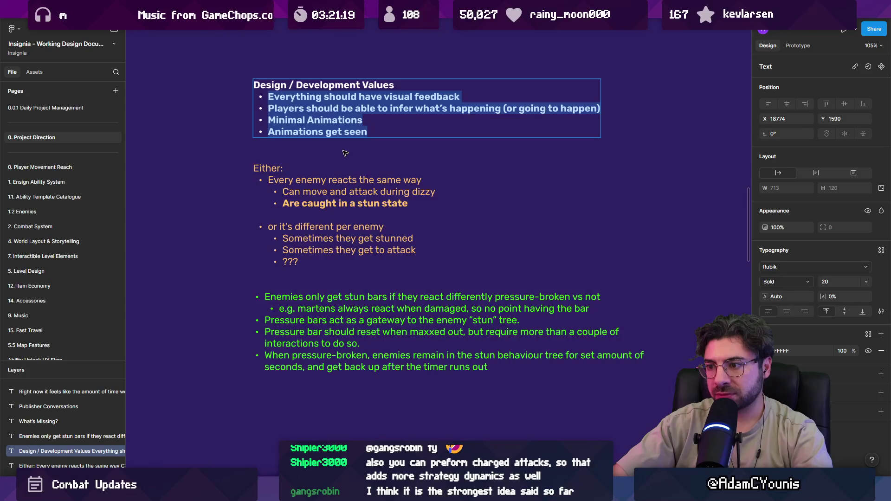
pyautogui.press('Escape')
pyautogui.press('Escape')
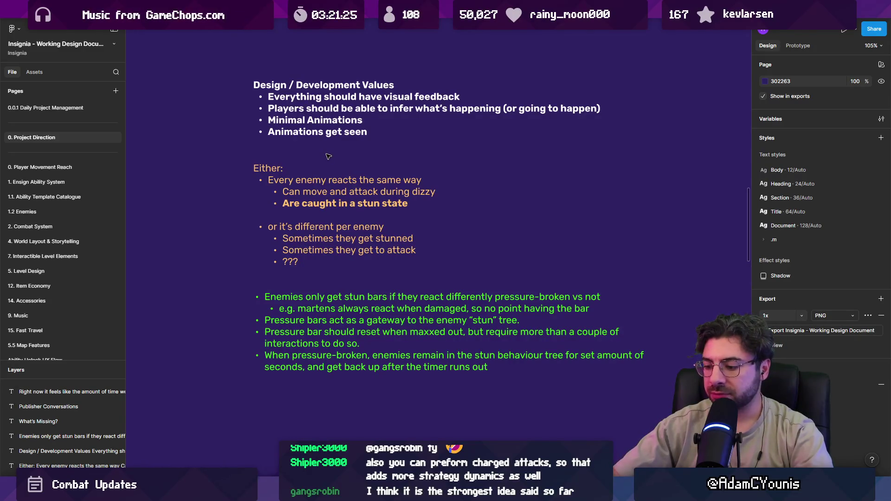
# - Add the bullet 'Enemies cannot attack when pressure-broken' to the end of the green stun-bar notes
pyautogui.scroll(-2, 350, 282)
pyautogui.keyDown('ctrl'); pyautogui.scroll(3, 350, 281); pyautogui.keyUp('ctrl')
pyautogui.click(554, 278)
pyautogui.doubleClick(554, 278)
pyautogui.press('Return')
pyautogui.write('Ene')
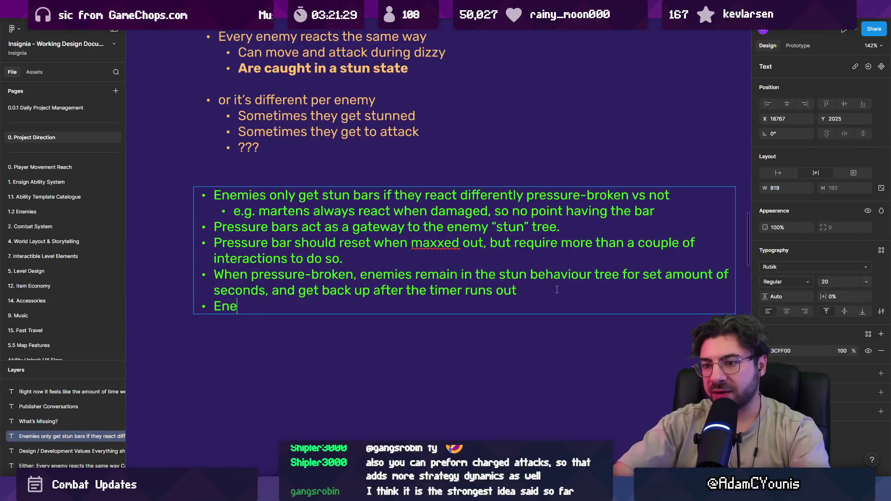
pyautogui.write('mies cannot attack')
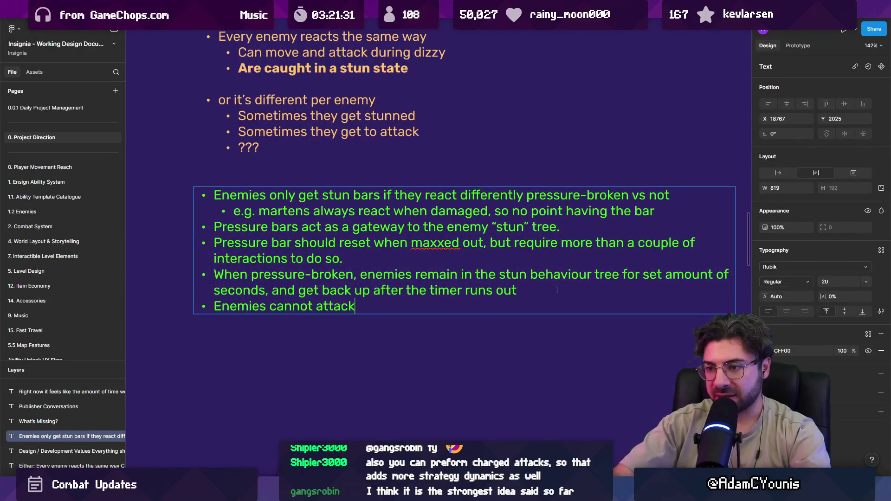
pyautogui.write(' when pressure-broken')
pyautogui.press('Escape')
pyautogui.click(530, 338)
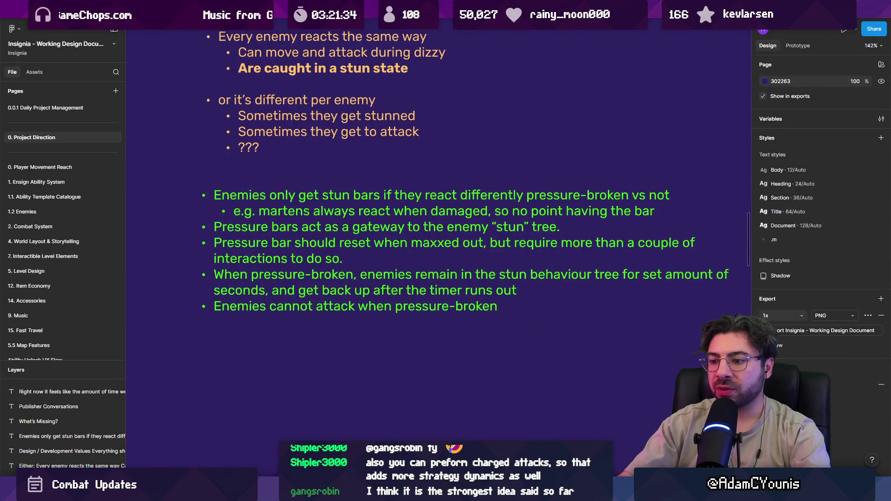
# - Zoom out to the whole Figma page, then switch to the drawing app
pyautogui.hotkey('shift', '1')
pyautogui.scroll(10, 445, 260)
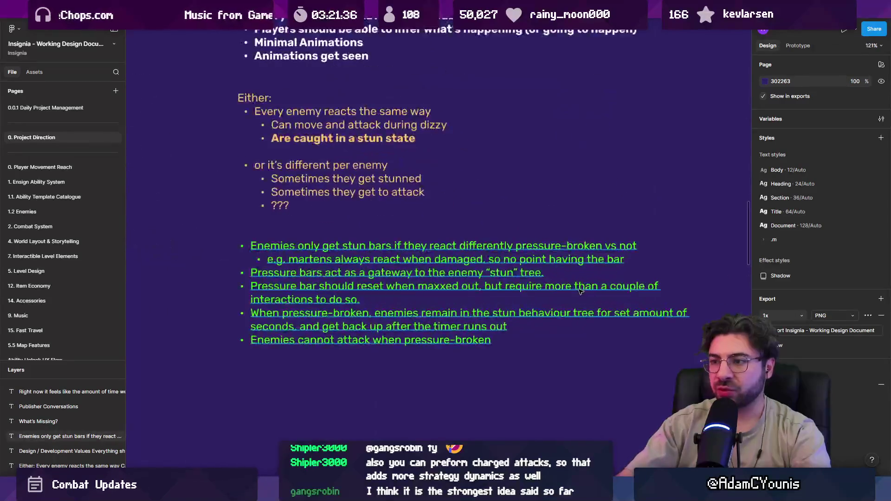
pyautogui.hotkey('alt', 'Tab')
pyautogui.scroll(-5, 441, 236)
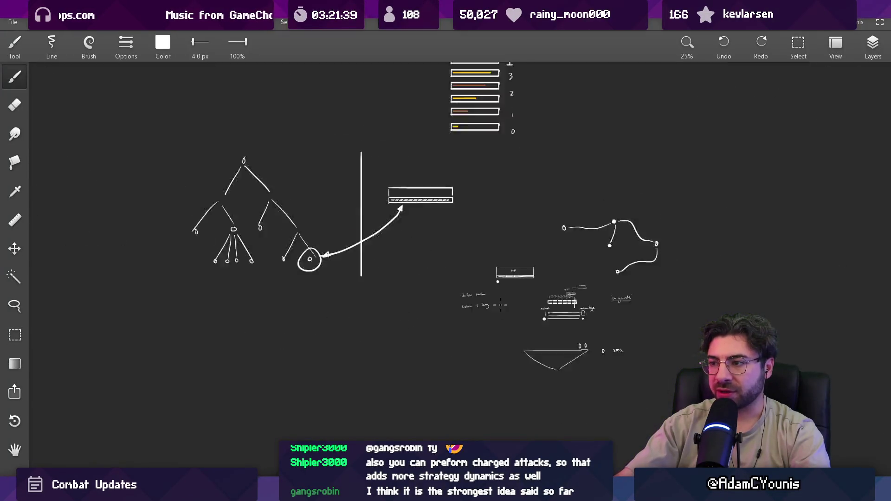
# - Circle the bar sketch and the behaviour-tree diagram to point them out
pyautogui.scroll(5, 441, 237)
pyautogui.moveTo(507, 188)
pyautogui.mouseDown()
pyautogui.moveTo(651, 246)
pyautogui.moveTo(508, 184)
pyautogui.mouseUp()
pyautogui.moveTo(288, 119); pyautogui.dragTo(201, 168)
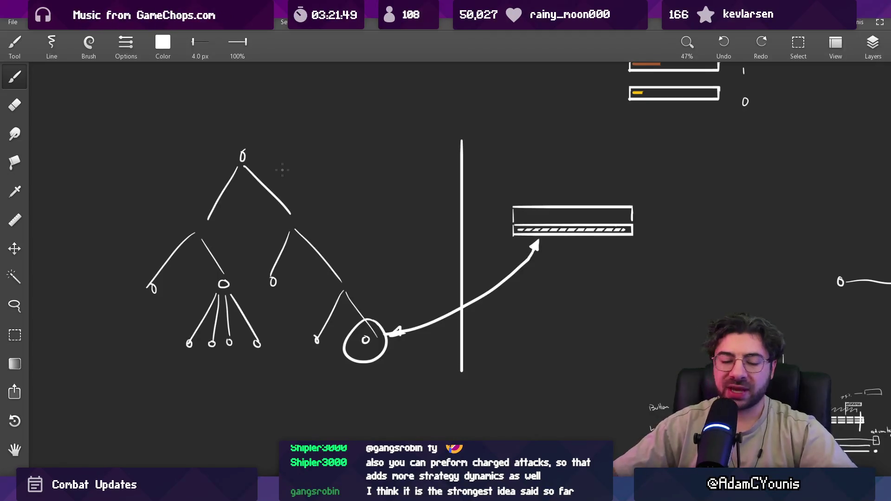
pyautogui.scroll(-3, 282, 170)
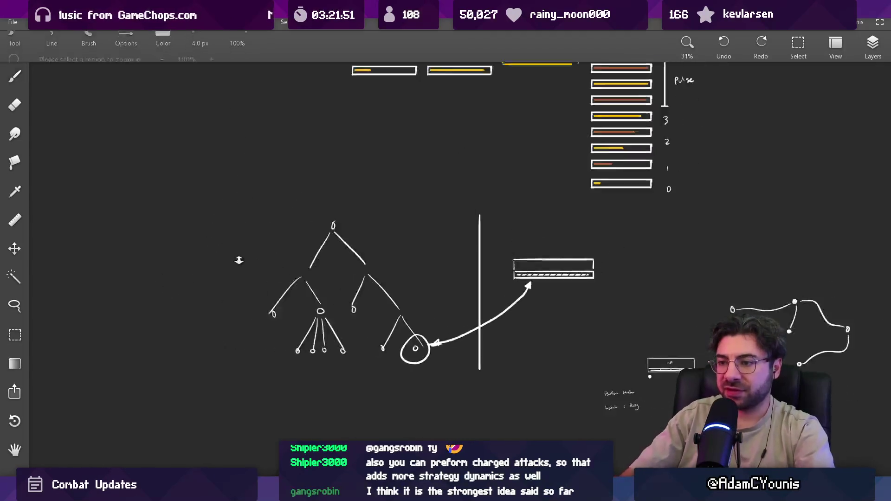
pyautogui.scroll(3, 301, 238)
pyautogui.scroll(2, 300, 237)
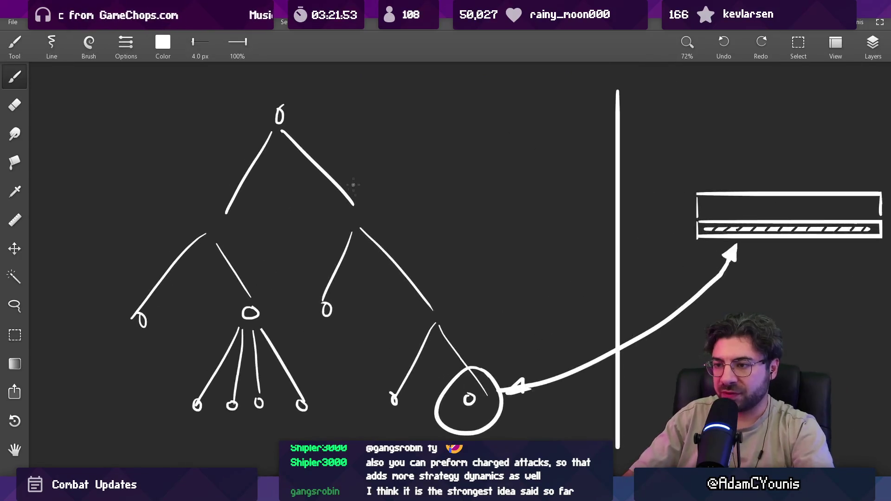
# - Draw the 'Stun' label line off a tree branch, circle the bar sketch and lower-left subtree, then return to Unity
pyautogui.moveTo(333, 219); pyautogui.dragTo(391, 216)
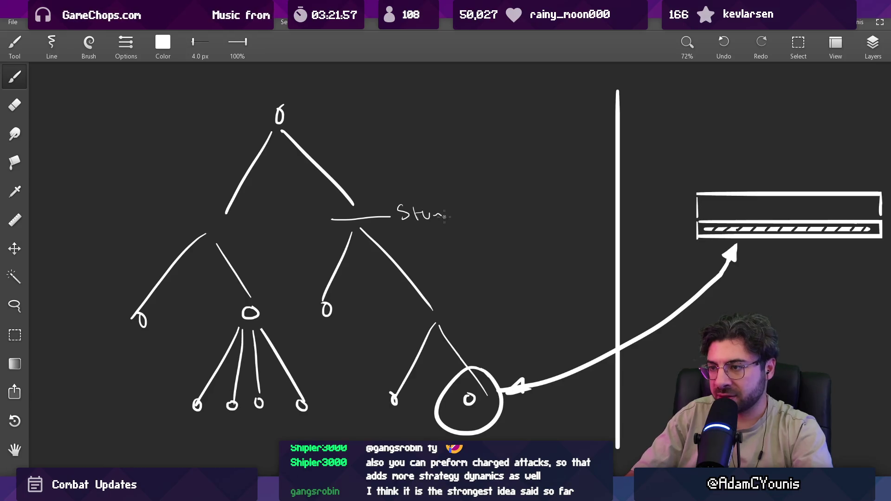
pyautogui.hscroll(8, 517, 201)
pyautogui.moveTo(496, 245)
pyautogui.mouseDown()
pyautogui.moveTo(666, 244)
pyautogui.moveTo(500, 257)
pyautogui.mouseUp()
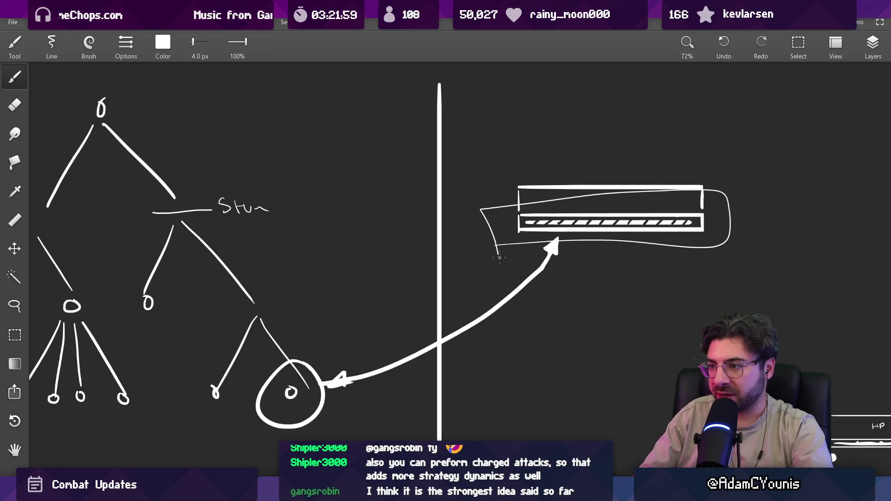
pyautogui.moveTo(175, 234)
pyautogui.mouseDown()
pyautogui.moveTo(153, 371)
pyautogui.moveTo(183, 228)
pyautogui.mouseUp()
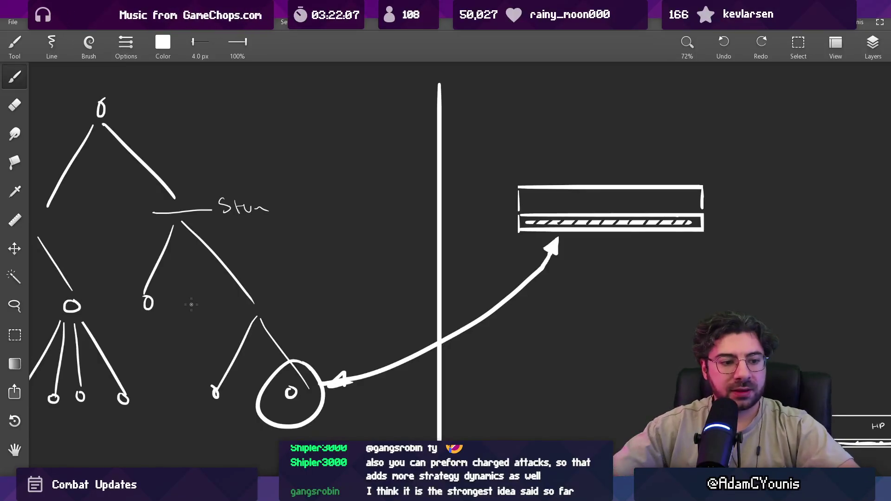
pyautogui.scroll(-3, 364, 310)
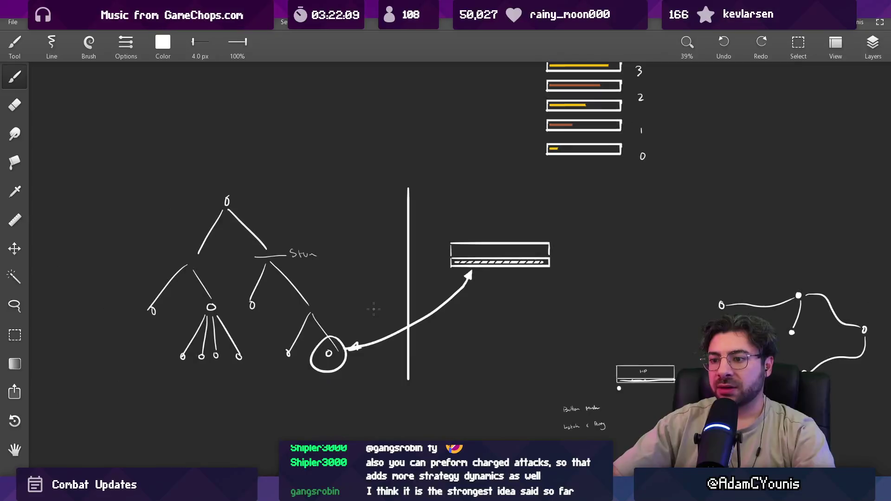
pyautogui.moveTo(313, 492)
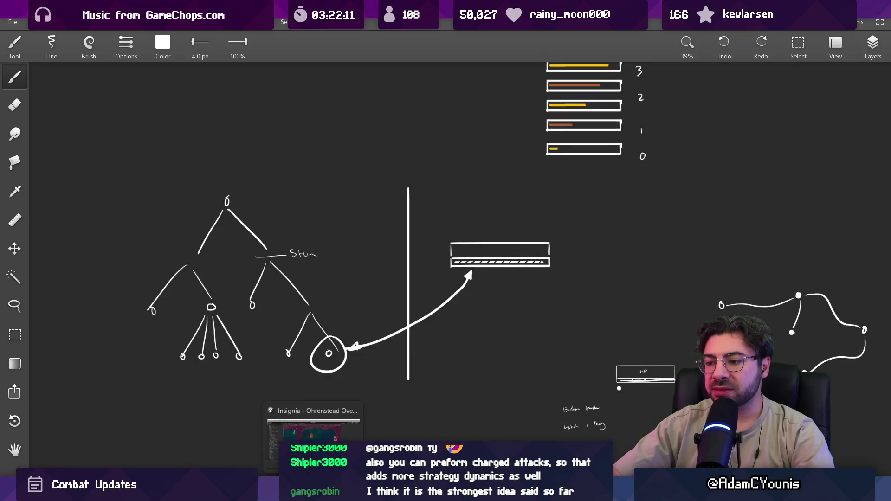
pyautogui.click(313, 437)
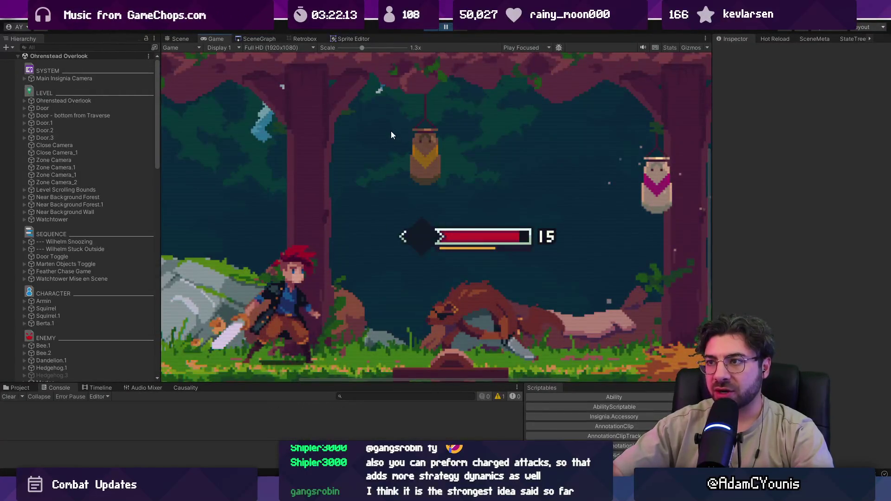
# - Run the game briefly in Unity, stop it, then switch over to Pressure.cs
pyautogui.scroll(-5, 384, 185)
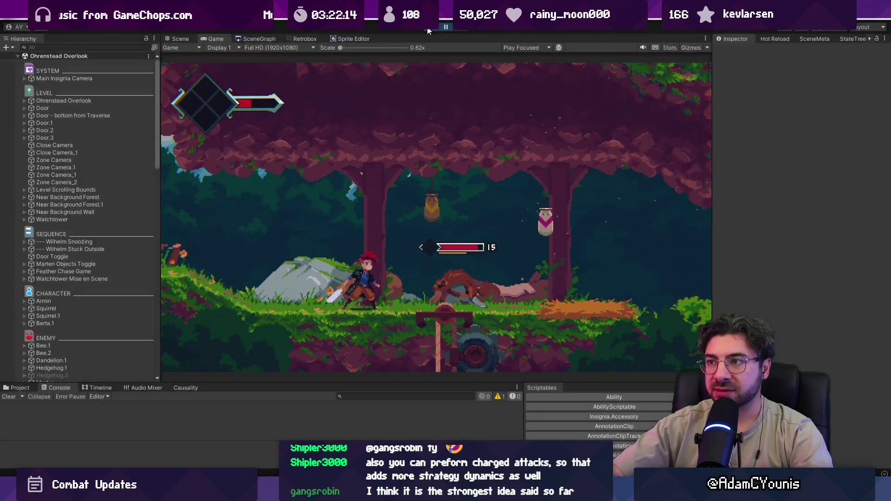
pyautogui.click(427, 28)
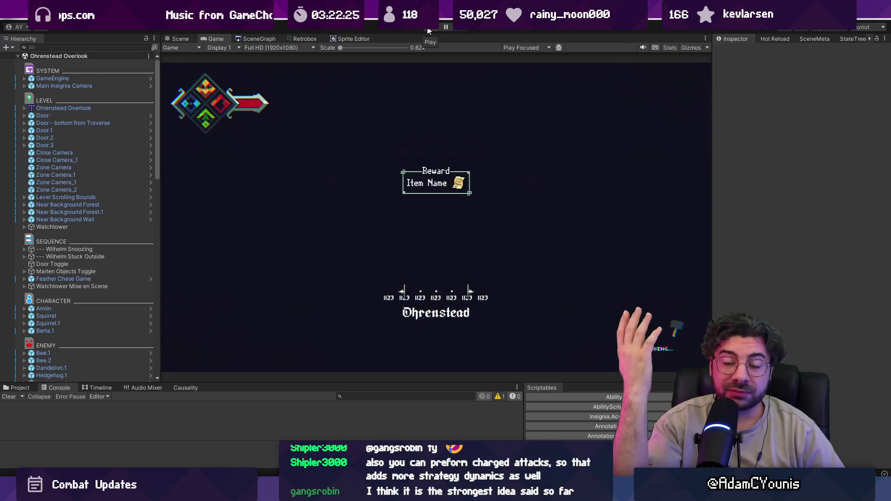
pyautogui.click(427, 30)
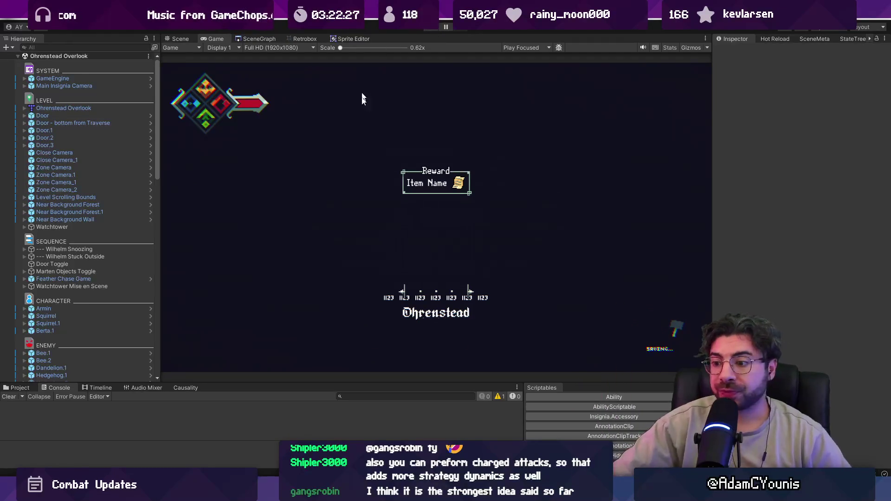
pyautogui.scroll(5, 476, 227)
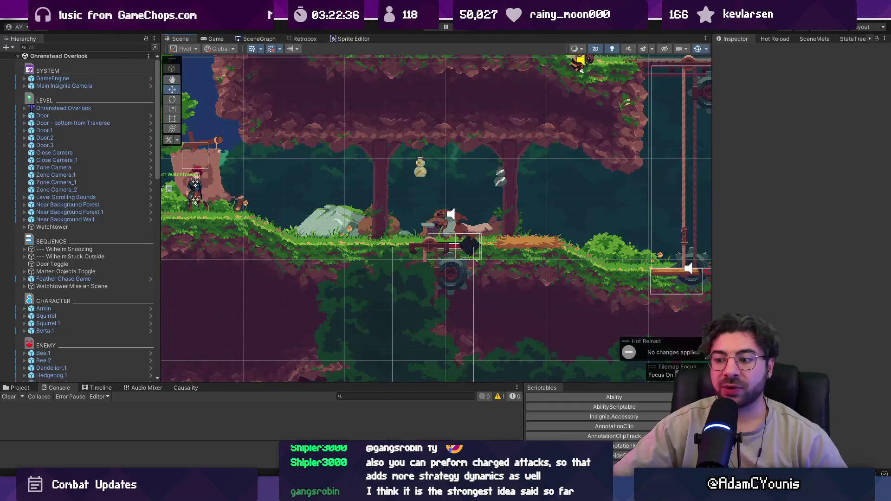
pyautogui.hotkey('alt', 'Tab')
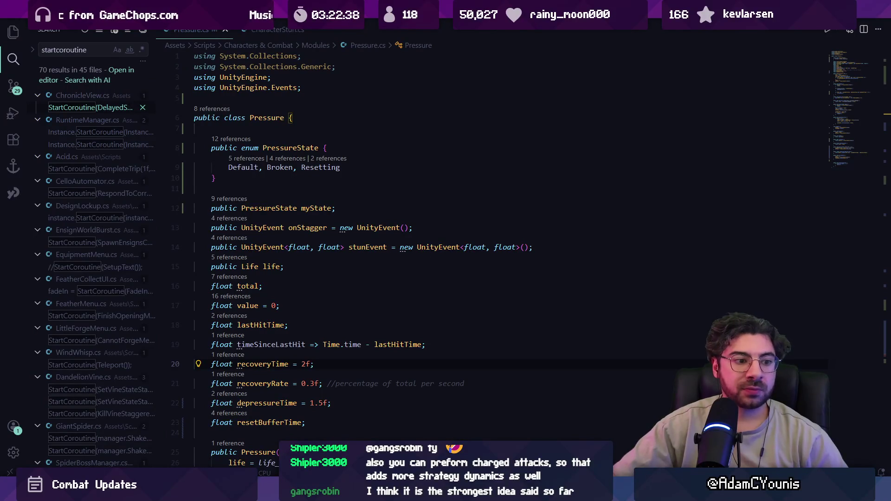
# - Switch from VS Code back to the Unity editor showing the forest level
pyautogui.hotkey('alt', 'Tab')
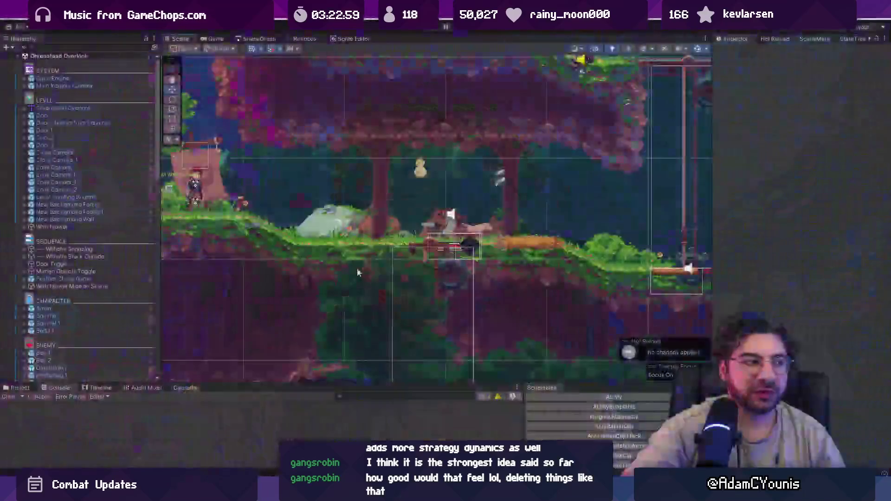
# - Enter Play mode, jump and slash down the first enemy, then run right into the forest
pyautogui.hotkey('ctrl', 'p')
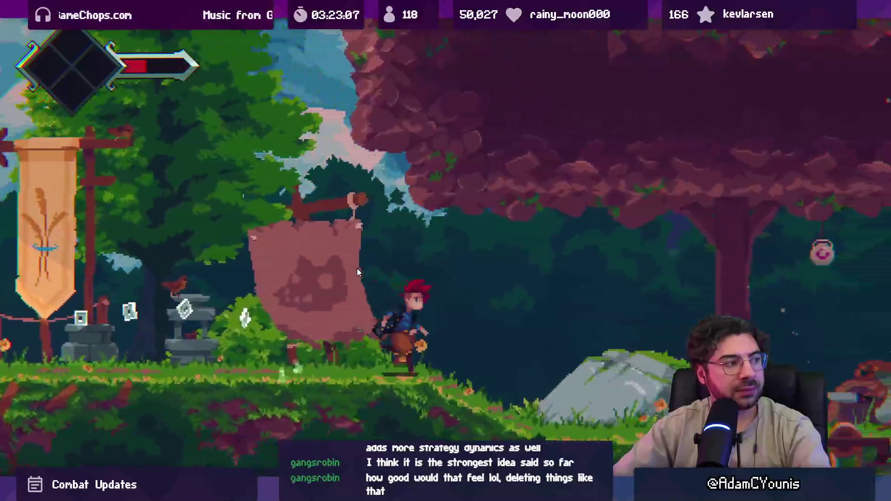
pyautogui.press('Right')
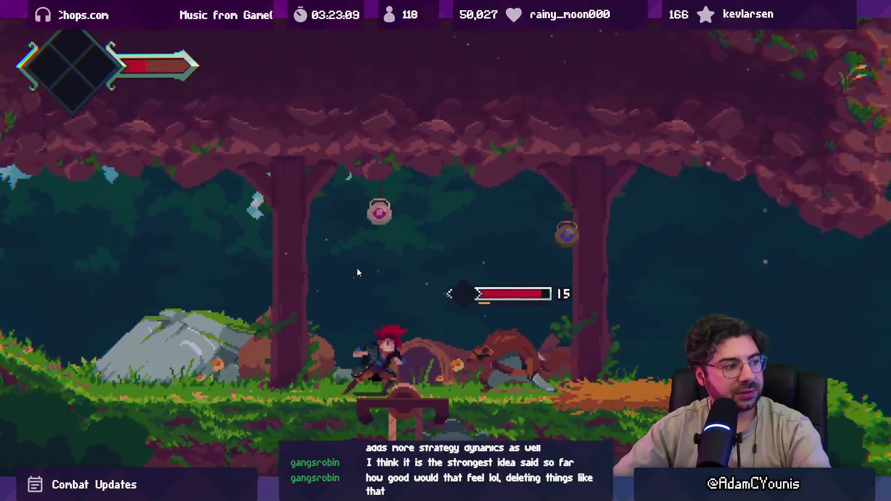
pyautogui.press('space')
pyautogui.press('x')
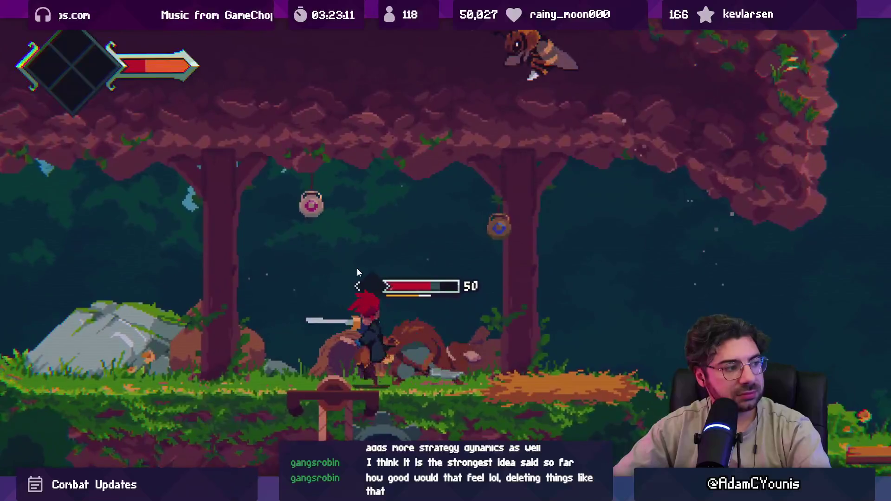
pyautogui.press('x')
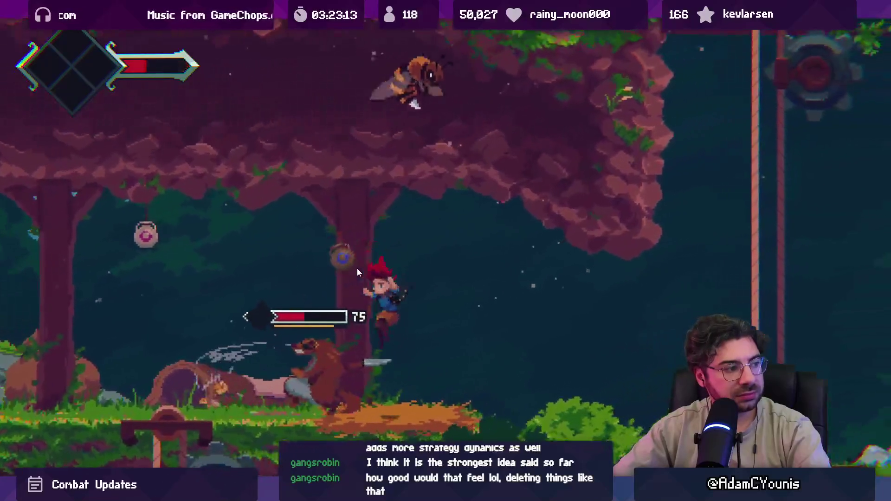
pyautogui.press('x')
pyautogui.press('x')
pyautogui.press('x')
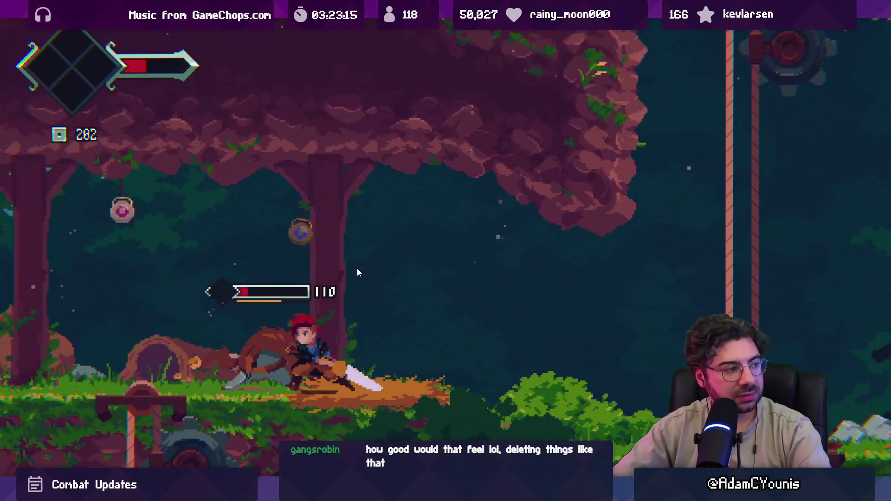
pyautogui.press('x')
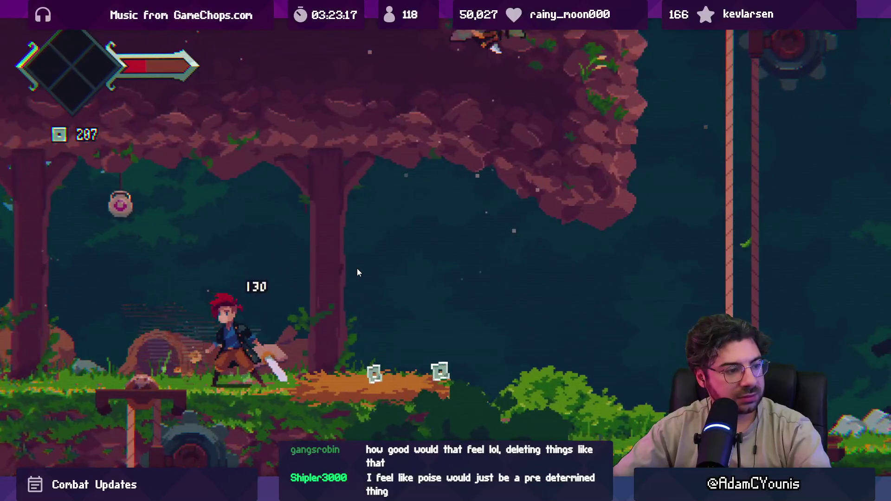
pyautogui.press('space')
pyautogui.press('x')
pyautogui.press('space')
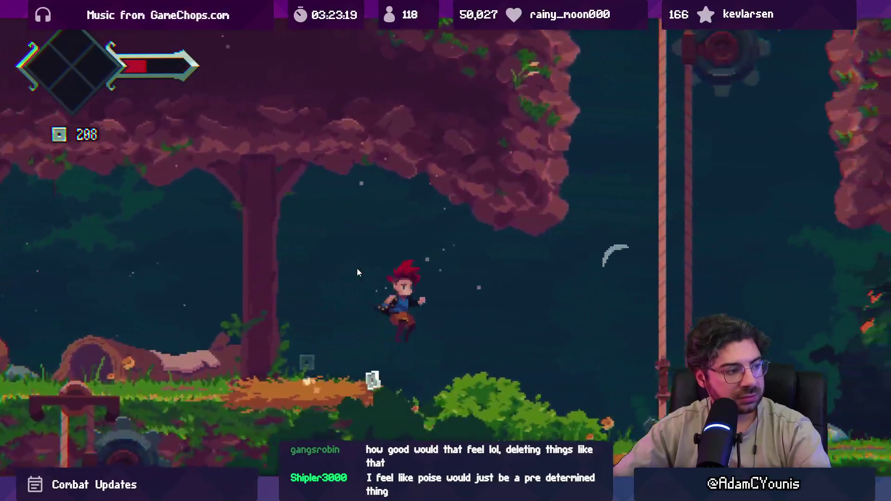
pyautogui.press('Right')
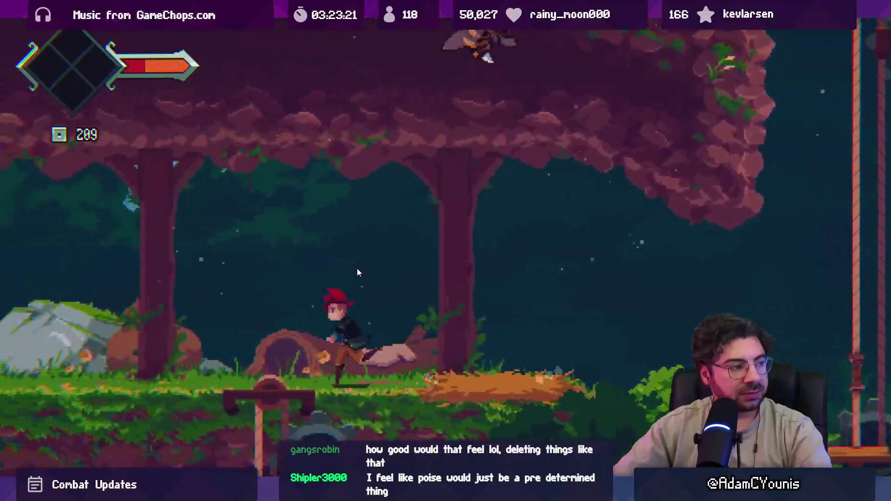
# - Check the reward menu, grab the Cacao Fruit, and combo-slash the bear until defeated
pyautogui.press('Escape')
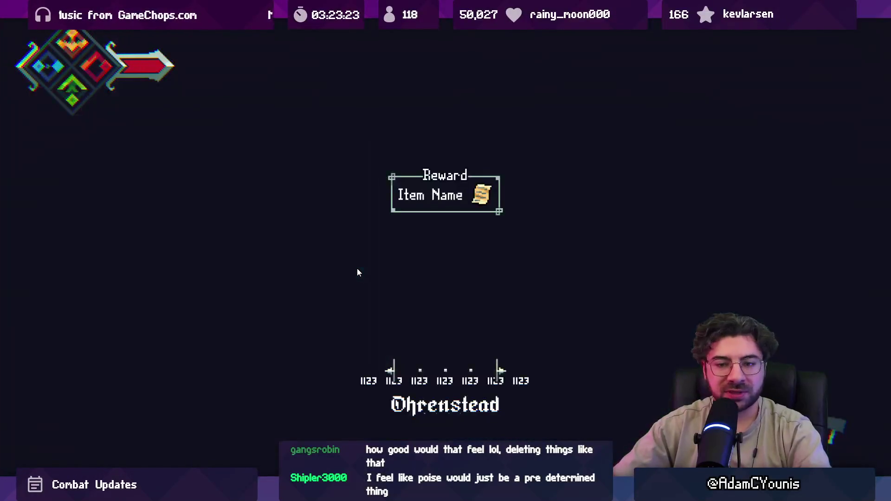
pyautogui.press('Escape')
pyautogui.press('Right')
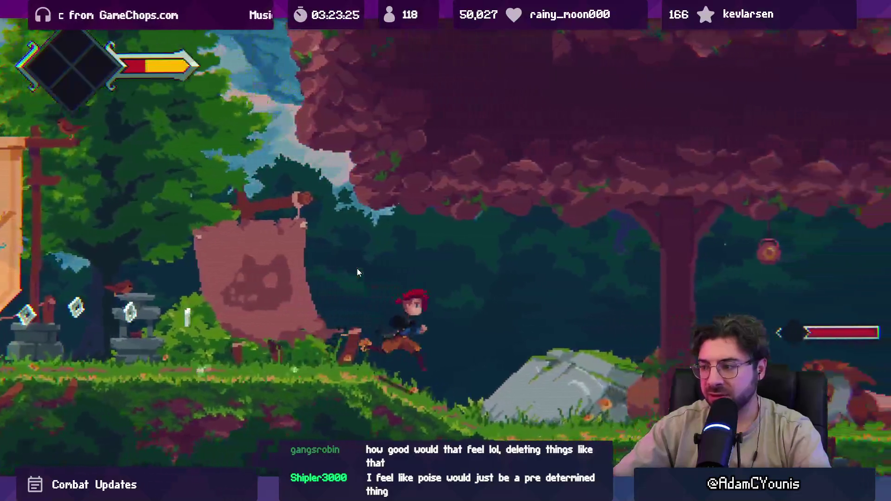
pyautogui.press('Right')
pyautogui.press('x')
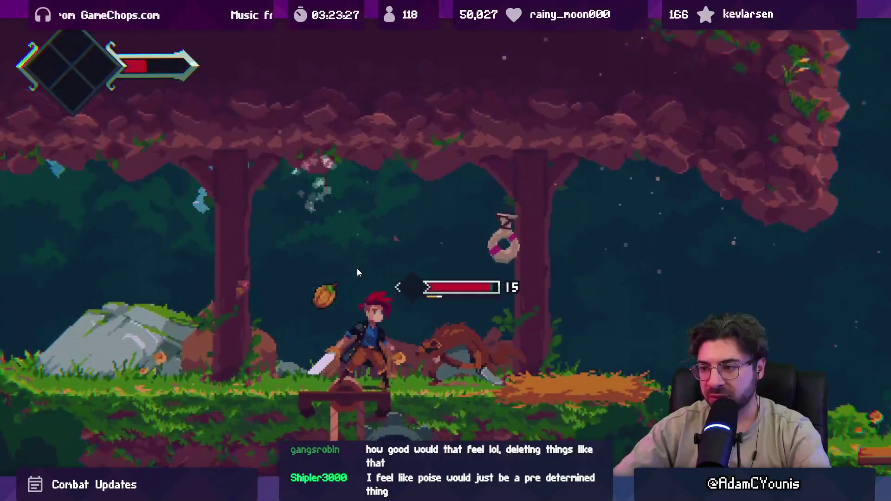
pyautogui.press('space')
pyautogui.press('Right')
pyautogui.press('x')
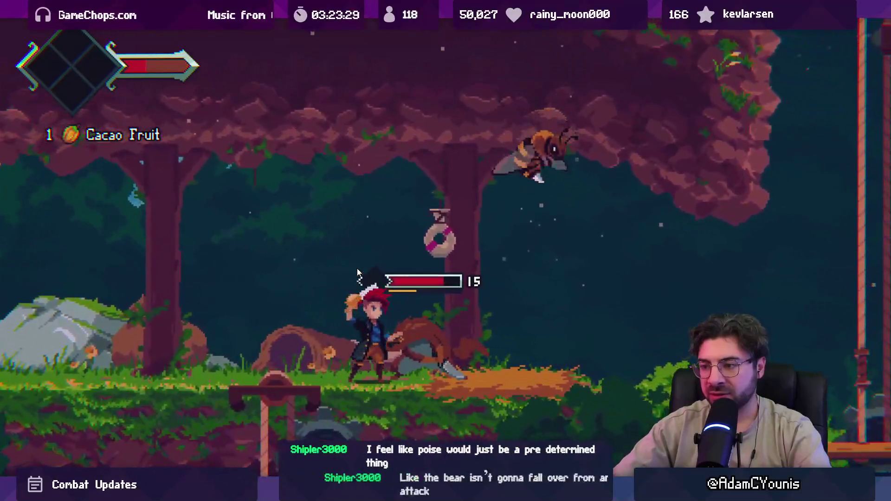
pyautogui.press('x')
pyautogui.press('x')
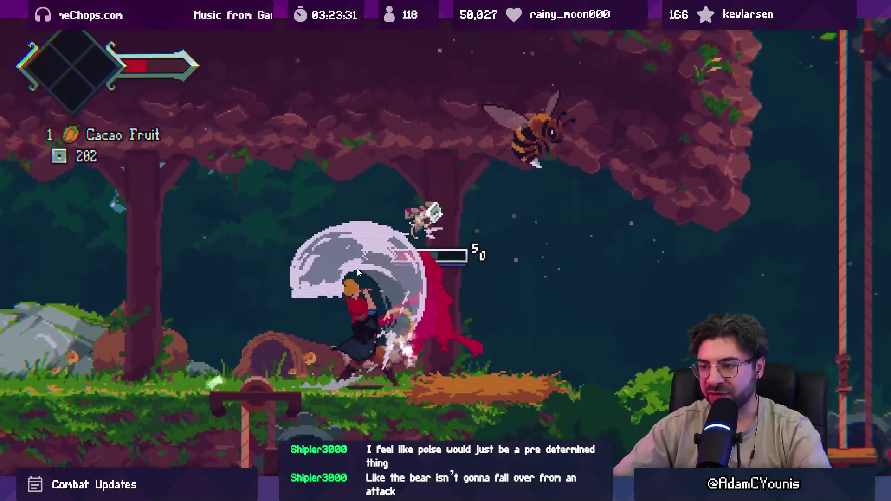
pyautogui.press('space')
pyautogui.press('Left')
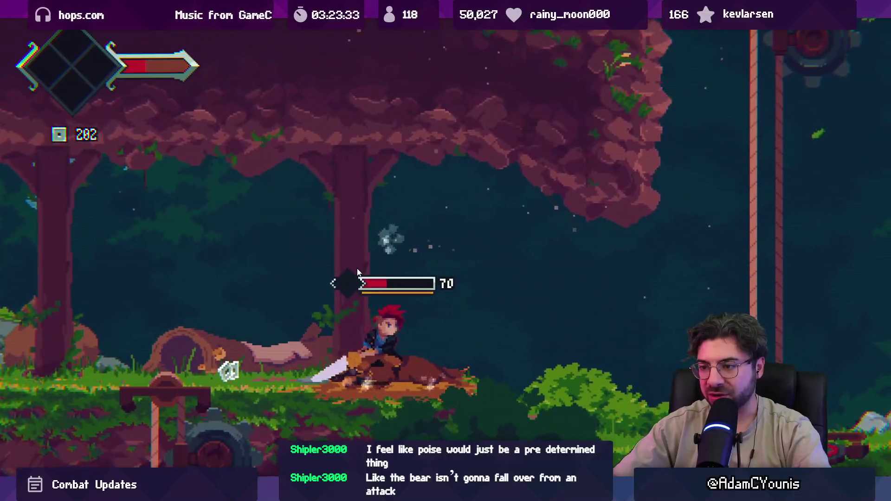
pyautogui.press('x')
pyautogui.press('x')
pyautogui.press('x')
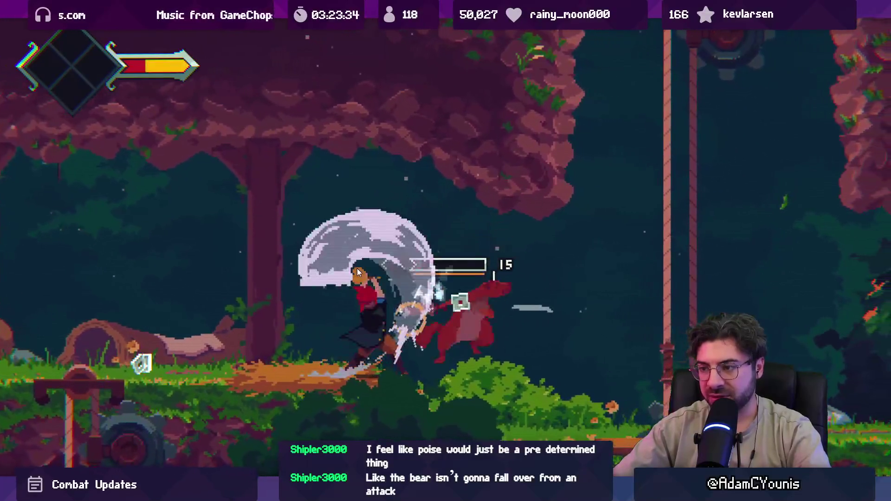
pyautogui.press('Right')
pyautogui.press('Left')
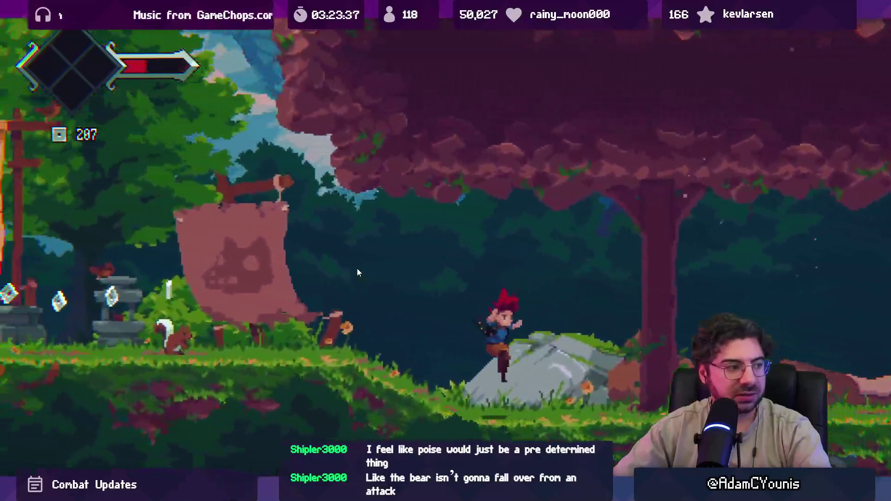
pyautogui.press('Left')
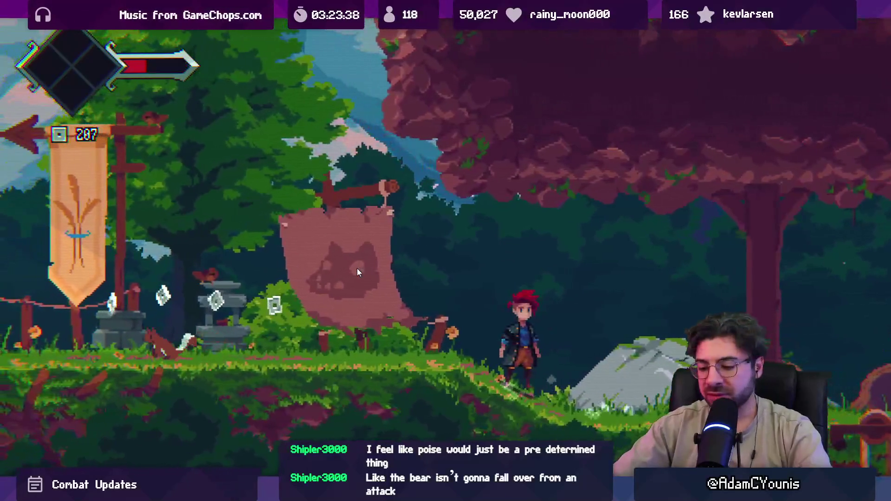
# - Fight the next enemy with spin and air attacks, collecting the Mushroom and apple
pyautogui.press('Escape')
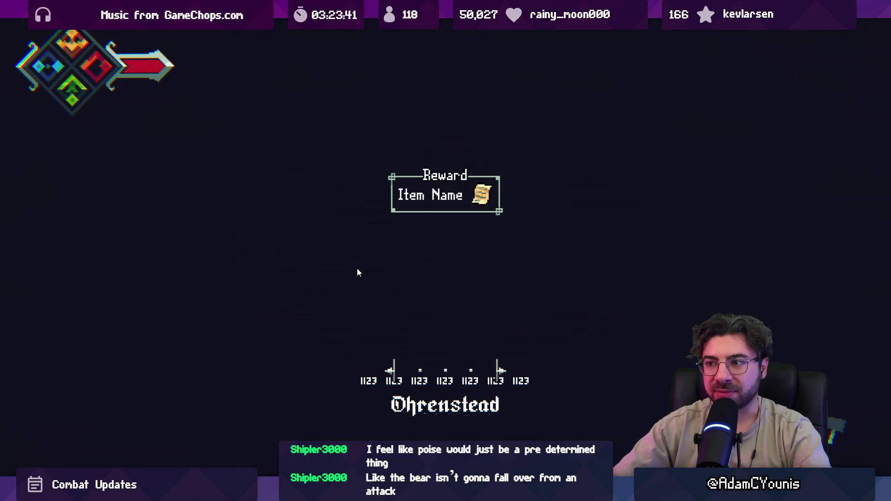
pyautogui.press('Escape')
pyautogui.press('Right')
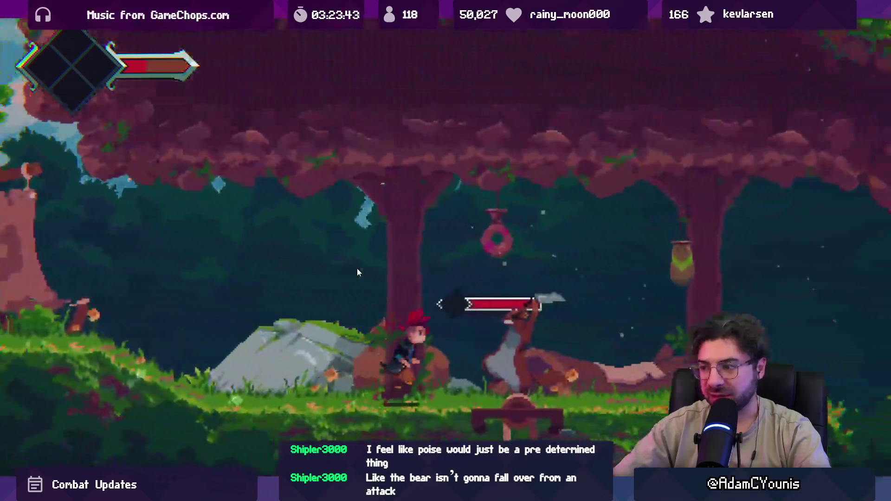
pyautogui.press('Right')
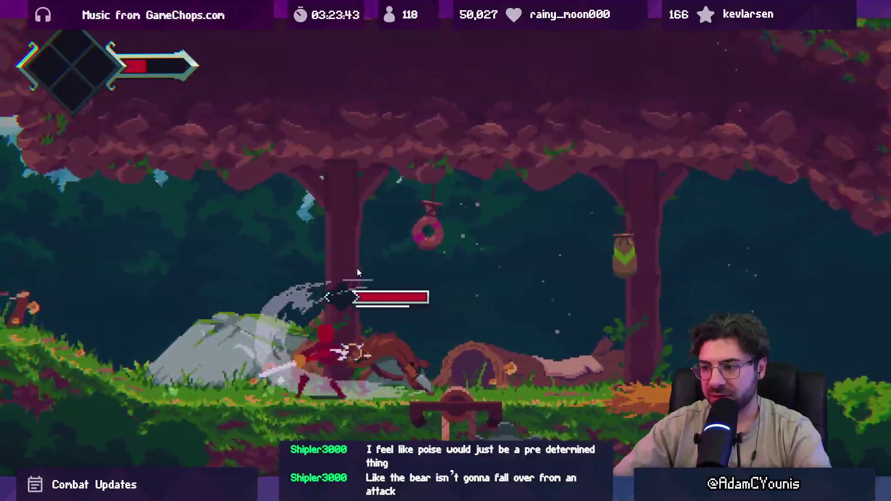
pyautogui.press('x')
pyautogui.press('x')
pyautogui.press('z')
pyautogui.press('Left')
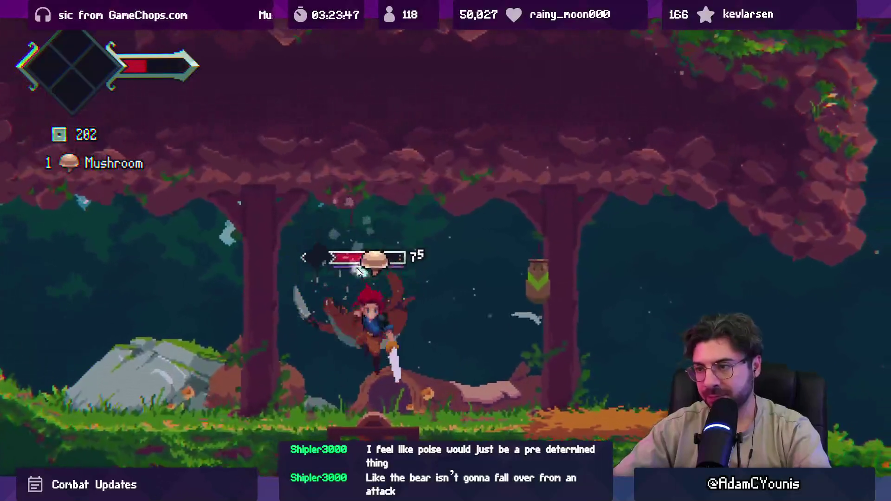
pyautogui.press('x')
pyautogui.press('x')
pyautogui.press('x')
pyautogui.press('x')
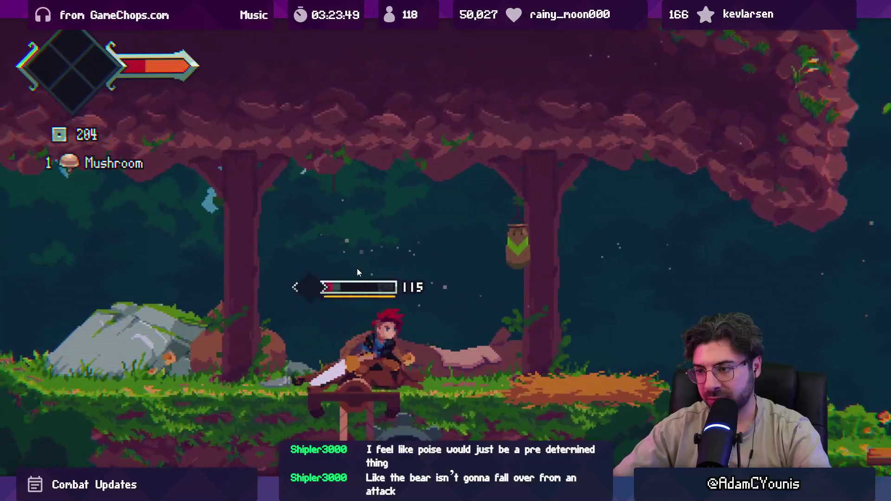
pyautogui.press('Right')
pyautogui.press('z')
pyautogui.press('Left')
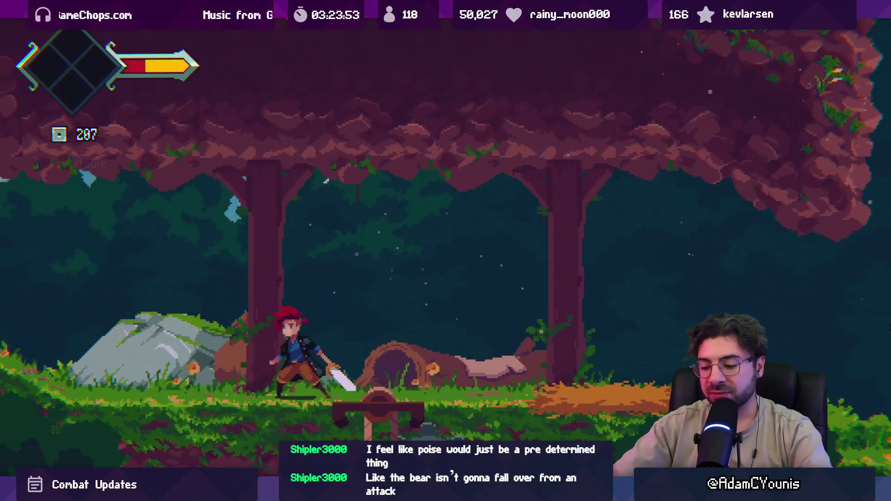
pyautogui.press('Escape')
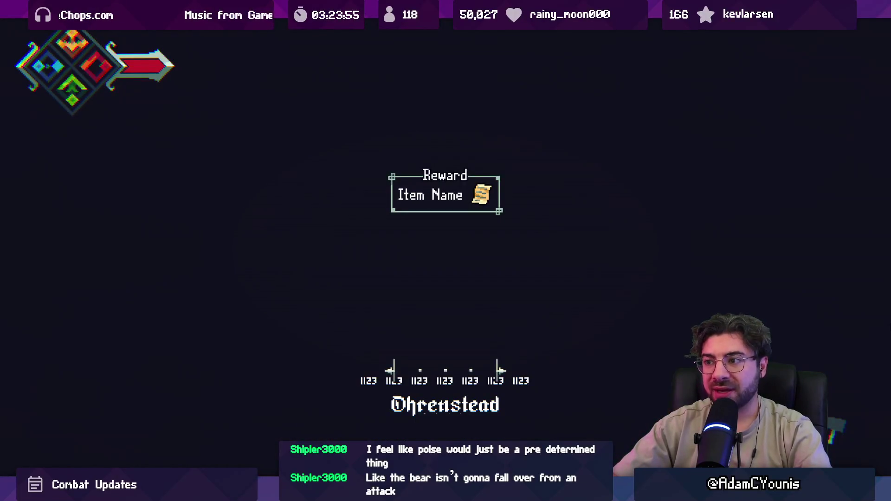
pyautogui.press('Escape')
# - Advance right and keep slashing the second bear while following it left
pyautogui.press('Right')
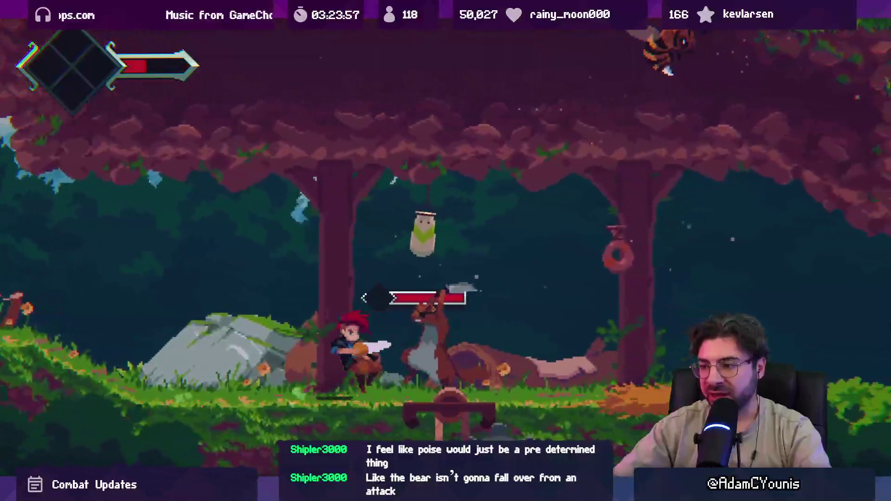
pyautogui.press('Right')
pyautogui.press('x')
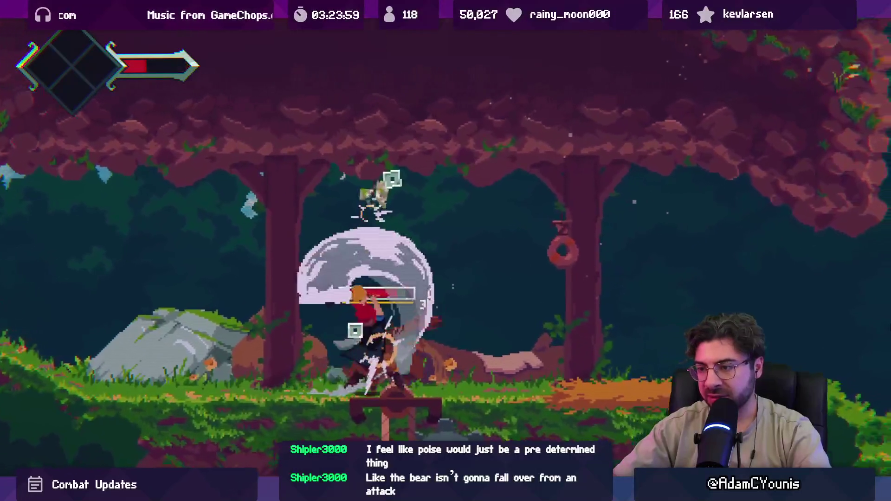
pyautogui.press('Right')
pyautogui.press('x')
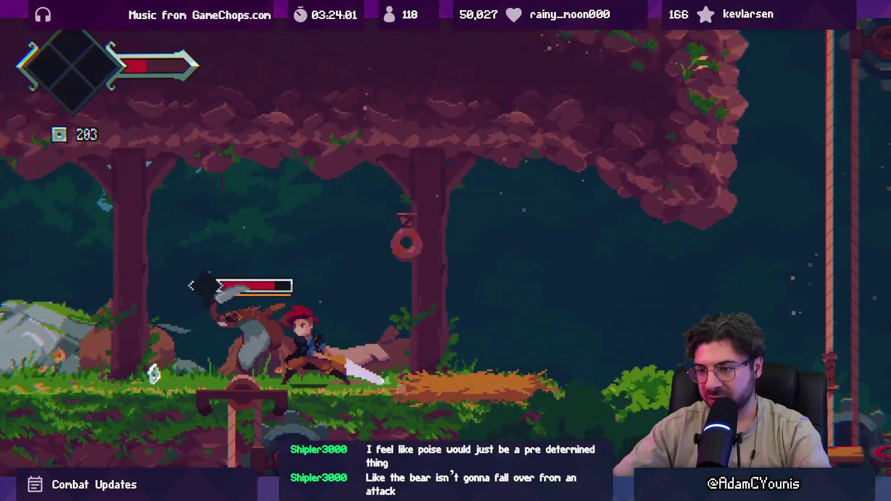
pyautogui.press('x')
pyautogui.press('x')
pyautogui.press('Left')
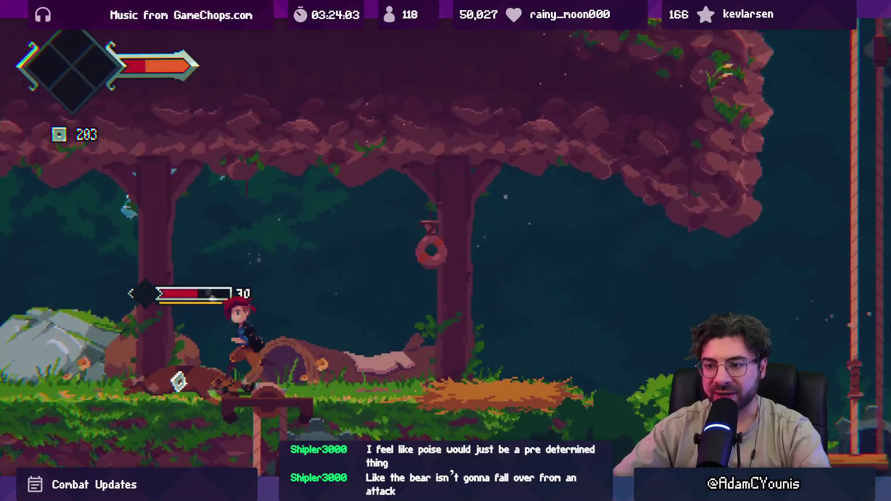
pyautogui.press('x')
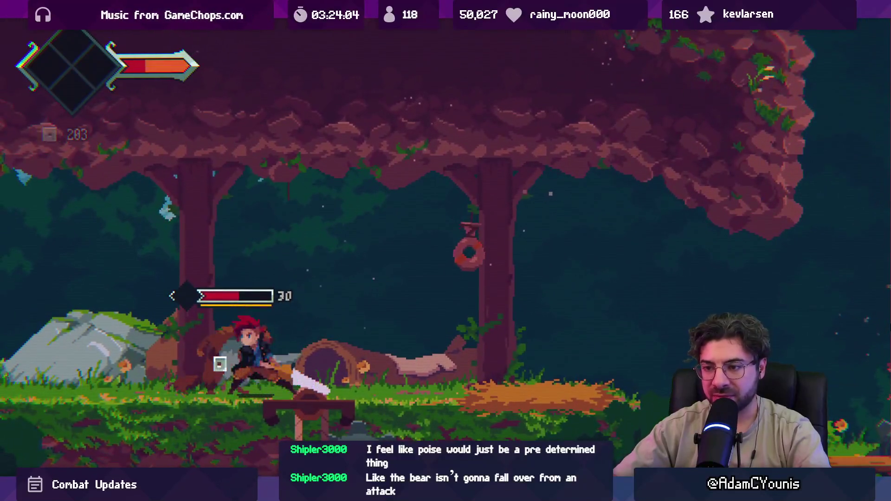
pyautogui.press('x')
pyautogui.press('Left')
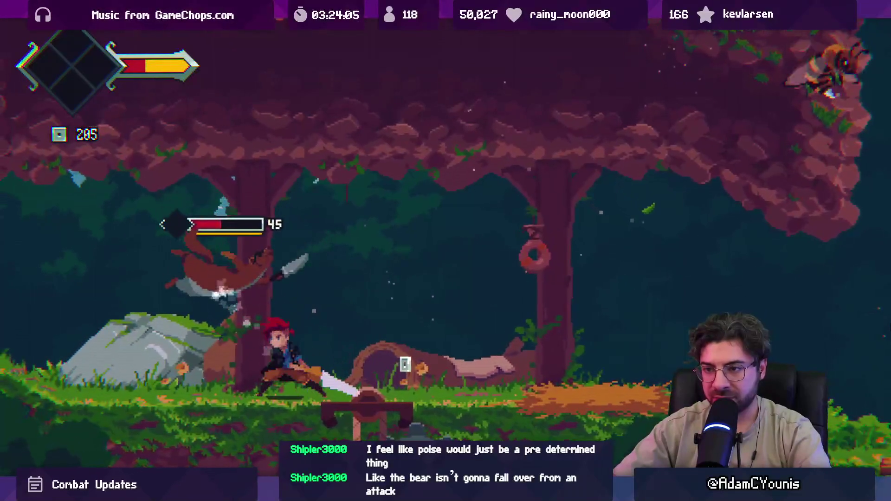
pyautogui.press('x')
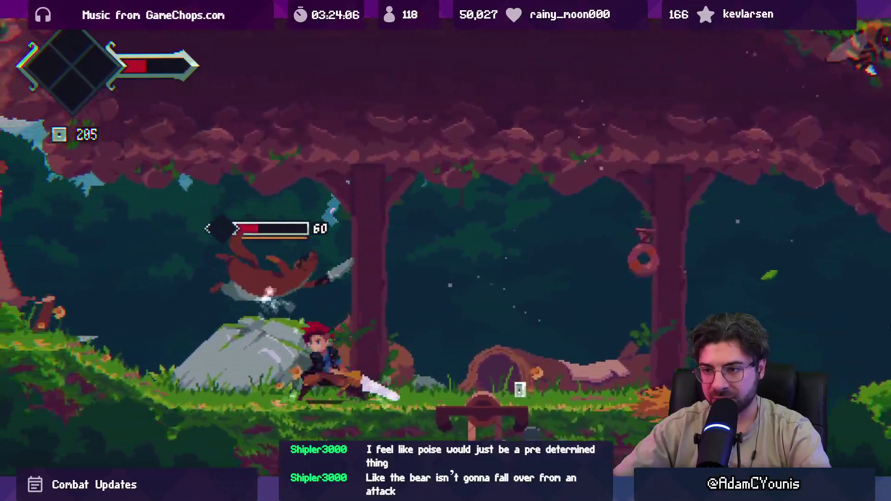
pyautogui.press('x')
pyautogui.press('Left')
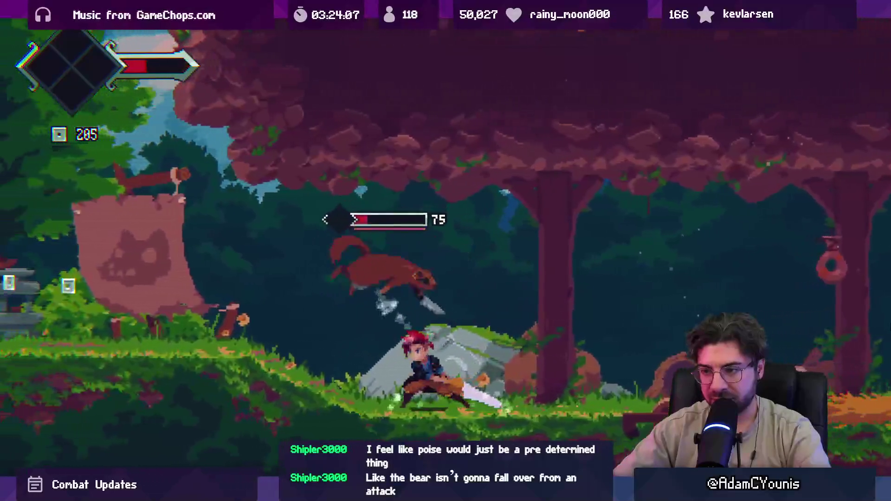
pyautogui.press('x')
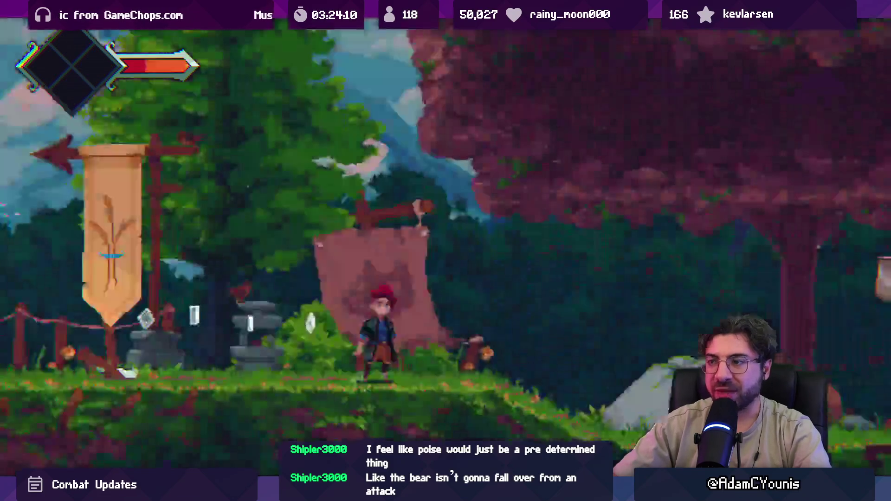
# - Run at the hanging creature and bear until the hero dies, then exit Play mode
pyautogui.press('Right')
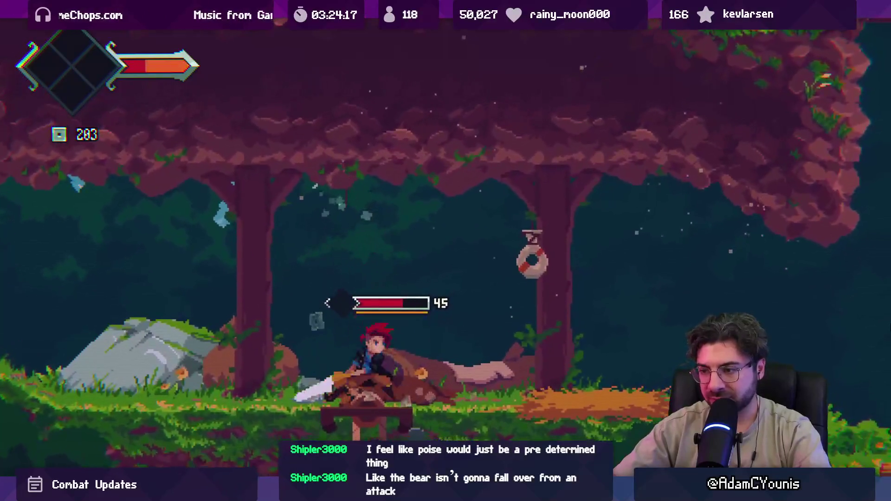
pyautogui.press('Right')
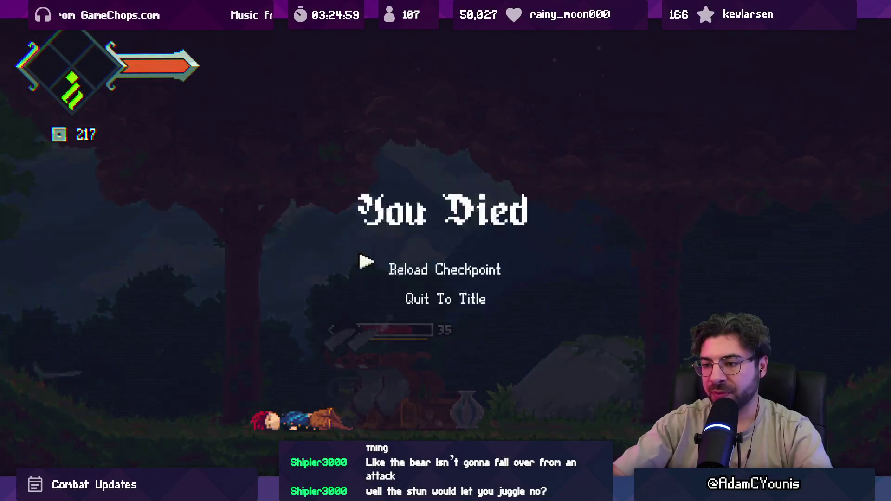
pyautogui.hotkey('ctrl', 'p')
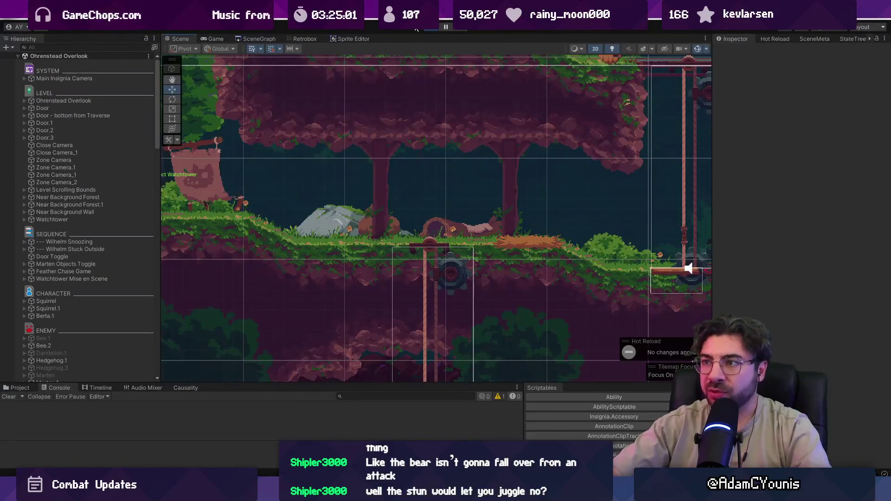
# - Restart the game, slash the enemy until its pressure reaches 30, exit fullscreen and stop play
pyautogui.hotkey('ctrl', 'p')
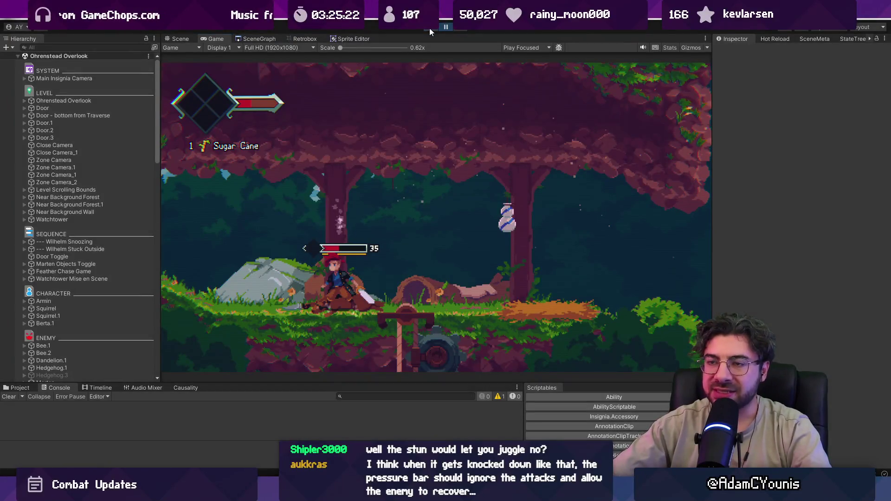
pyautogui.click(430, 28)
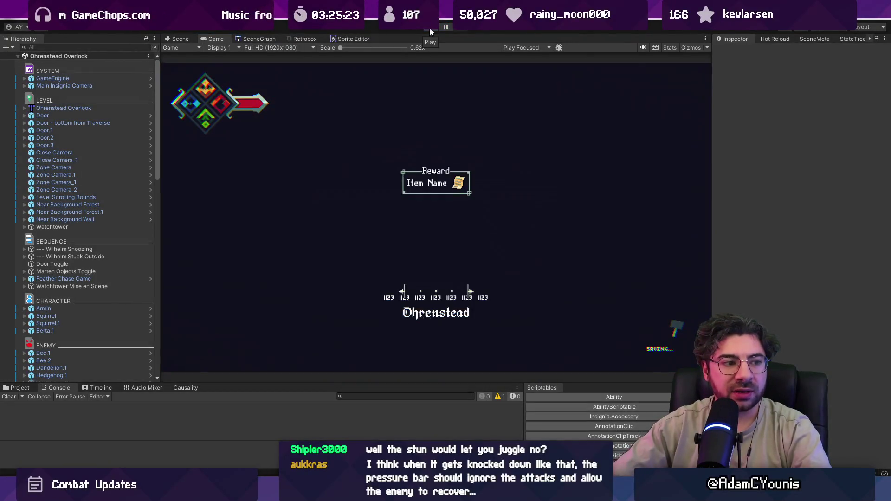
pyautogui.click(430, 28)
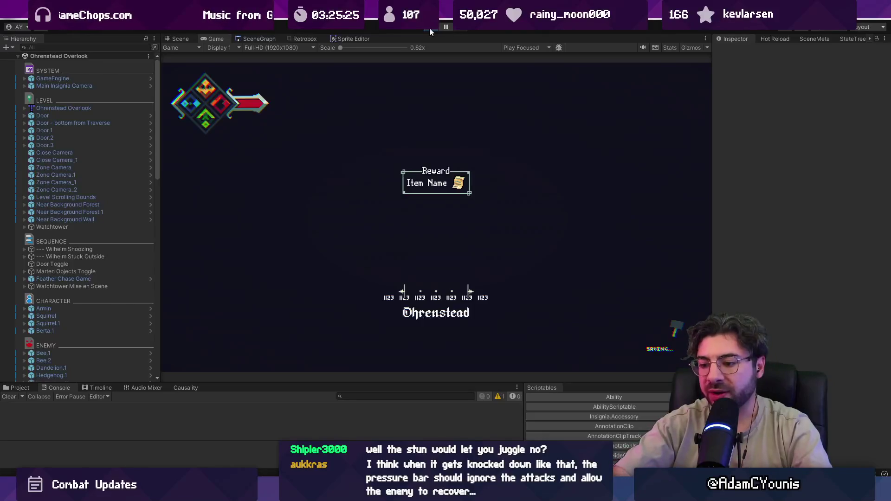
pyautogui.press('Right')
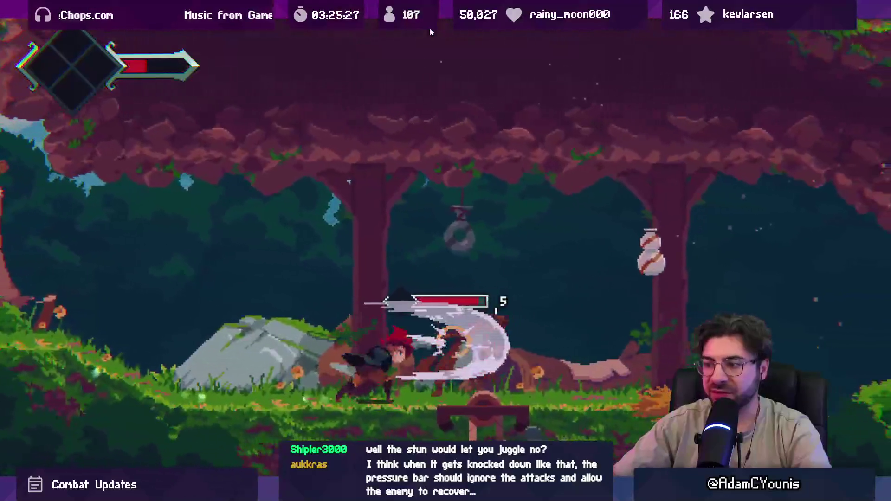
pyautogui.press('x')
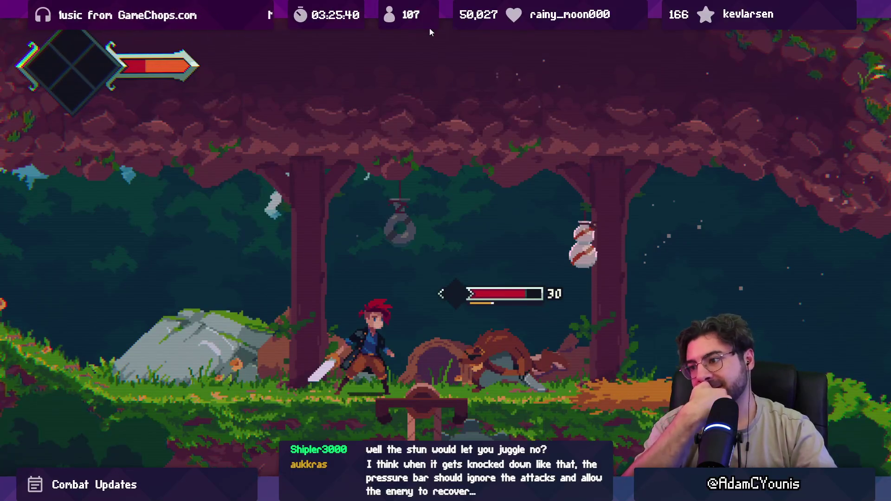
pyautogui.press('F9')
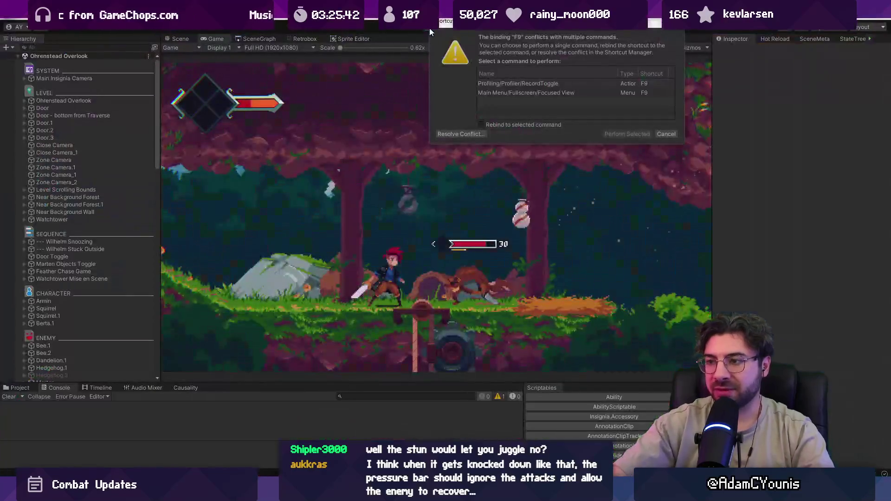
pyautogui.press('Escape')
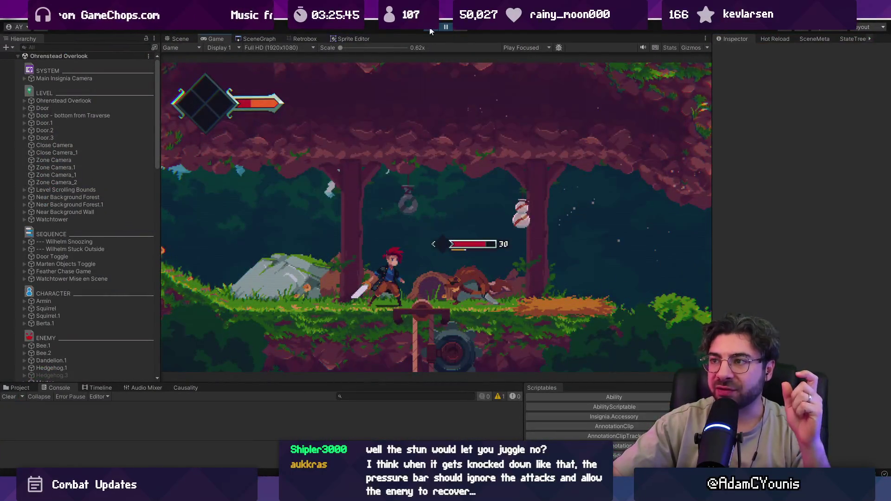
pyautogui.click(429, 31)
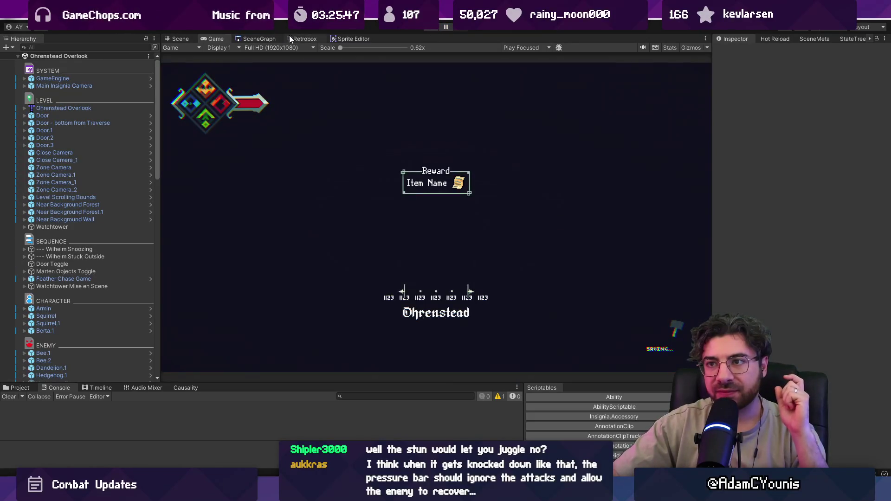
# - Launch the Ohrenstead Under Tower scene from the SceneGraph and play it fullscreen
pyautogui.click(274, 38)
pyautogui.scroll(-3, 365, 155)
pyautogui.scroll(3, 364, 126)
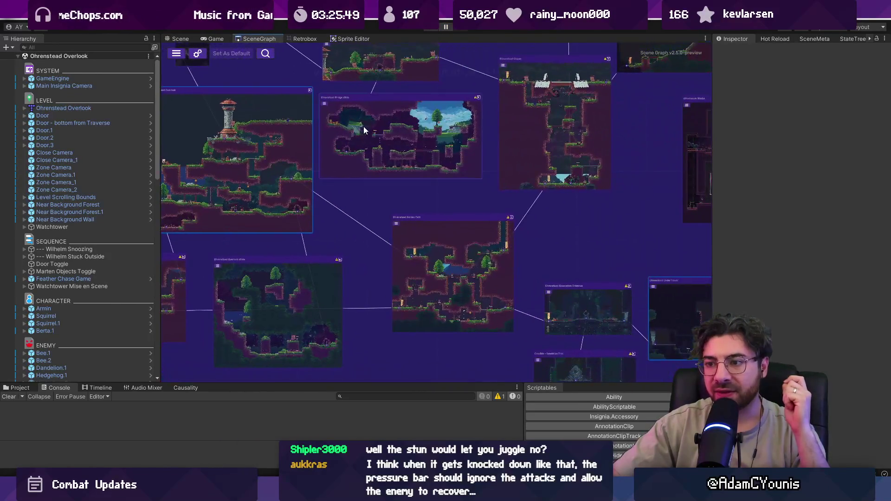
pyautogui.scroll(-3, 363, 126)
pyautogui.scroll(3, 488, 234)
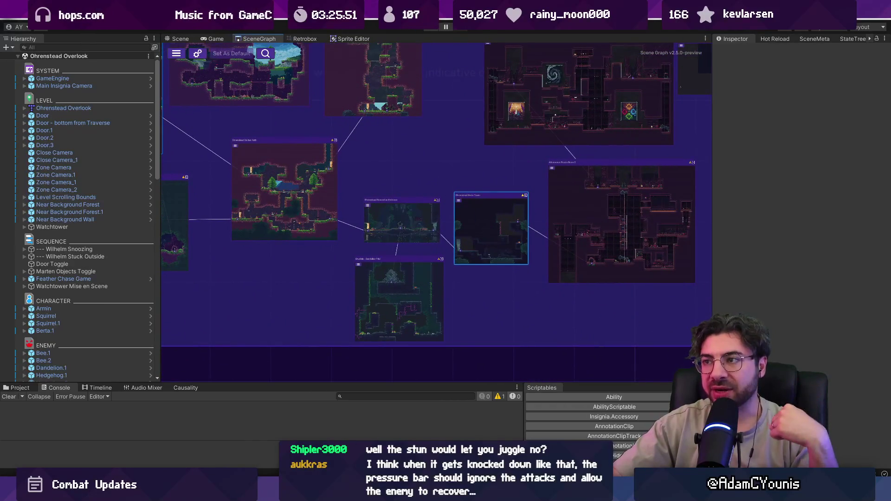
pyautogui.doubleClick(489, 234)
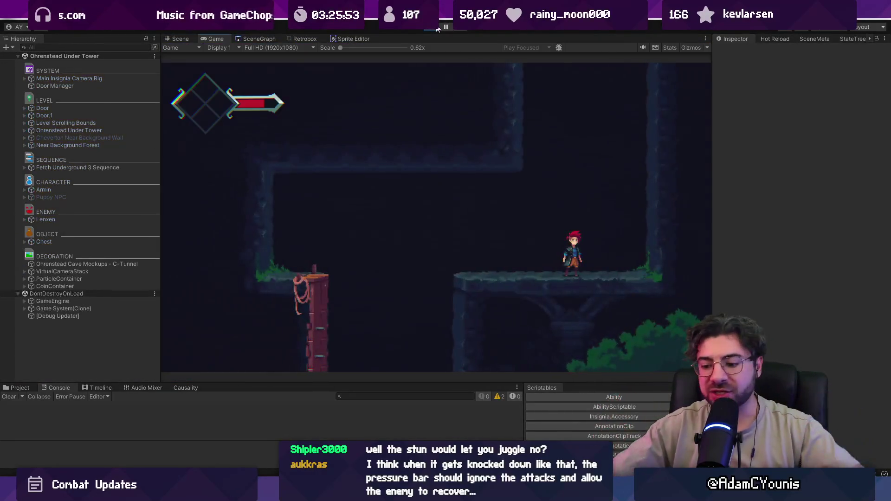
pyautogui.press('F11')
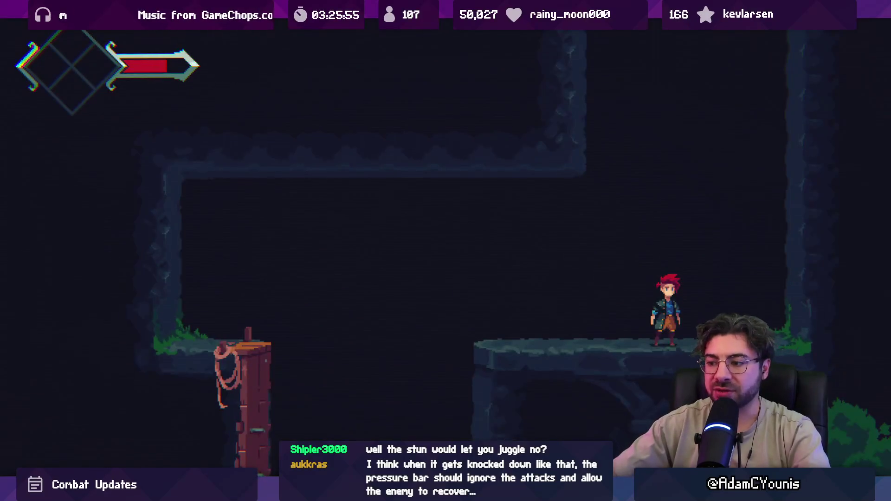
# - Drop to the lower floor and repeatedly slash the sword-wielding enemy to raise its pressure
pyautogui.press('Left')
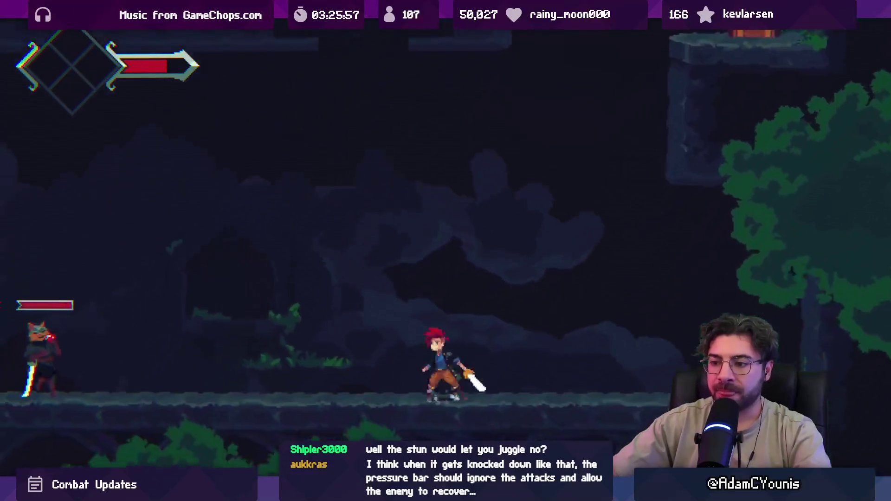
pyautogui.press('Left')
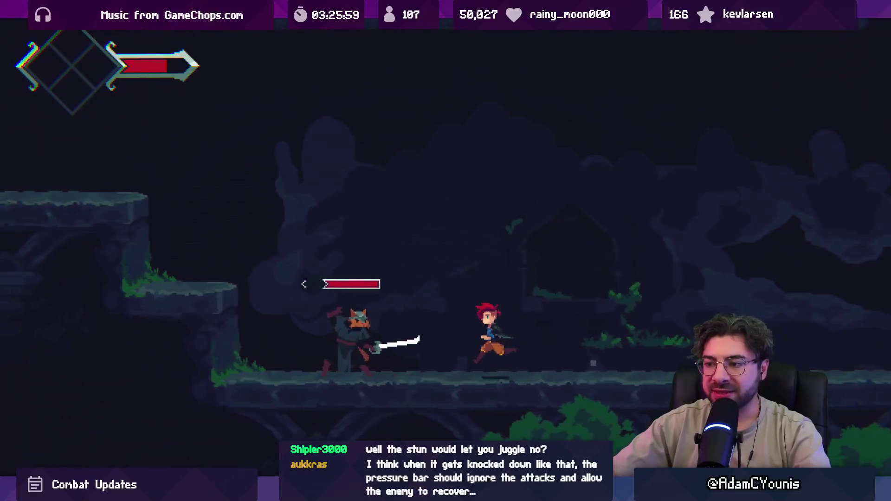
pyautogui.press('x')
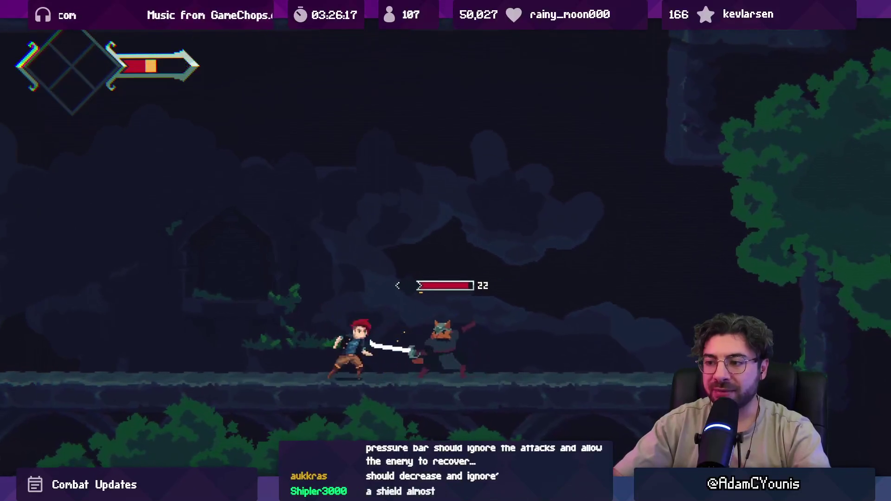
pyautogui.press('x')
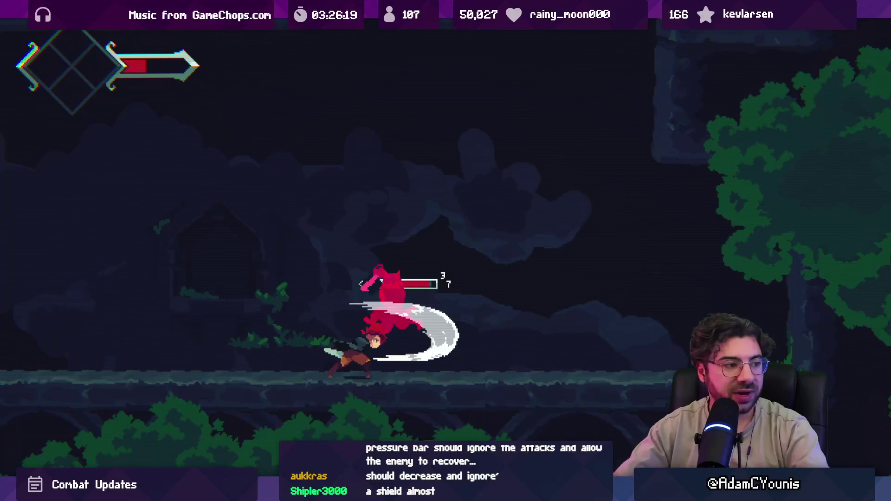
pyautogui.press('x')
pyautogui.press('Right')
pyautogui.press('x')
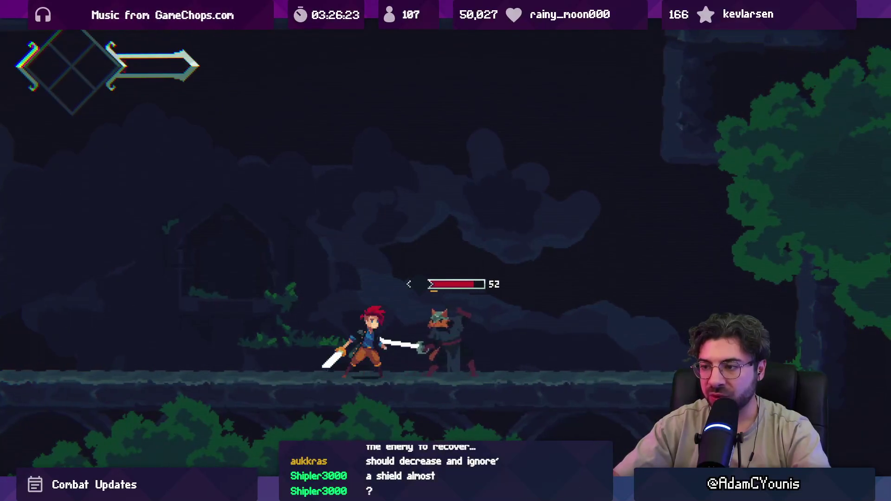
pyautogui.press('x')
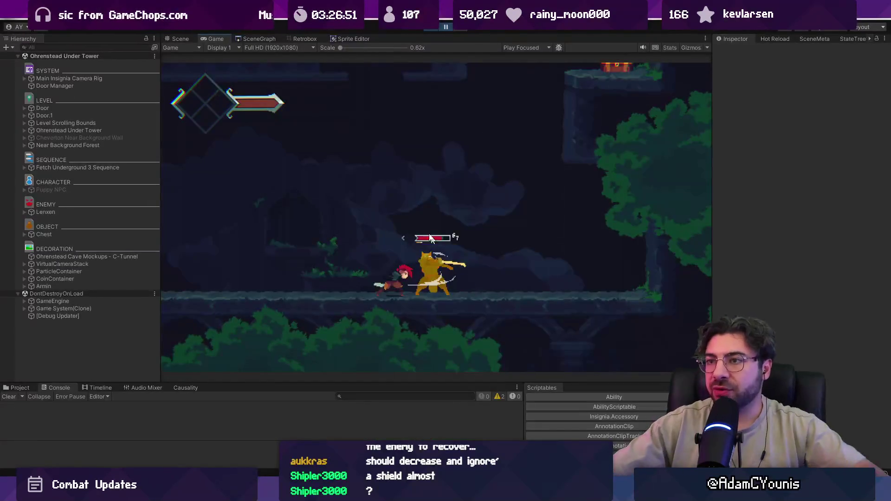
# - Switch through the SceneGraph, Retrobox and Scene tabs, zoom onto the player, and exit Play mode after dying
pyautogui.click(255, 39)
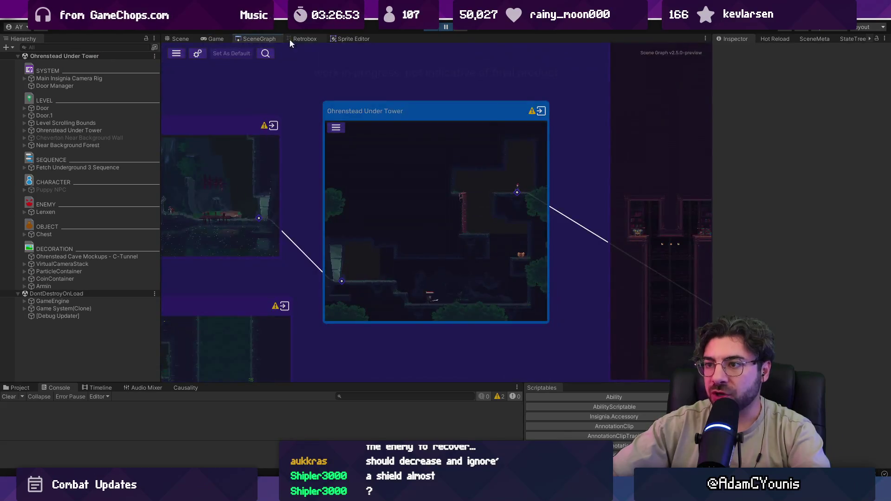
pyautogui.click(291, 40)
pyautogui.click(181, 39)
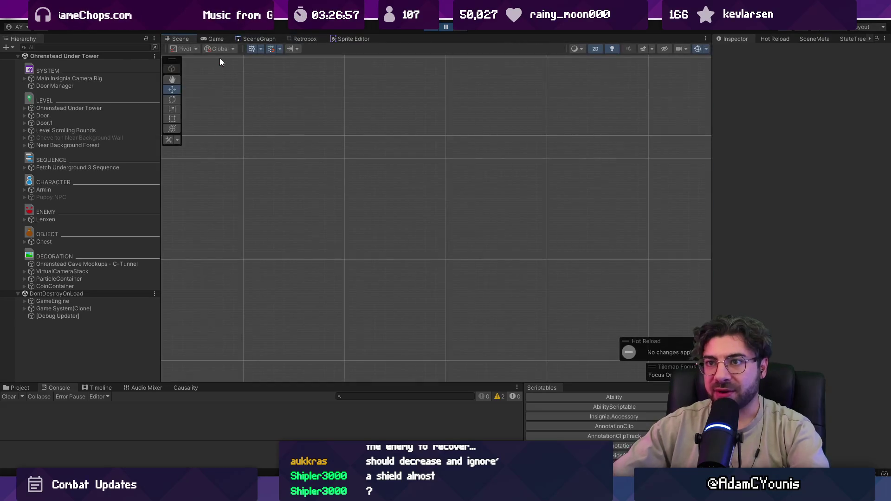
pyautogui.scroll(-5, 421, 194)
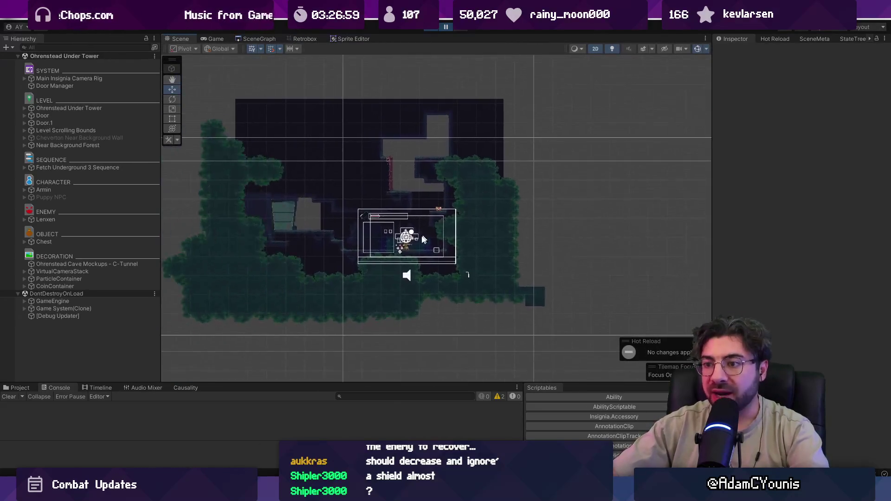
pyautogui.scroll(6, 423, 239)
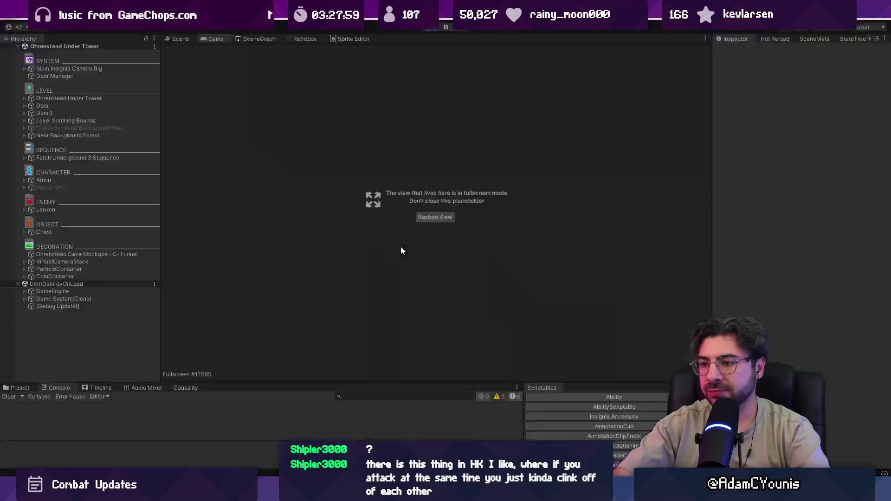
pyautogui.hotkey('ctrl', 'p')
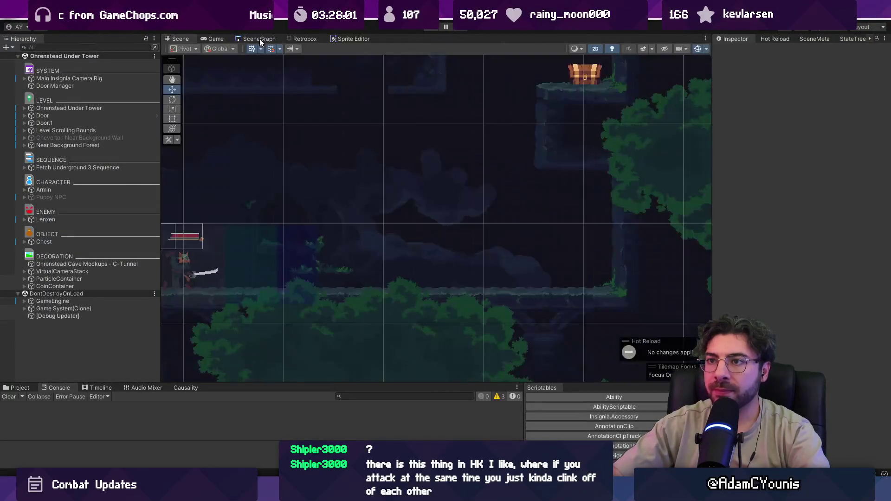
# - Look through Unity's sprite sheet importer, level layout view and project asset folders
pyautogui.click(316, 40)
pyautogui.click(184, 39)
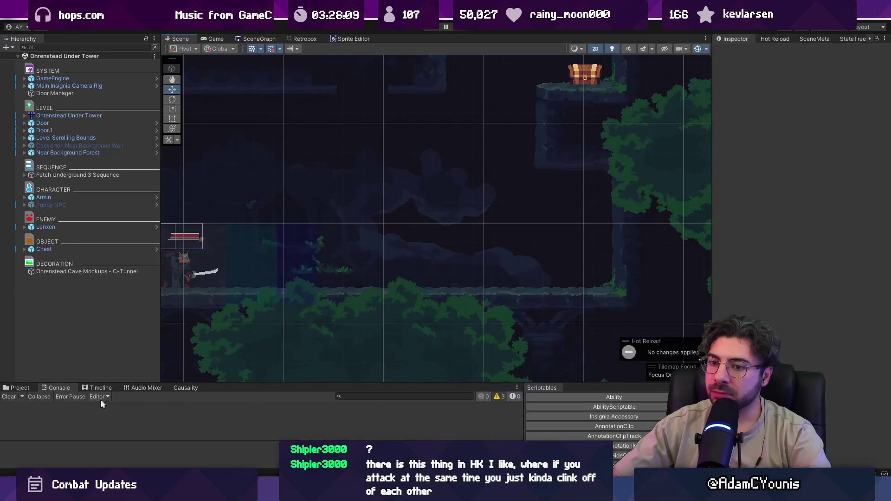
pyautogui.click(17, 388)
pyautogui.click(341, 397)
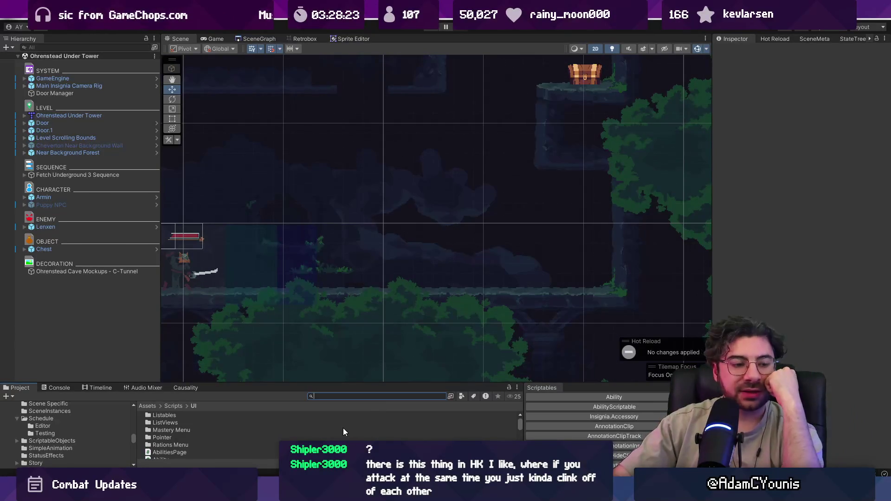
# - Review Armin's sword guard states animation in Aseprite, then search Everything for 'combat. leo'
pyautogui.hotkey('alt', 'Tab')
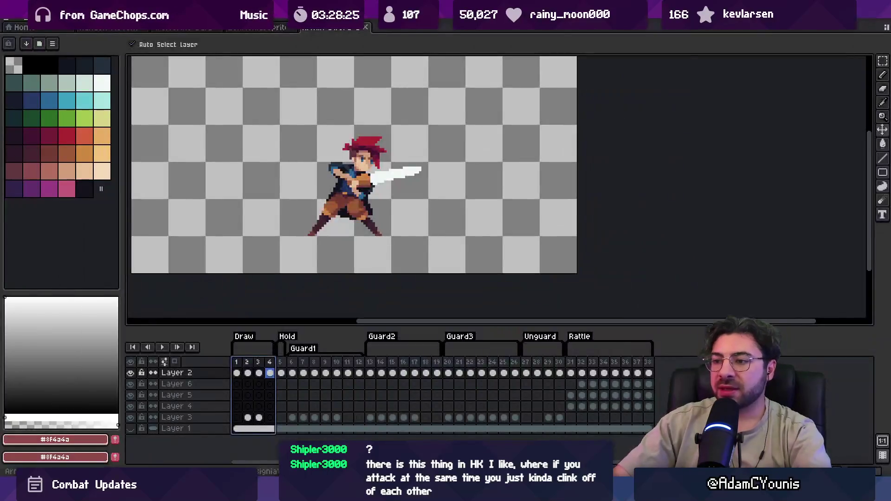
pyautogui.moveTo(342, 240); pyautogui.dragTo(391, 263)
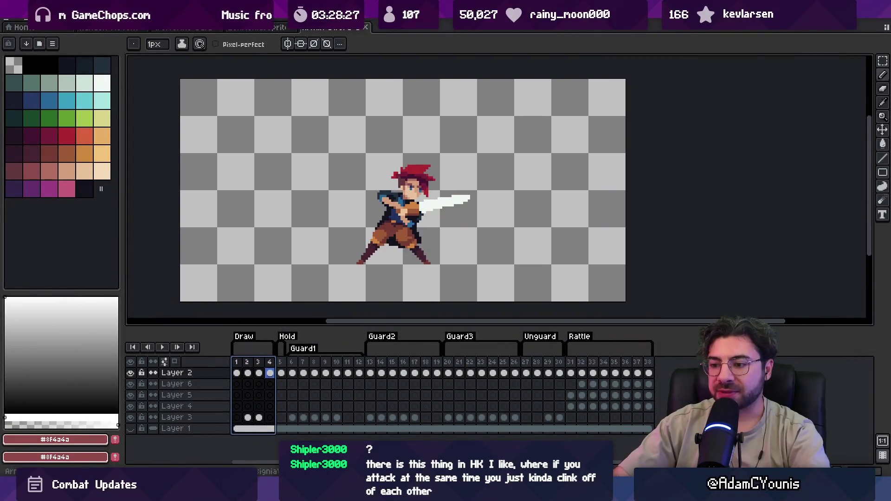
pyautogui.moveTo(307, 472)
pyautogui.write('combat. leo')
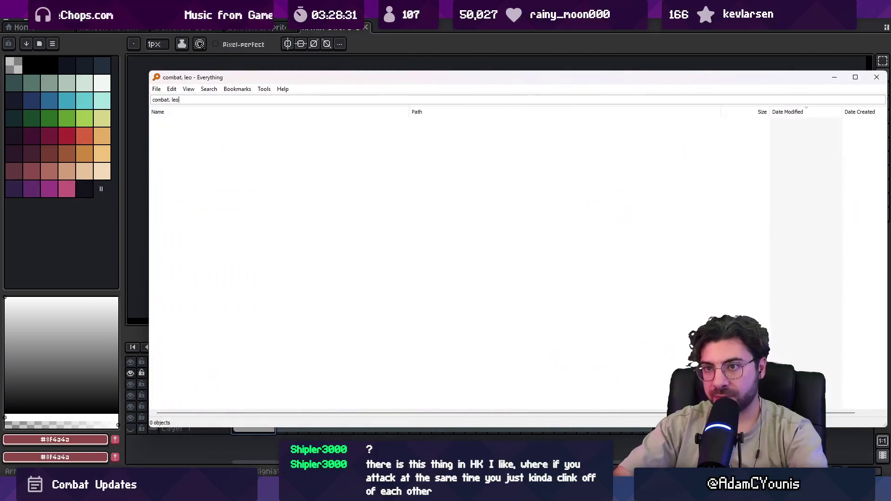
# - Refine the query to 'combat .leo', browse the three results, and open combat and rocks.leo
pyautogui.click(170, 100)
pyautogui.press('BackSpace')
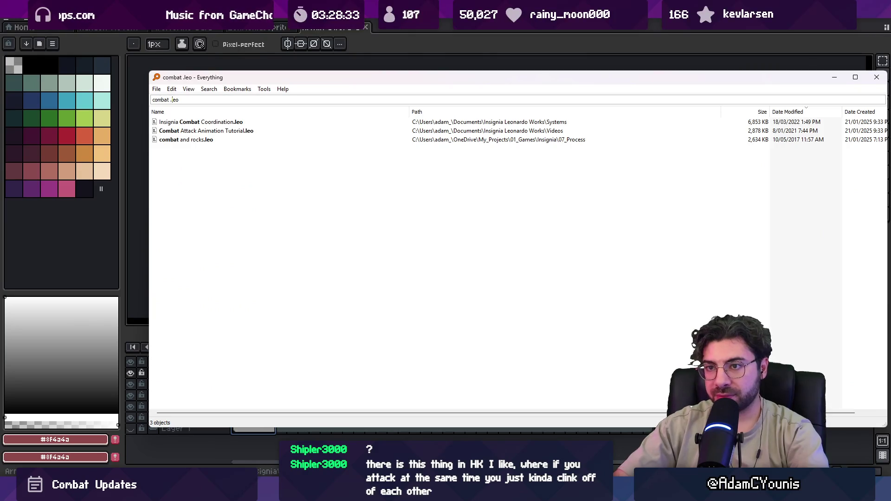
pyautogui.click(207, 130)
pyautogui.click(201, 121)
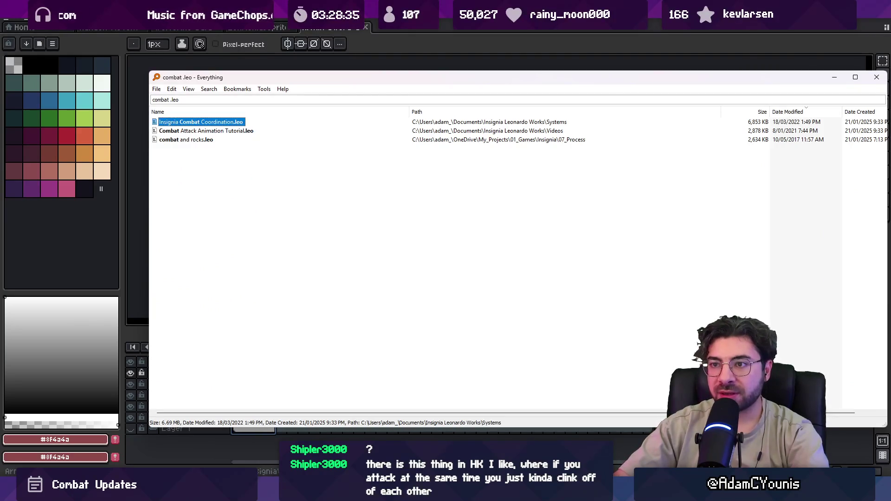
pyautogui.click(207, 130)
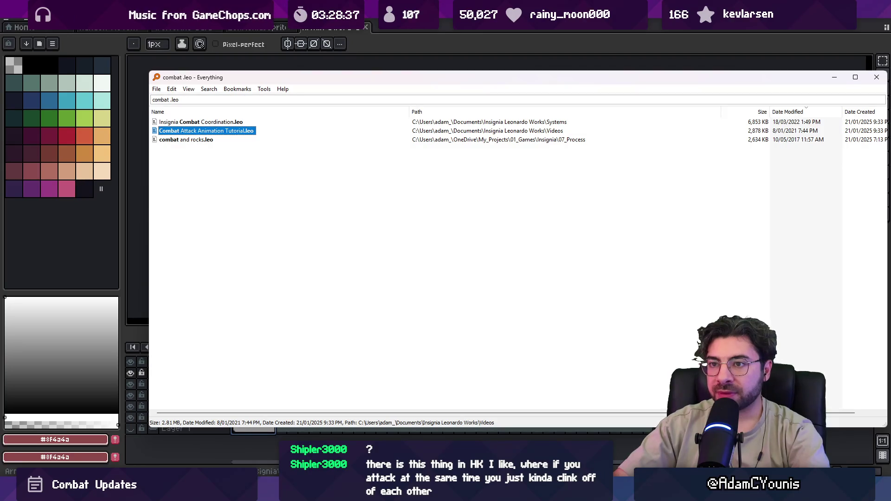
pyautogui.doubleClick(186, 139)
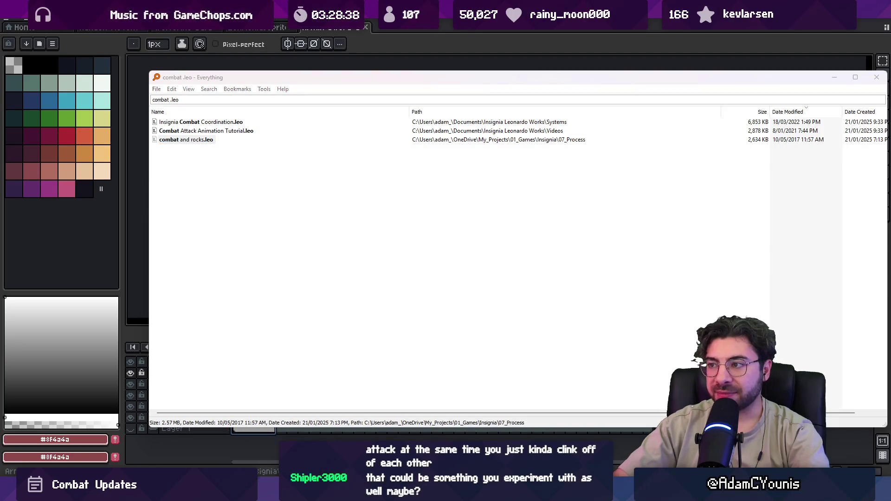
pyautogui.doubleClick(217, 122)
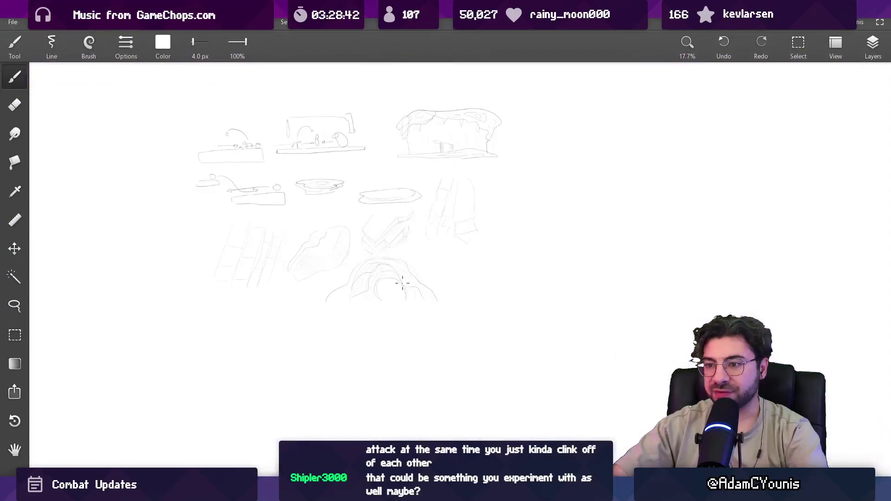
# - Zoom around the Insignia Combat Coordination behaviour-tree diagrams, then return to the Everything results
pyautogui.scroll(5, 241, 209)
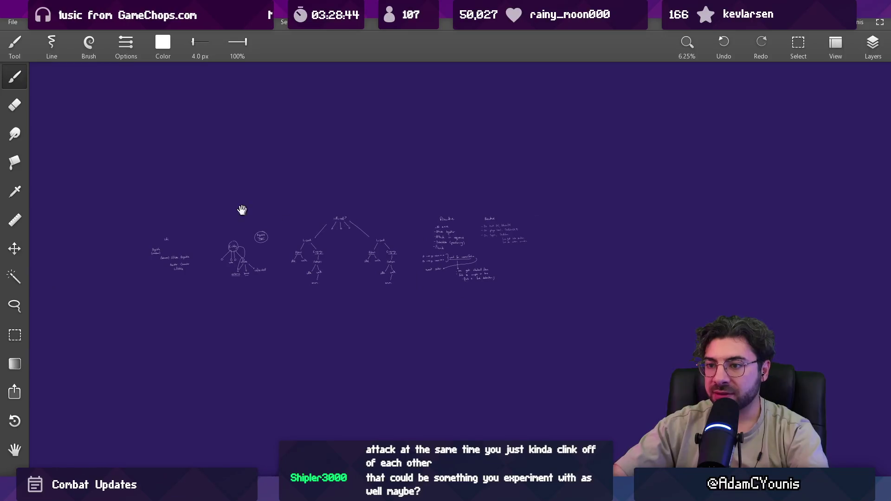
pyautogui.scroll(-3, 430, 261)
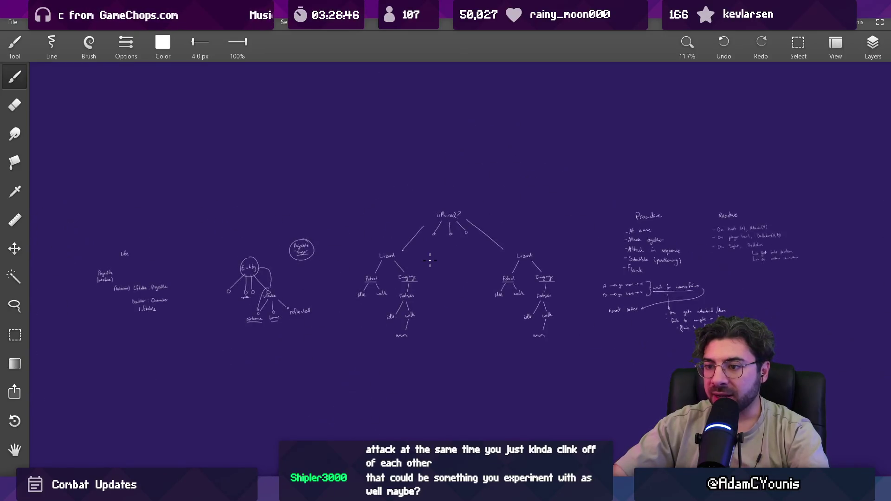
pyautogui.hotkey('alt', 'Tab')
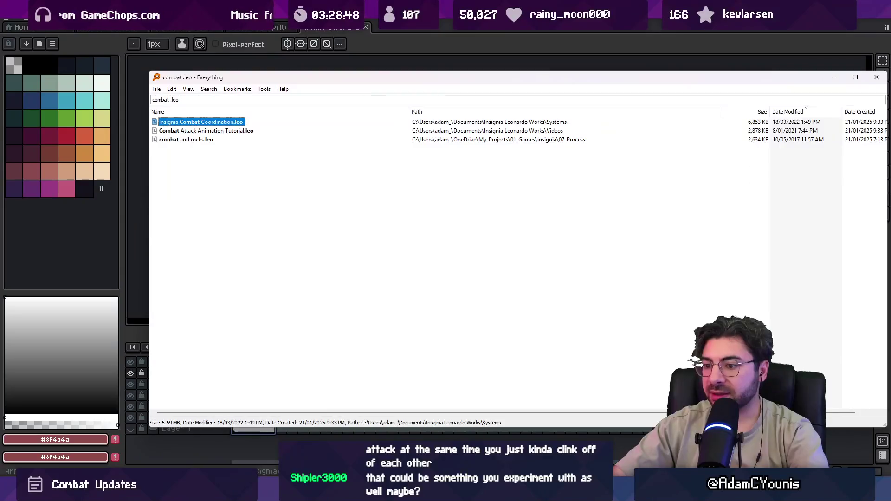
# - Search Everything for 'stun .leo', then 'stun .ase' files
pyautogui.hotkey('ctrl', 'f')
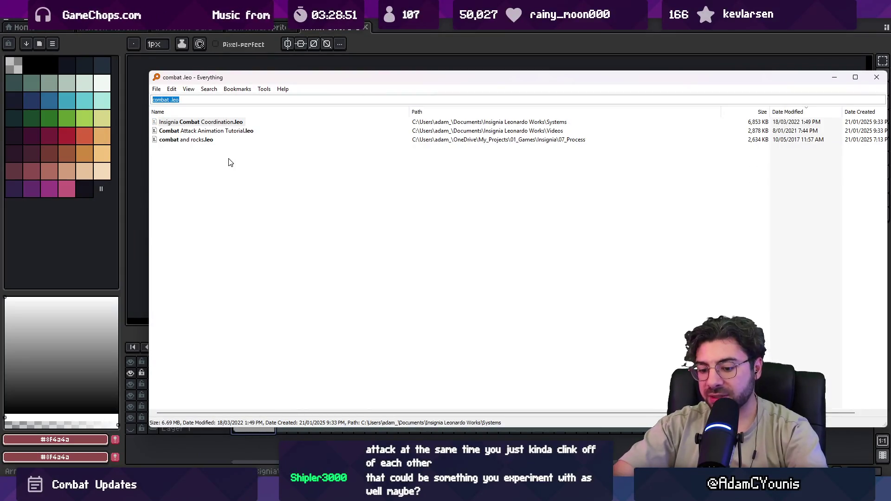
pyautogui.write('stun .leo')
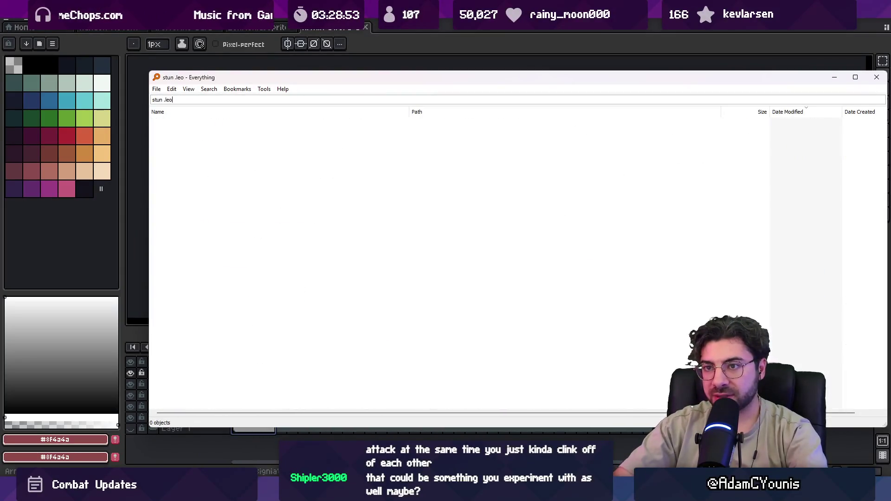
pyautogui.press('BackSpace')
pyautogui.press('BackSpace')
pyautogui.press('BackSpace')
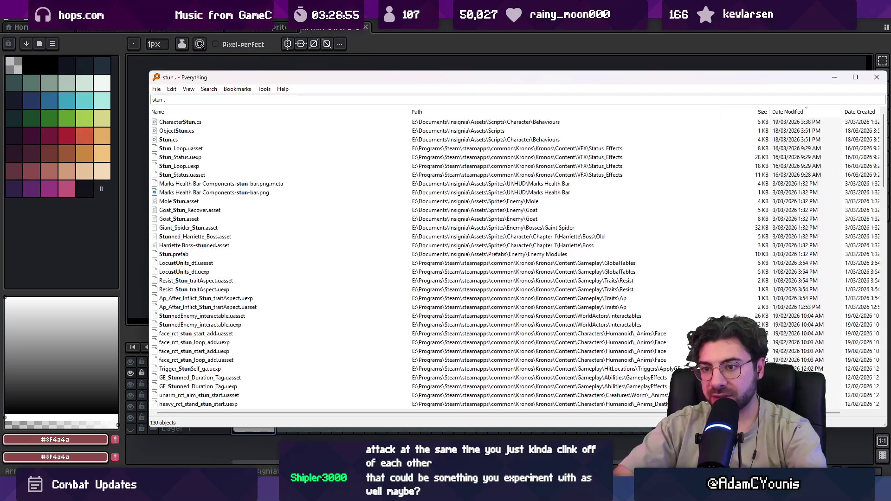
pyautogui.write('ase')
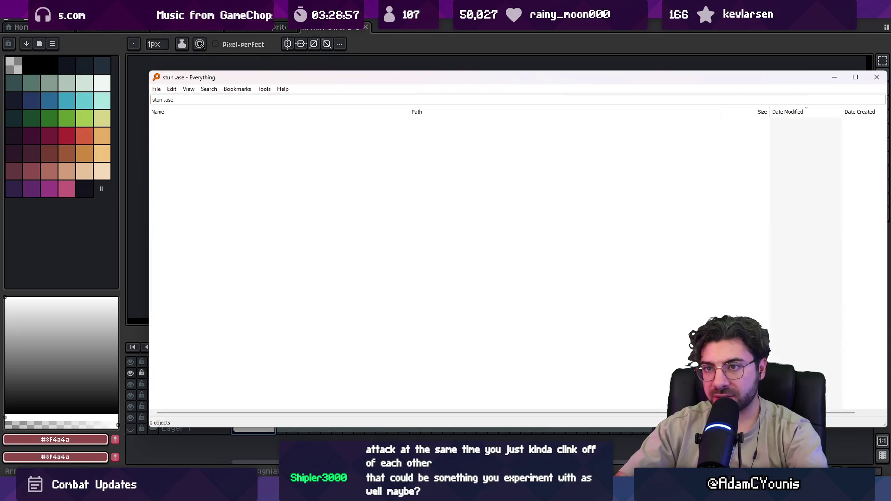
# - Search 'shatter .ase', open the shatter animation in Aseprite and select frames 2 to 9
pyautogui.hotkey('ctrl', 'shift', 'Left')
pyautogui.write('shatter')
pyautogui.press('Down')
pyautogui.press('Return')
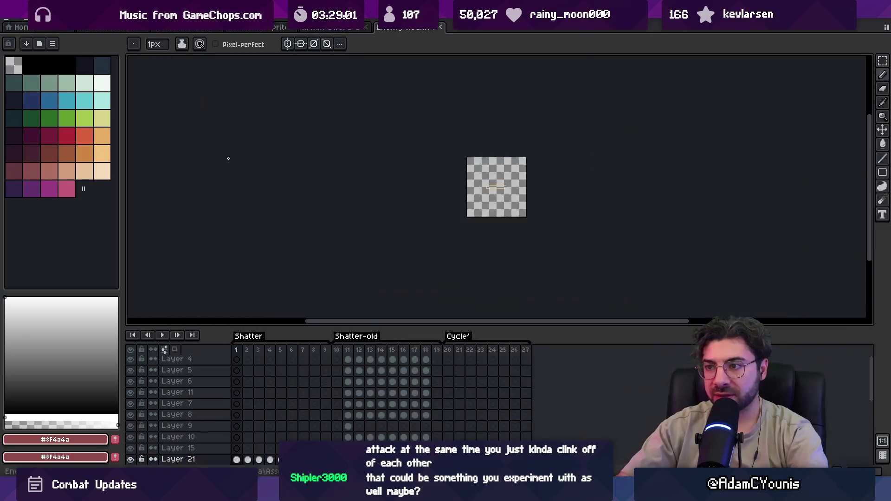
pyautogui.scroll(2, 467, 167)
pyautogui.moveTo(248, 351); pyautogui.dragTo(557, 360)
pyautogui.hotkey('alt', 'Tab')
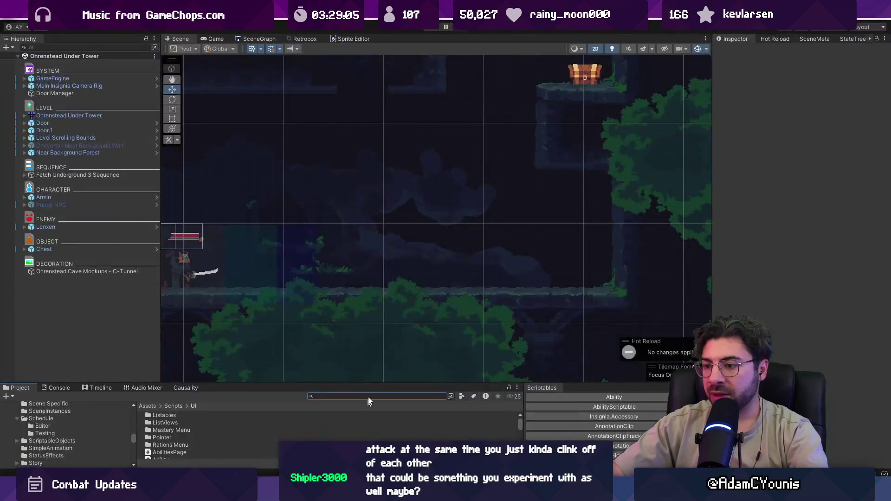
# - Pan and zoom the Scene view to watch the enemy and its red pressure bar
pyautogui.scroll(-3, 408, 294)
pyautogui.moveTo(497, 260); pyautogui.dragTo(607, 284)
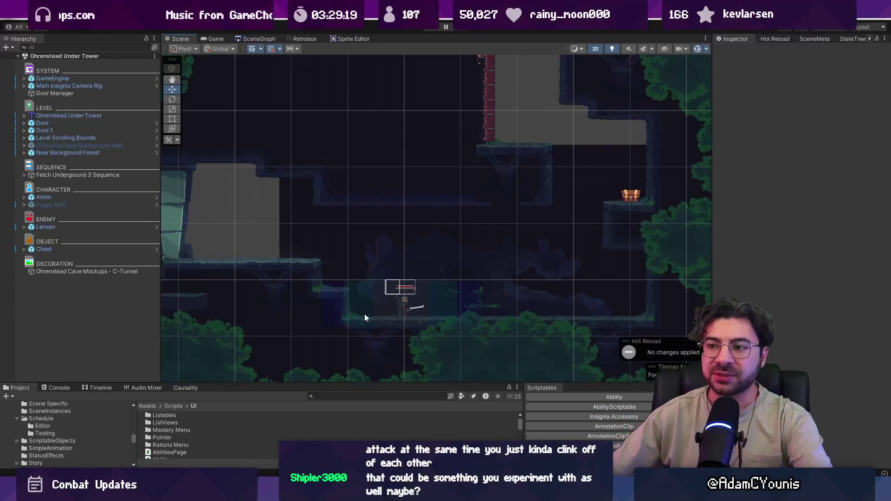
pyautogui.scroll(5, 387, 334)
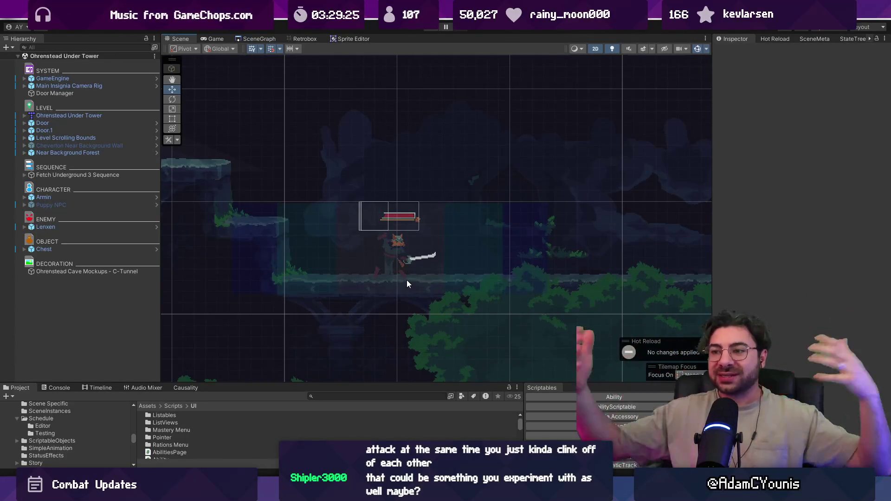
pyautogui.scroll(-2, 429, 189)
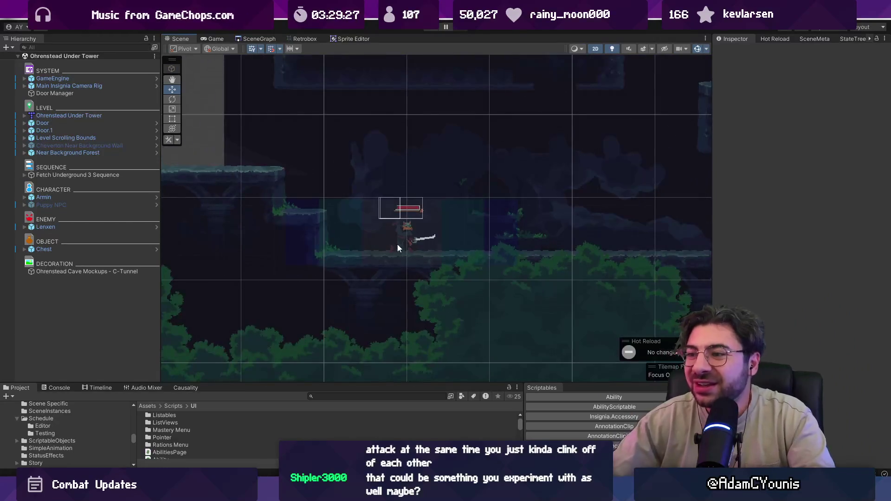
pyautogui.moveTo(397, 243); pyautogui.dragTo(380, 290)
pyautogui.scroll(2, 381, 290)
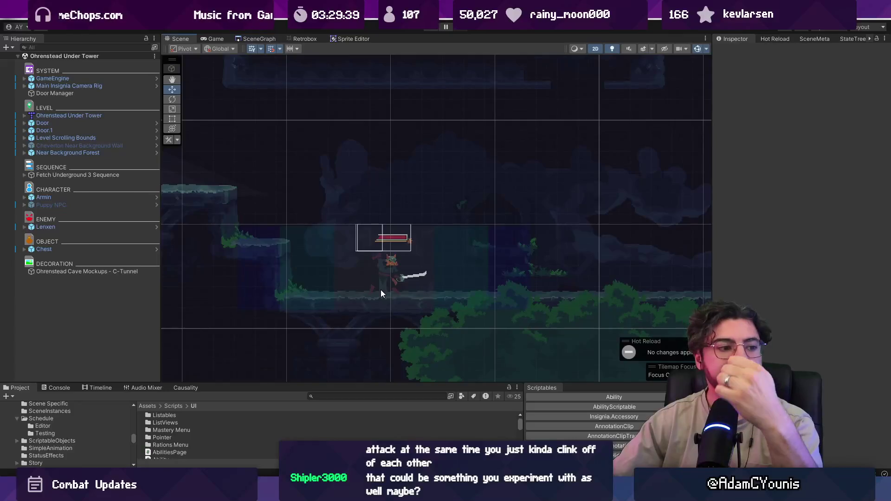
pyautogui.scroll(-2, 388, 221)
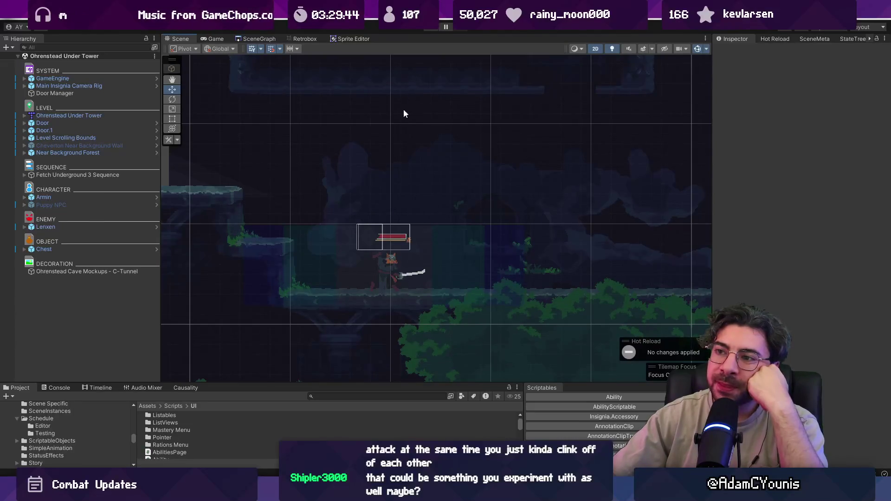
pyautogui.scroll(-2, 408, 191)
pyautogui.moveTo(471, 194); pyautogui.dragTo(469, 194)
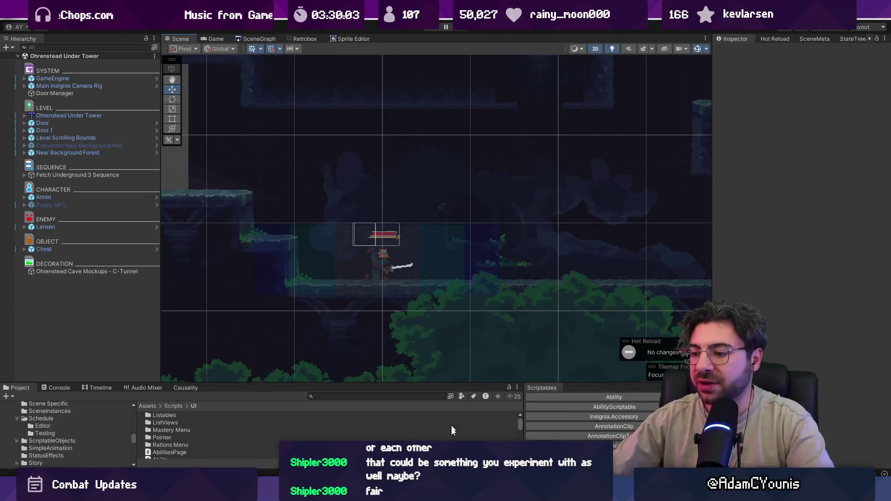
pyautogui.hotkey('alt', 'Tab')
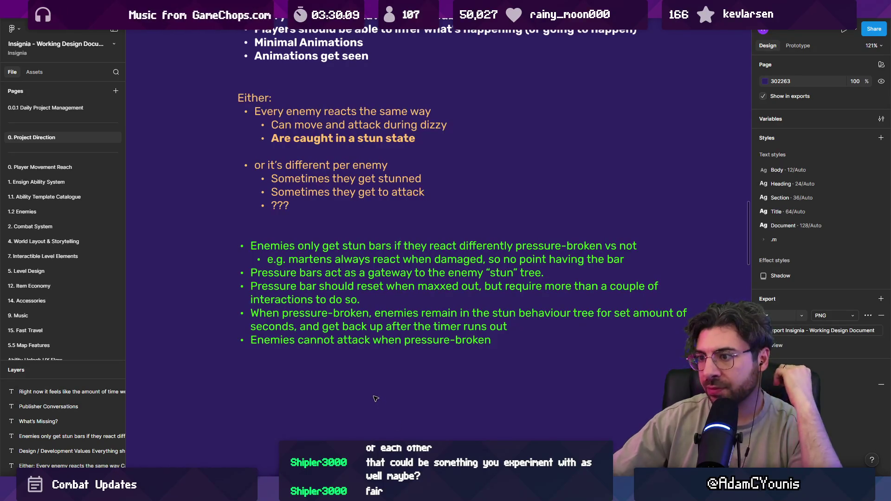
# - Replace the martens example sub-bullet with 'Maybe we colour the bar based on what kind of behaviour it represetns'
pyautogui.hotkey('alt', 'Tab')
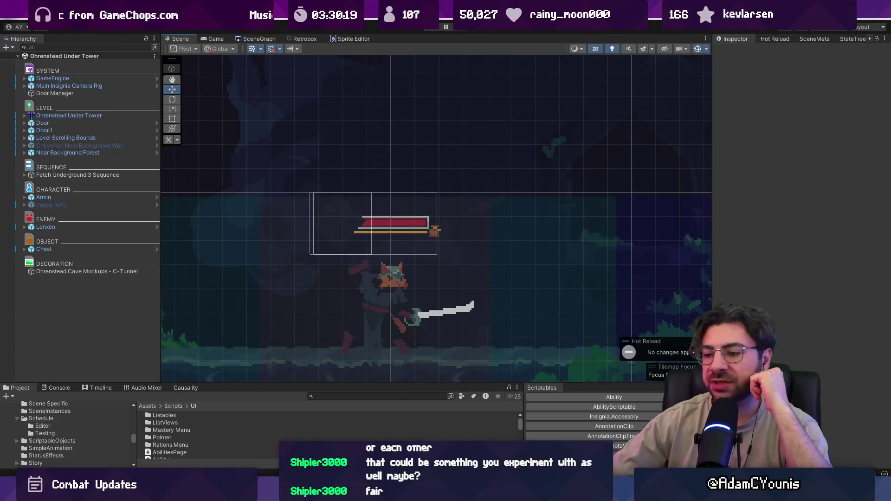
pyautogui.hotkey('alt', 'Tab')
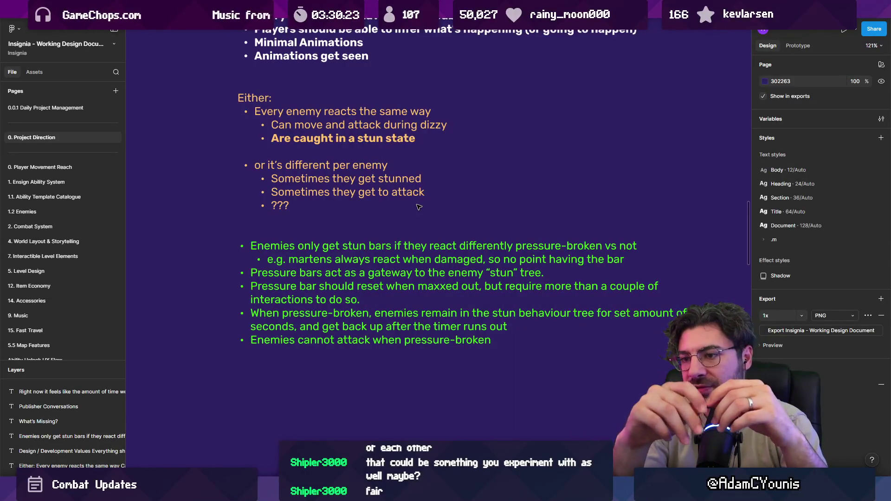
pyautogui.doubleClick(488, 259)
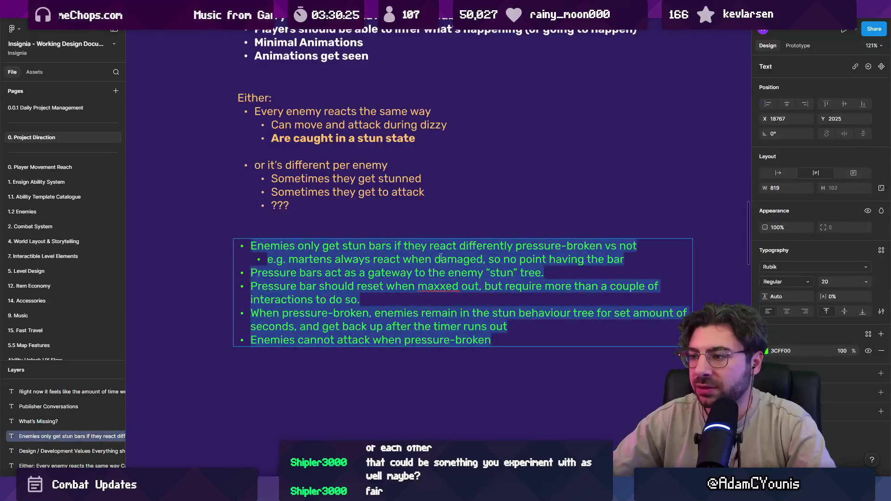
pyautogui.tripleClick(505, 260)
pyautogui.press('BackSpace')
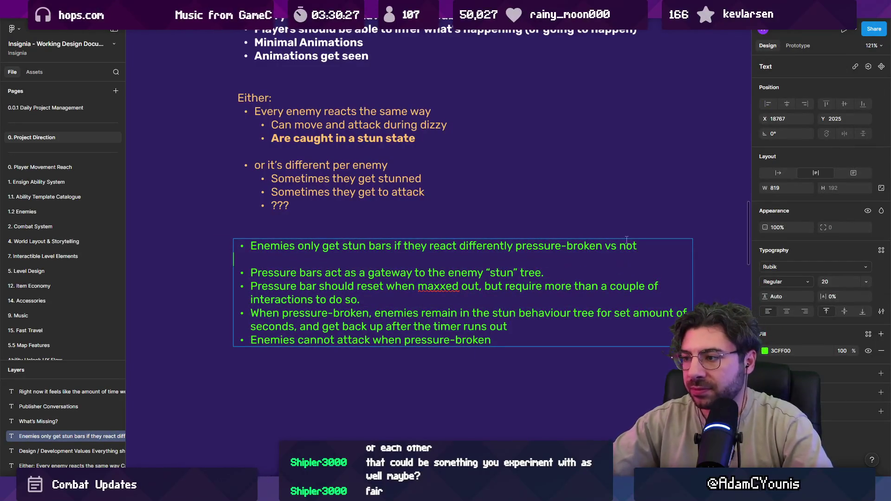
pyautogui.press('BackSpace')
pyautogui.hotkey('ctrl', 'z')
pyautogui.write('May')
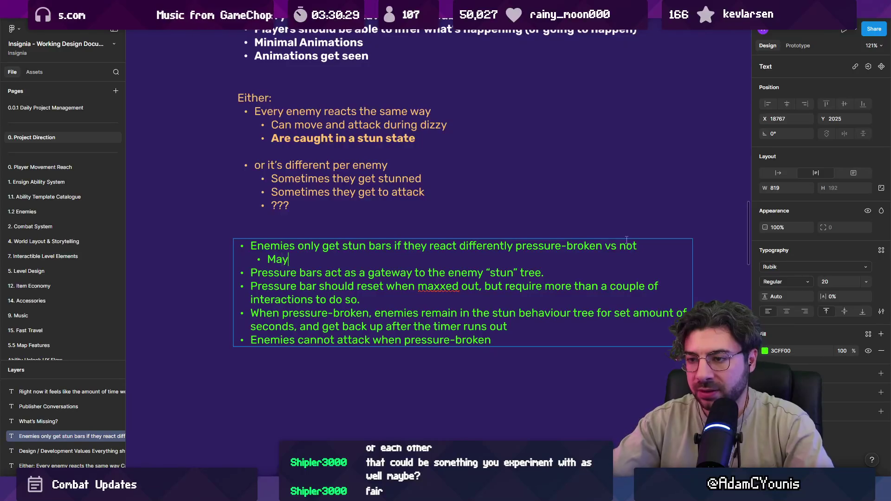
pyautogui.write('be we colour the bar ')
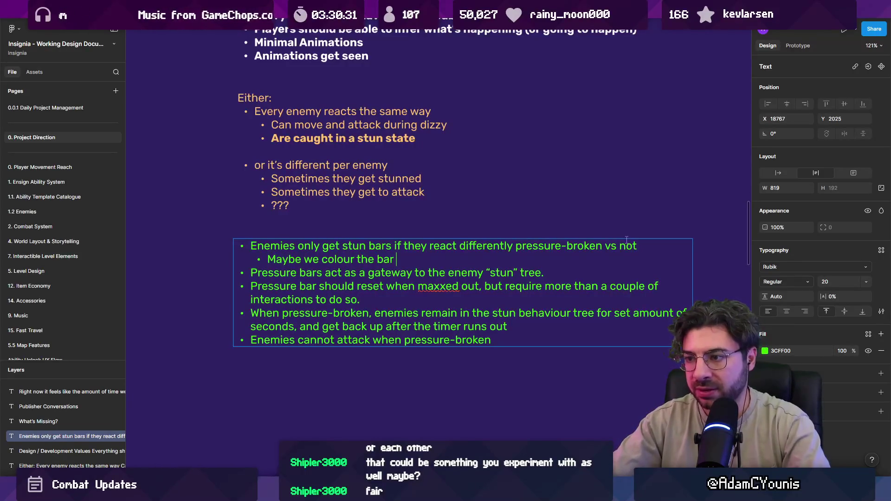
pyautogui.write('based on what kind o')
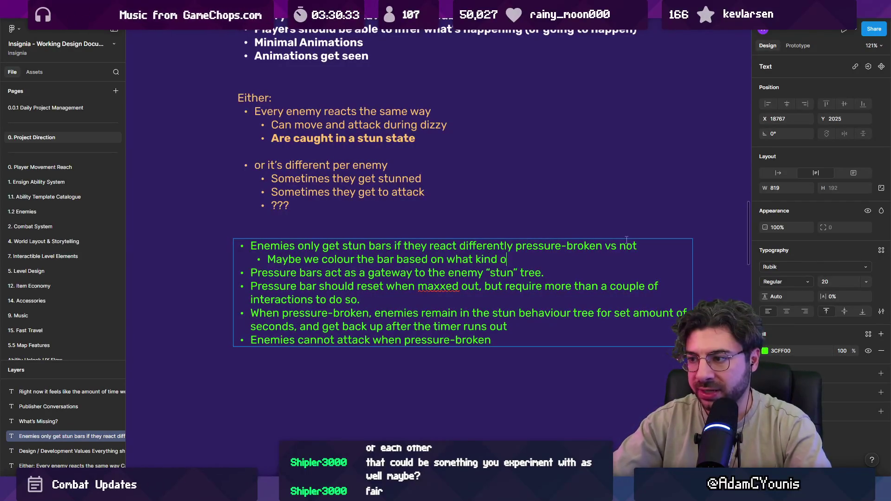
pyautogui.write('f behaviour it represetns')
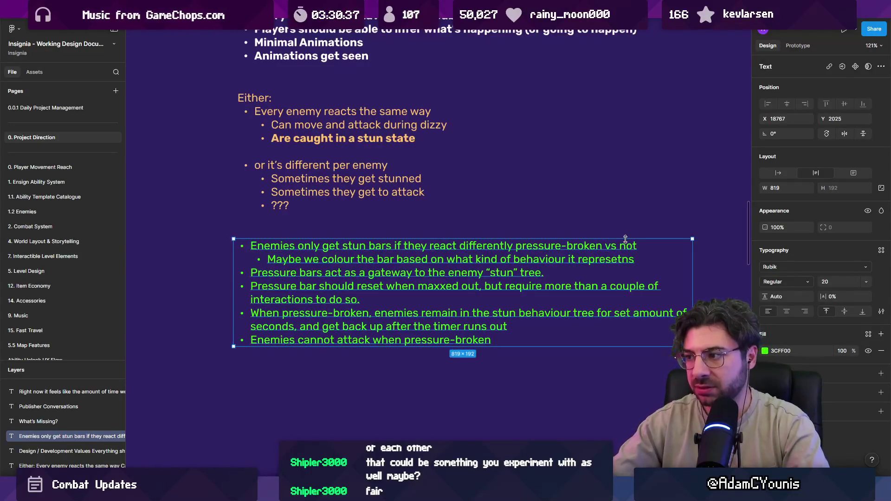
# - Correct 'represetns' to 'represents' in the green stun-bar note
pyautogui.click(622, 259)
pyautogui.press('BackSpace')
pyautogui.press('Right')
pyautogui.write('t')
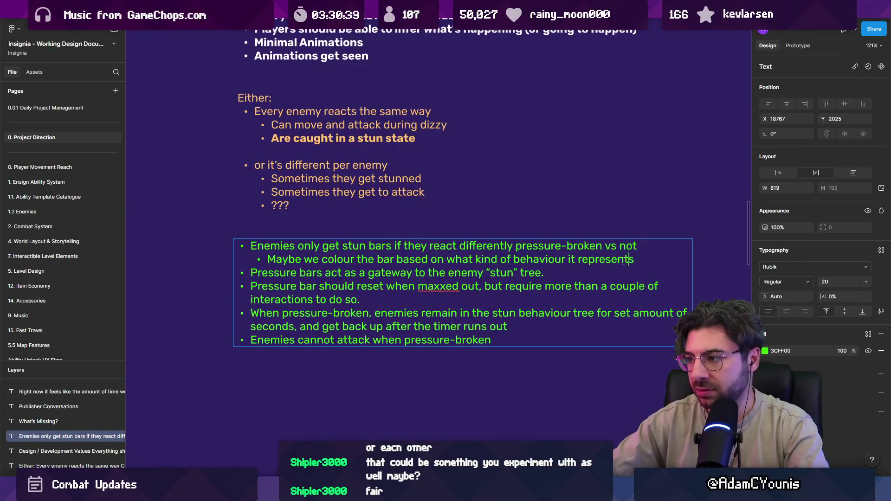
pyautogui.click(604, 226)
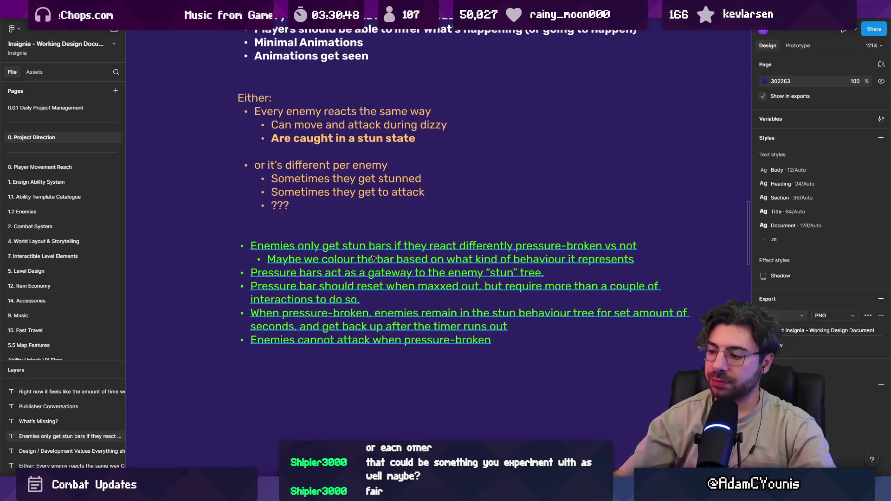
pyautogui.hotkey('alt', 'Tab')
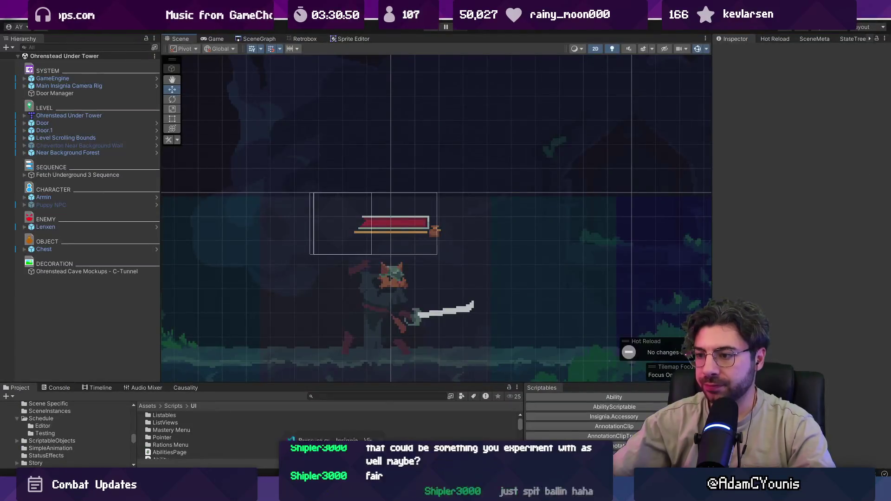
pyautogui.moveTo(460, 264); pyautogui.dragTo(476, 232)
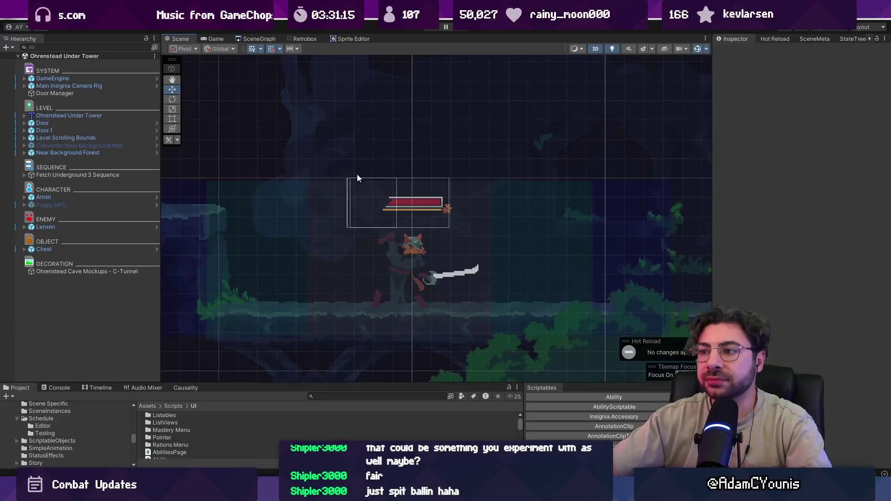
pyautogui.moveTo(335, 492)
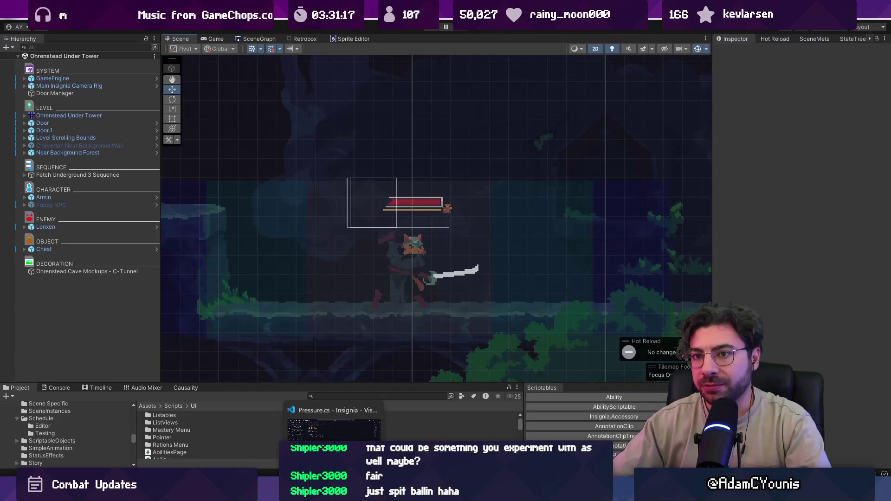
# - Bring up Pressure.cs in VS Code, then open Life.cs through the quick file search
pyautogui.click(335, 428)
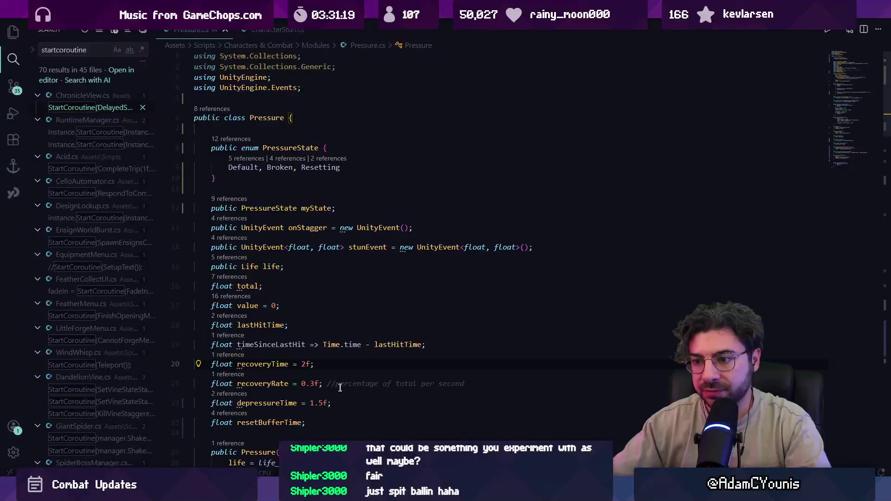
pyautogui.click(369, 360)
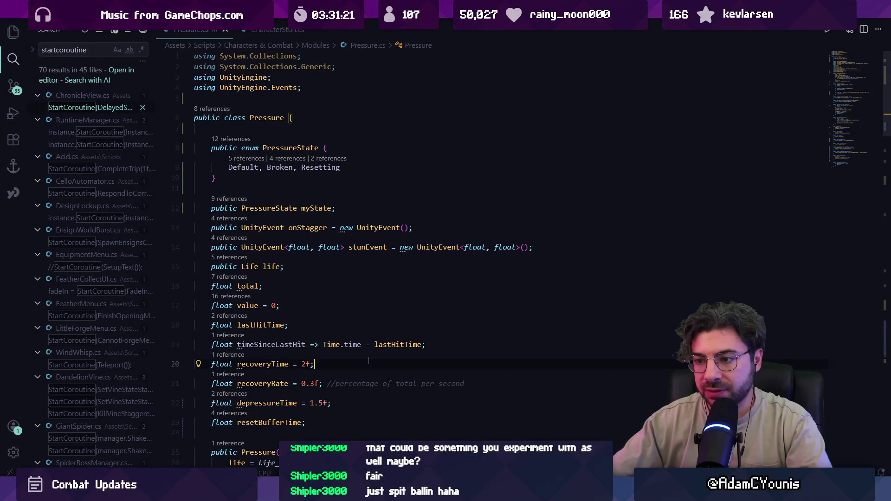
pyautogui.hotkey('ctrl', 'p')
pyautogui.write('life')
pyautogui.press('Return')
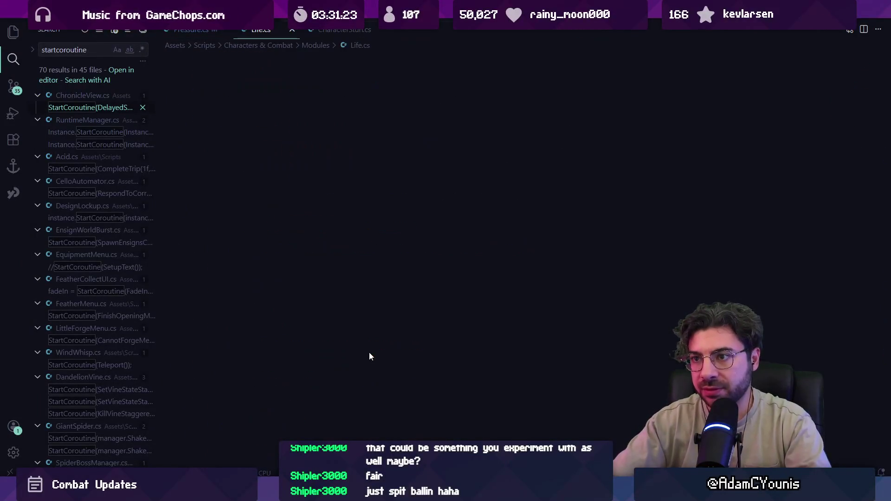
# - Find 'pressured' in Life.cs to review GetPoise's null-safe check and the event fields
pyautogui.hotkey('ctrl', 'f')
pyautogui.write('pressured = pressure != null && pressure.GetNormalized() >= 1;')
pyautogui.press('Escape')
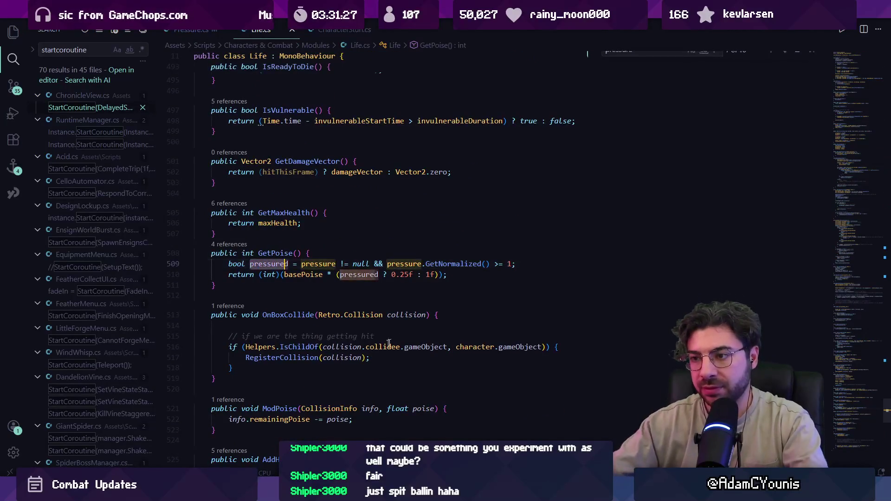
pyautogui.click(843, 81)
pyautogui.click(557, 172)
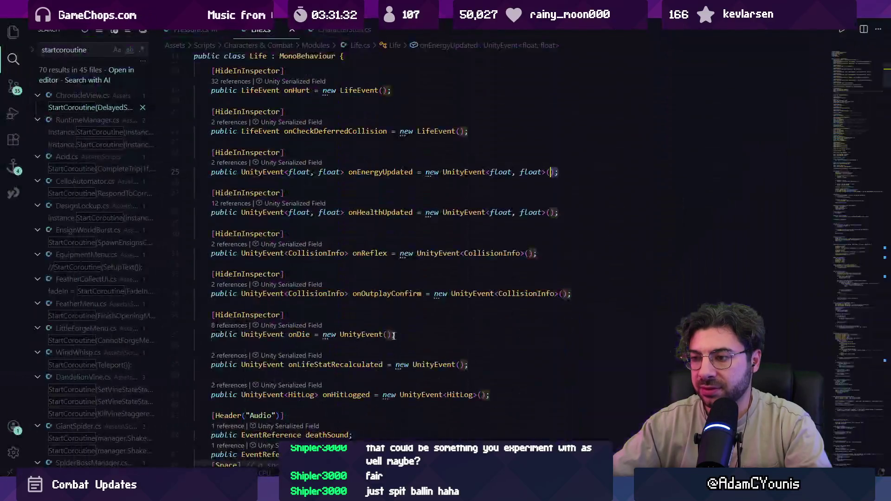
pyautogui.click(394, 335)
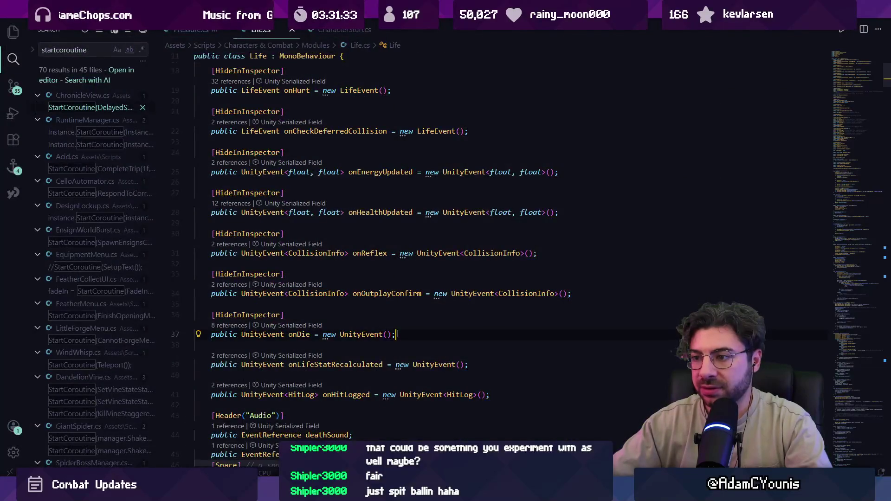
pyautogui.hotkey('alt', 'Tab')
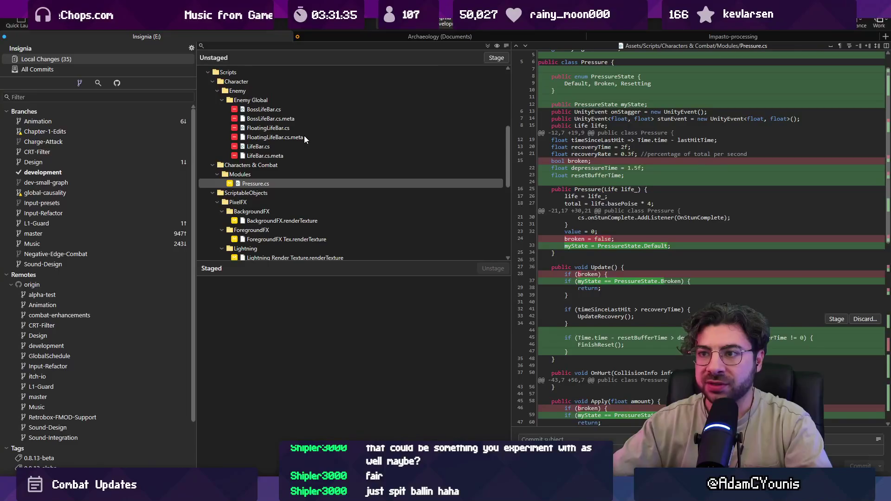
# - Review the diffs for BossLifeBar.cs, HealthBar.cs, FloatingLifeBar.cs.meta and CombatBar.cs
pyautogui.click(305, 109)
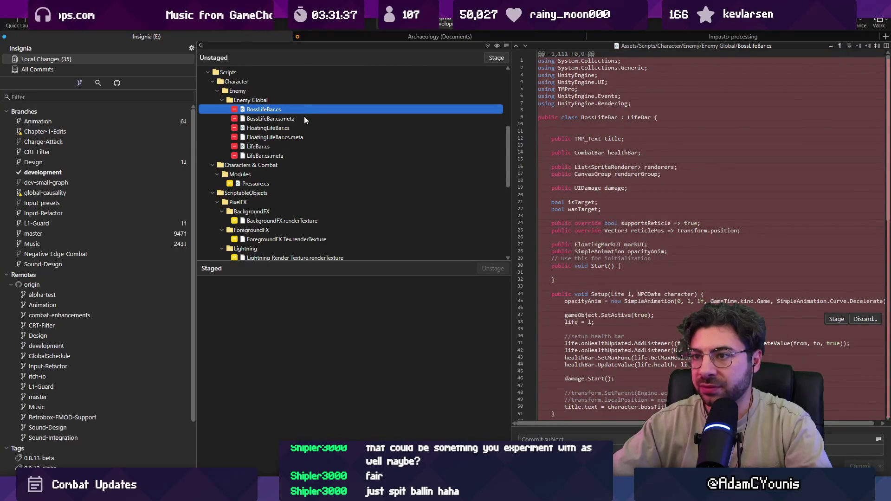
pyautogui.scroll(-10, 311, 134)
pyautogui.click(279, 174)
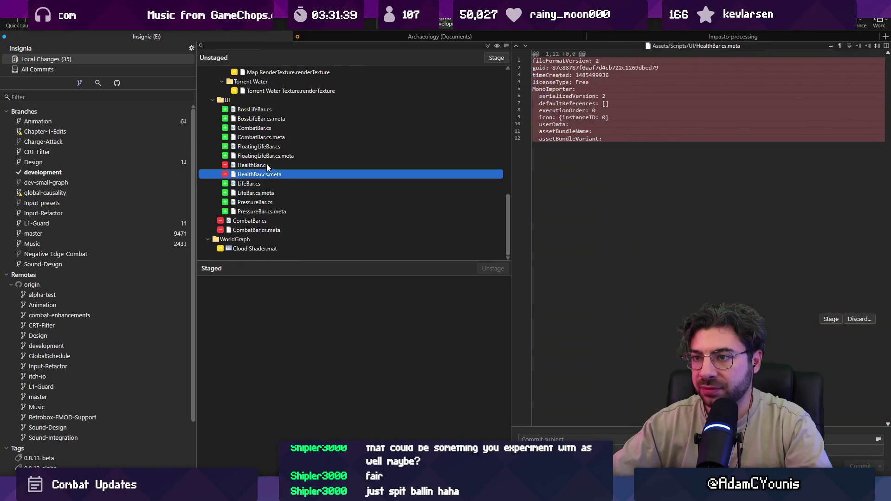
pyautogui.click(267, 164)
pyautogui.click(267, 155)
pyautogui.scroll(10, 371, 116)
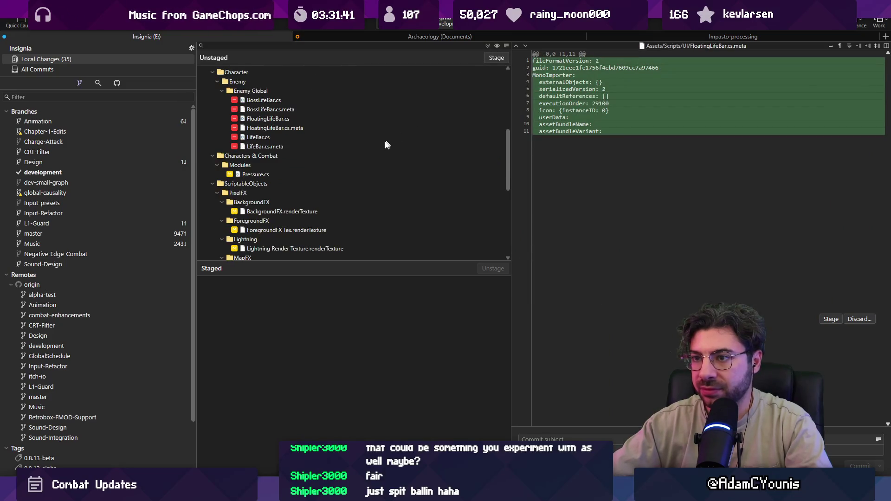
pyautogui.scroll(-10, 383, 148)
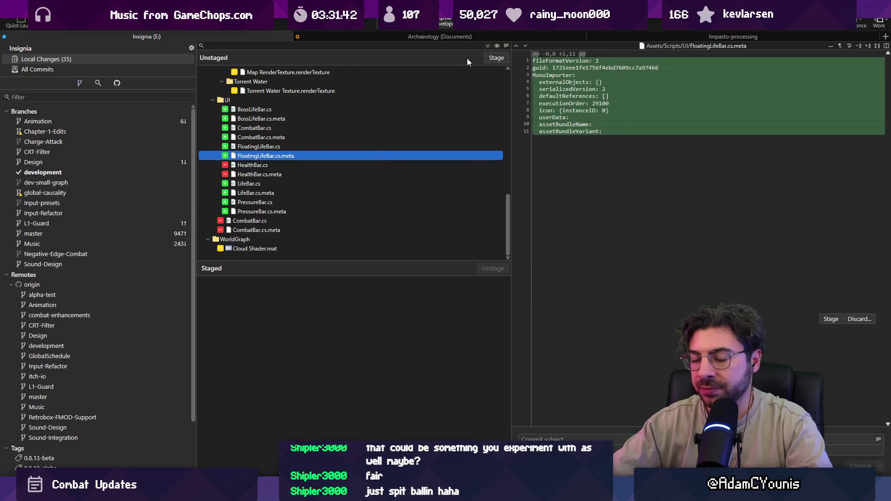
pyautogui.click(296, 221)
pyautogui.click(301, 229)
# - Stage all changes and begin the commit subject 'Updates pressure…'
pyautogui.click(487, 45)
pyautogui.click(554, 436)
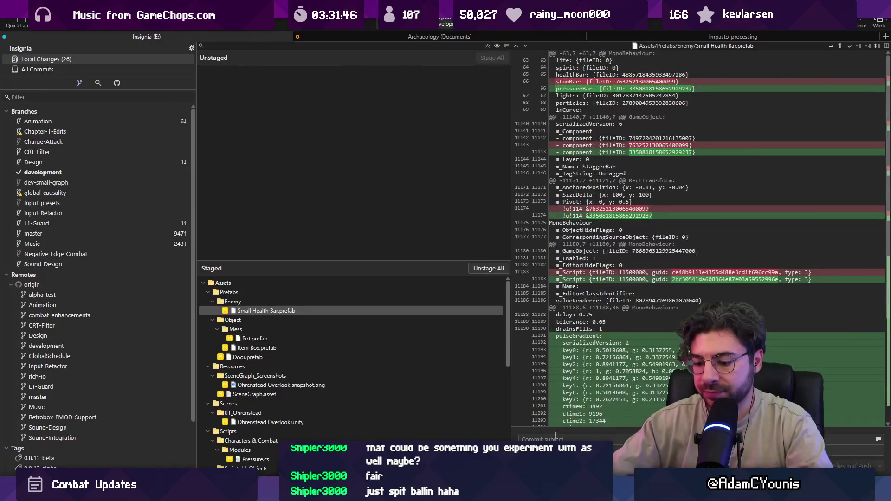
pyautogui.write('Updates pressure bar to')
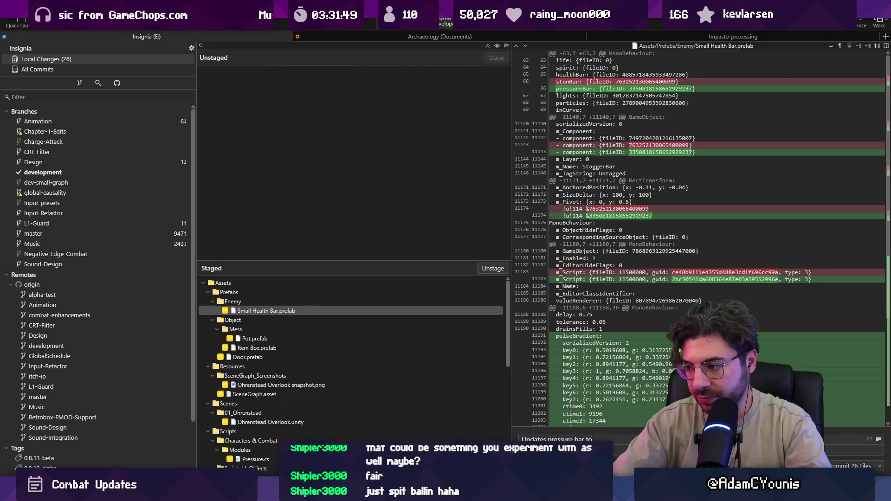
pyautogui.press('BackSpace')
pyautogui.write('se')
# - Look up onStunComplete in CharacterStun.cs in VS Code
pyautogui.hotkey('alt', 'Tab')
pyautogui.hotkey('ctrl', 'p')
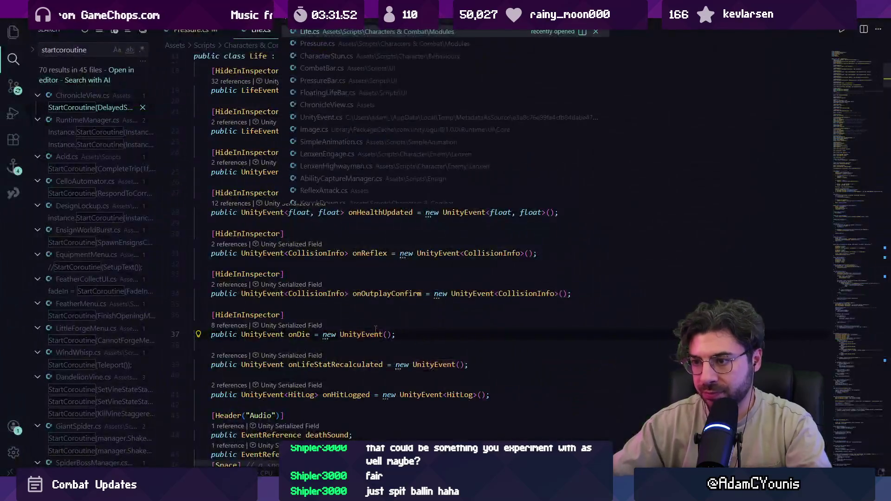
pyautogui.write('CharacterStun')
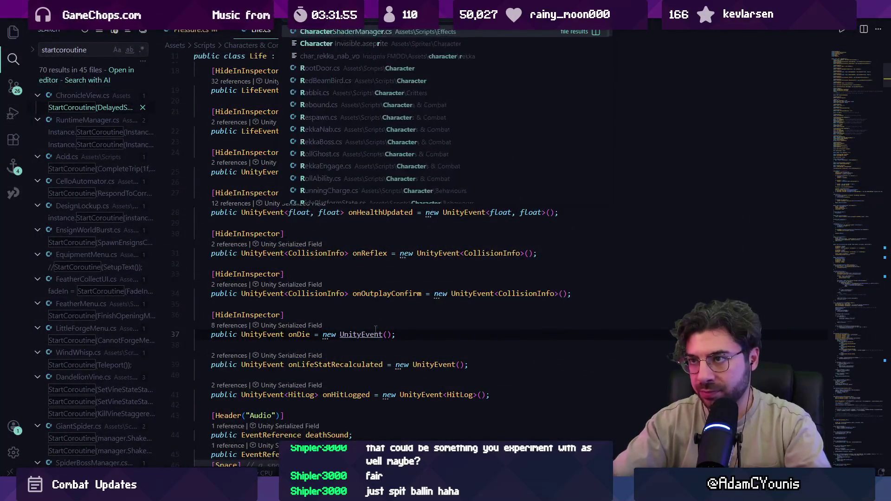
pyautogui.press('Return')
pyautogui.hotkey('ctrl', 'f')
pyautogui.write('onstunco')
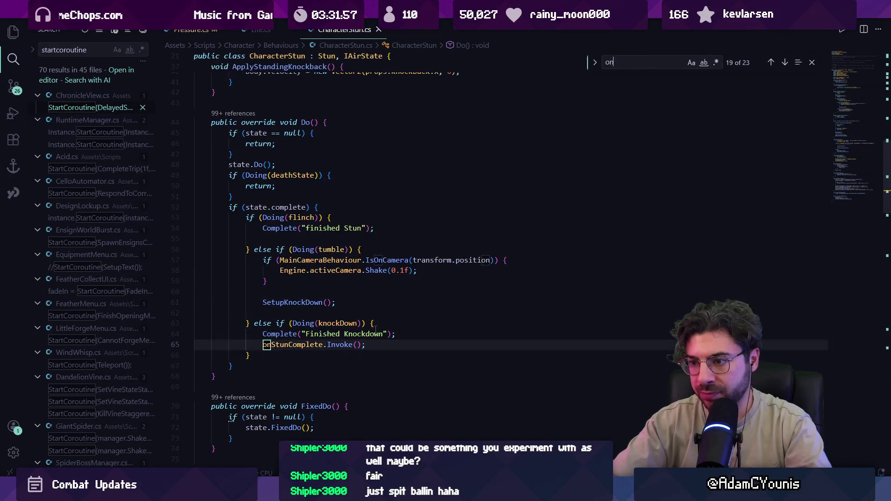
pyautogui.press('Escape')
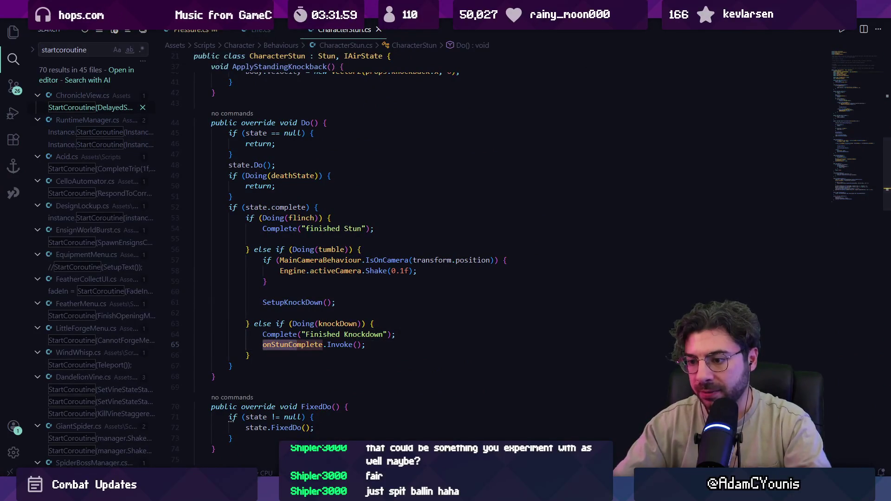
pyautogui.hotkey('alt', 'Tab')
pyautogui.hotkey('alt', 'Tab')
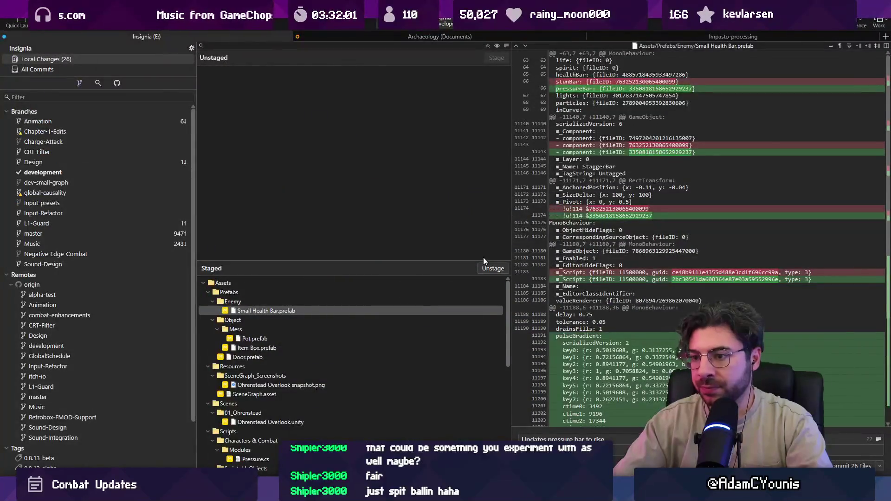
# - Finish the commit message with the fall and state details and commit the staged files
pyautogui.write('fall with')
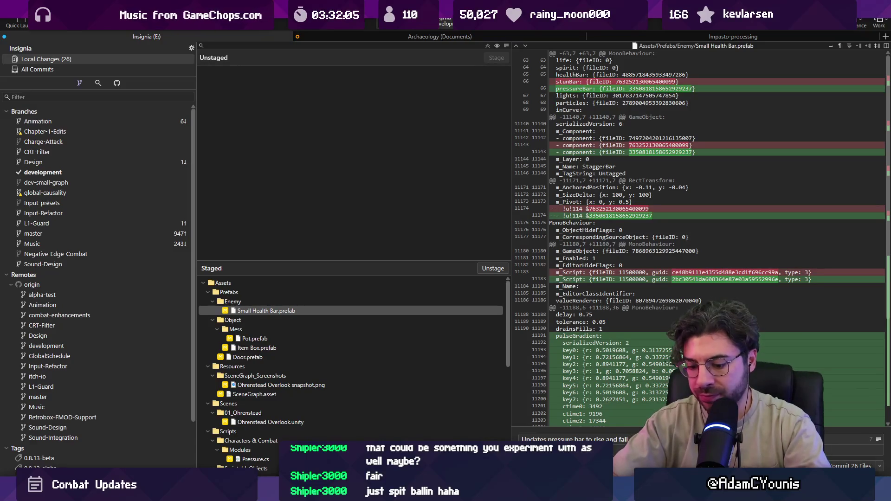
pyautogui.hotkey('ctrl', 'shift', 'Left')
pyautogui.hotkey('ctrl', 'shift', 'Left')
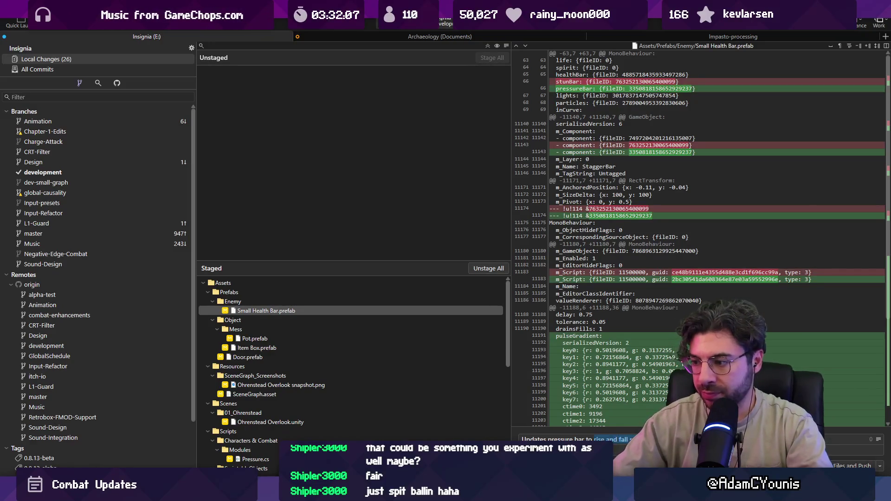
pyautogui.write('and')
pyautogui.press('BackSpace')
pyautogui.press('BackSpace')
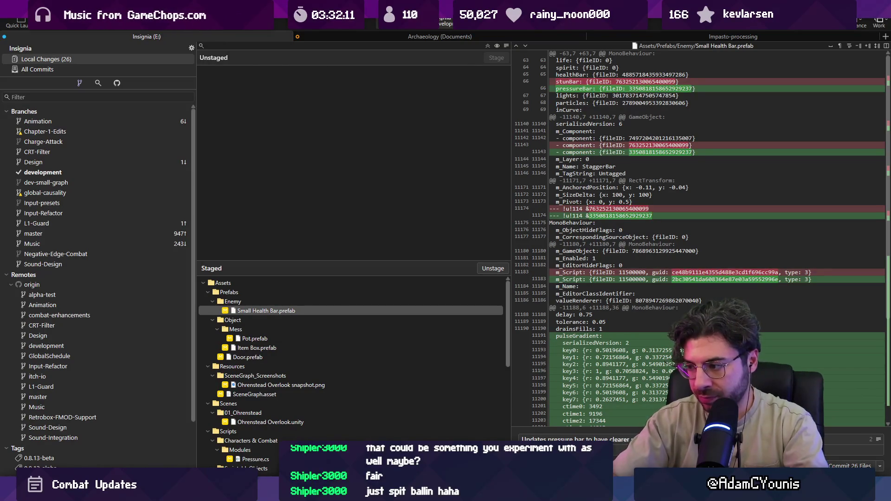
pyautogui.write('state')
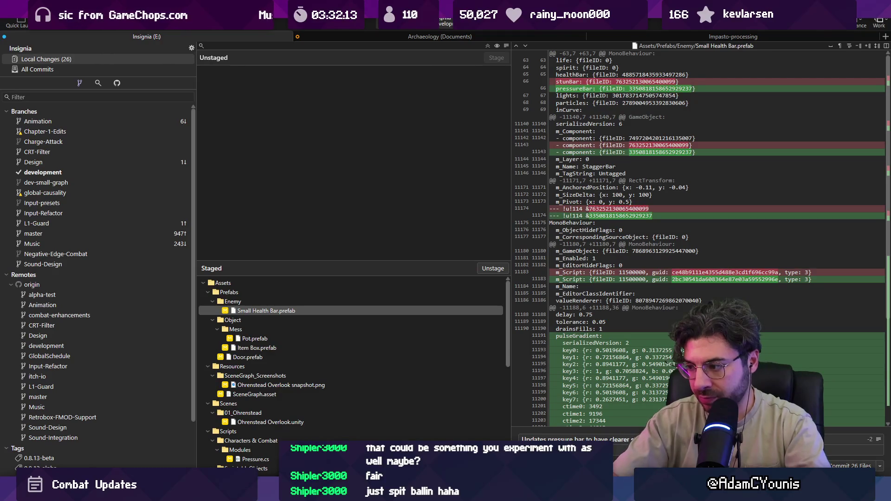
pyautogui.hotkey('ctrl', 'Return')
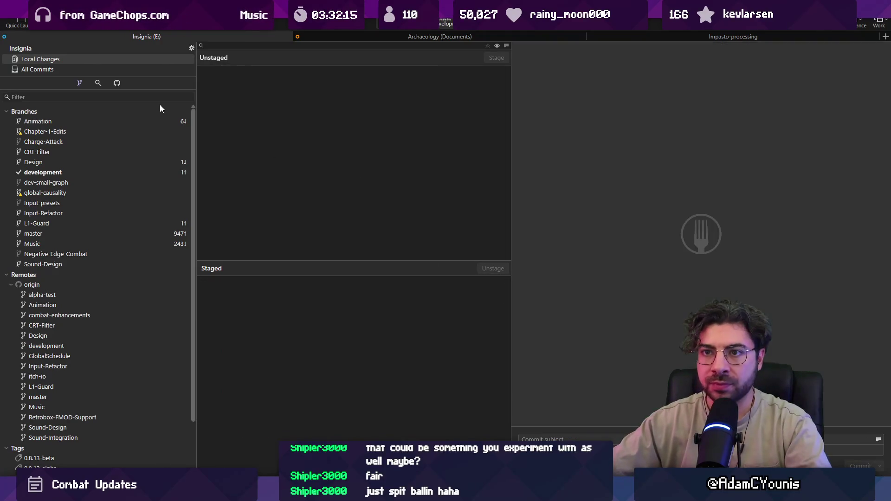
# - Browse the Design and dev-small-graph branch commits, then select development
pyautogui.click(96, 161)
pyautogui.click(89, 181)
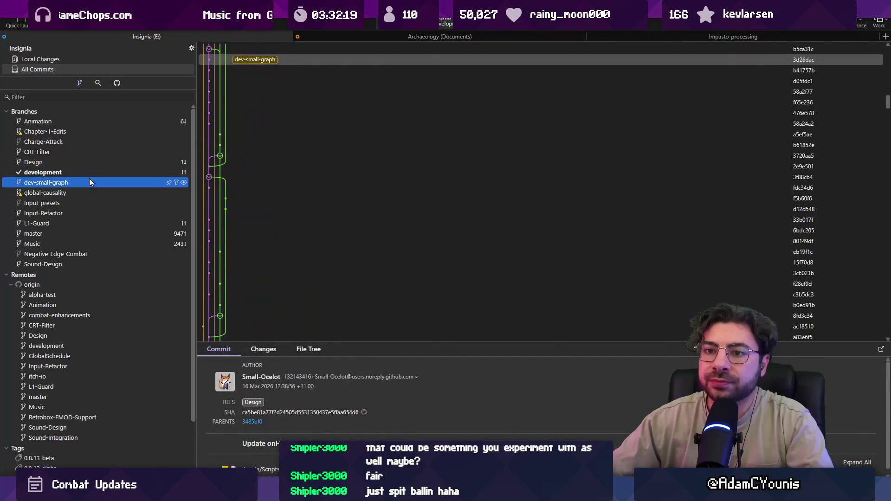
pyautogui.click(74, 162)
pyautogui.click(55, 173)
# - Create the Pressure-Component branch from development and check it out
pyautogui.rightClick(57, 114)
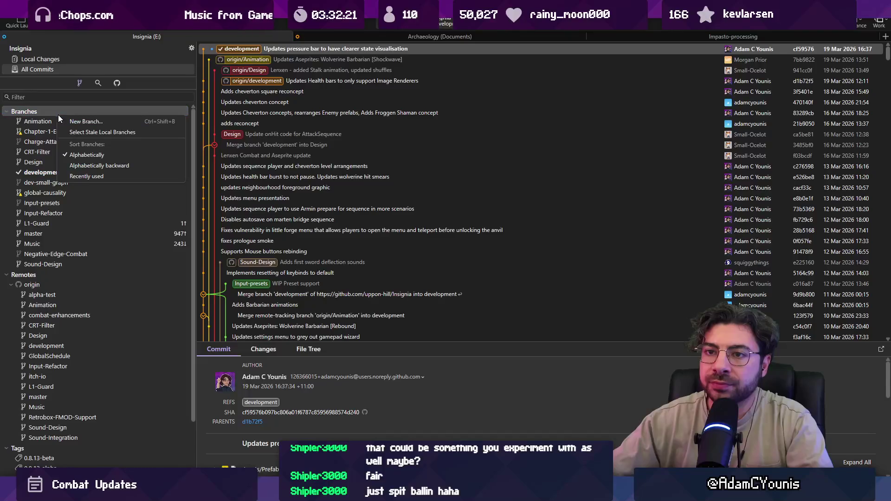
pyautogui.click(92, 122)
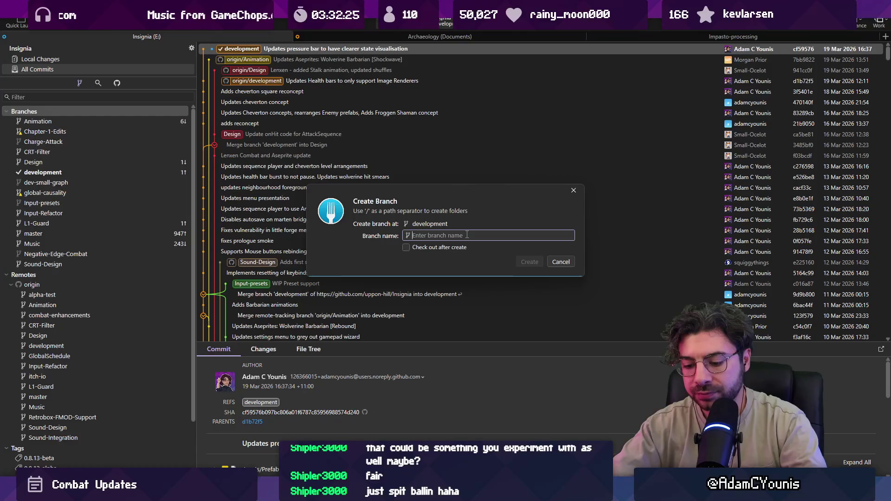
pyautogui.write('Pressure-Componen')
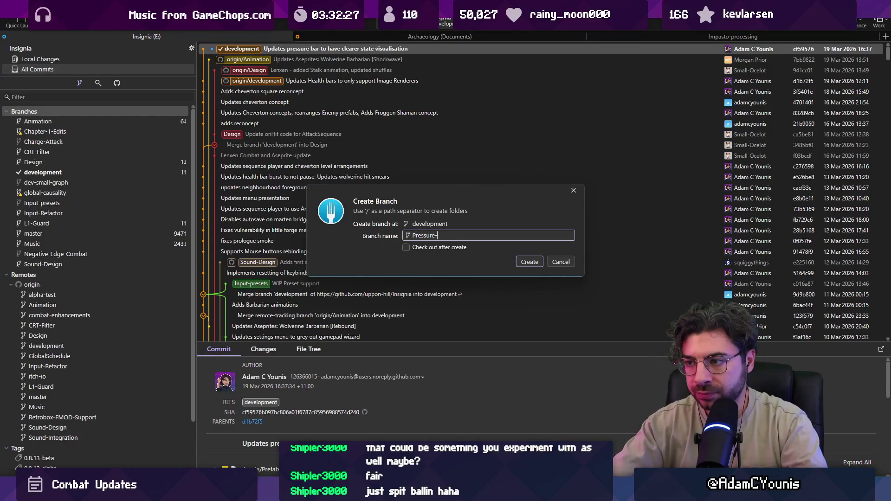
pyautogui.write('t')
pyautogui.press('Return')
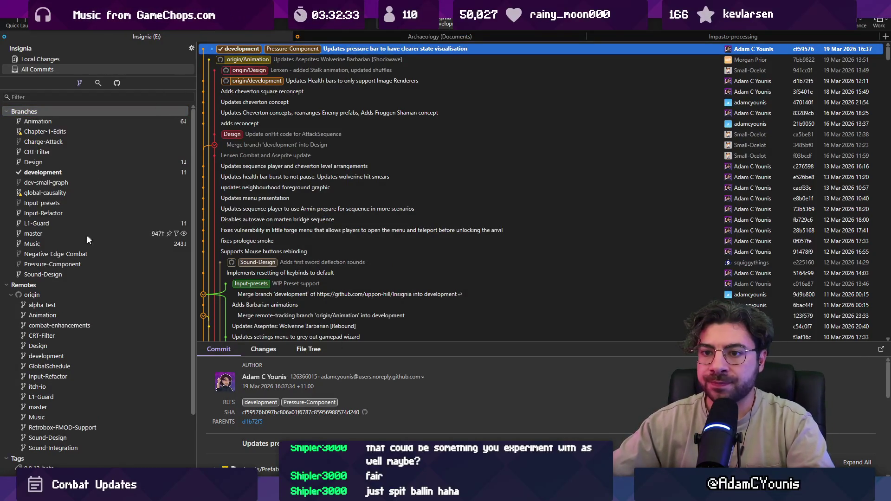
pyautogui.doubleClick(84, 264)
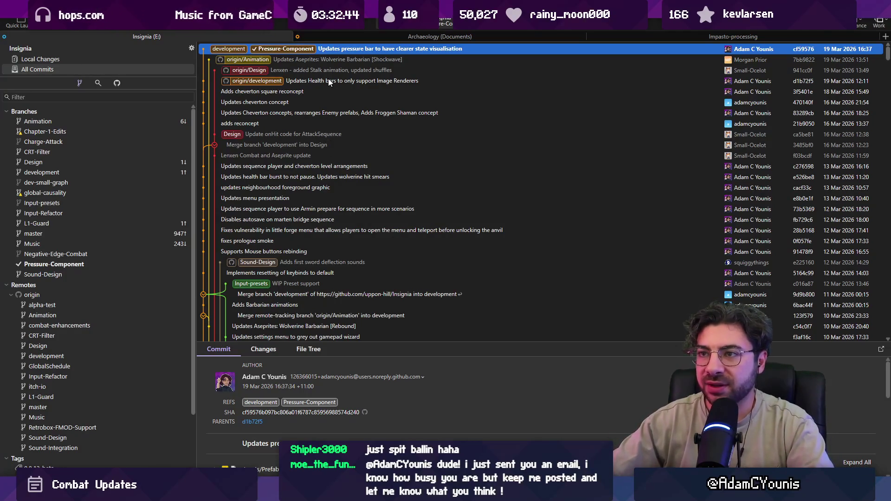
pyautogui.click(321, 56)
pyautogui.click(334, 51)
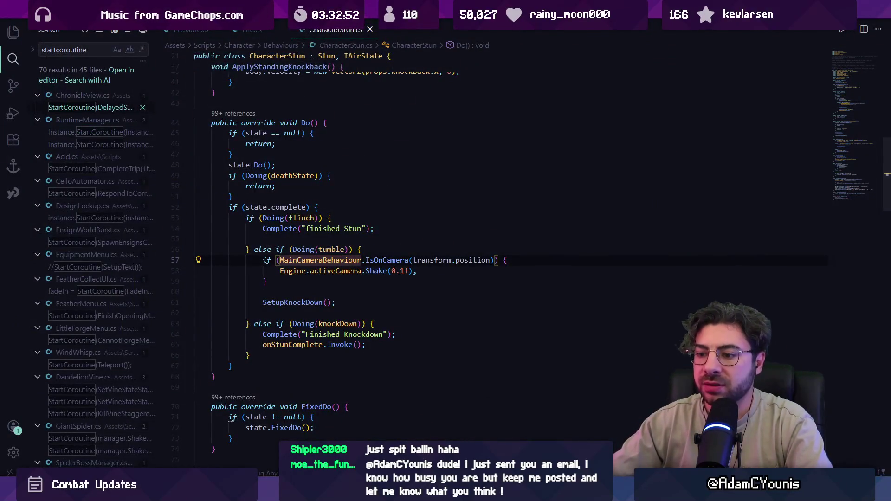
# - Make the Pressure class inherit from MonoBehaviour
pyautogui.hotkey('ctrl', 'Tab')
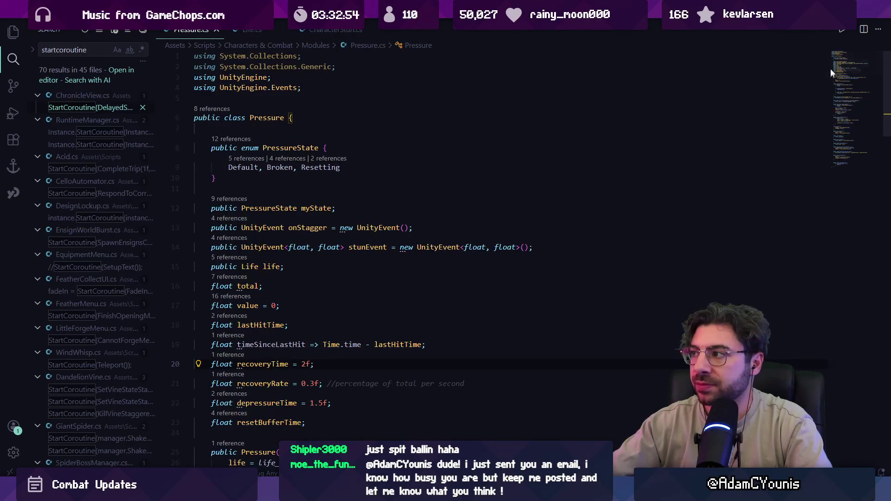
pyautogui.scroll(-5, 832, 68)
pyautogui.click(284, 117)
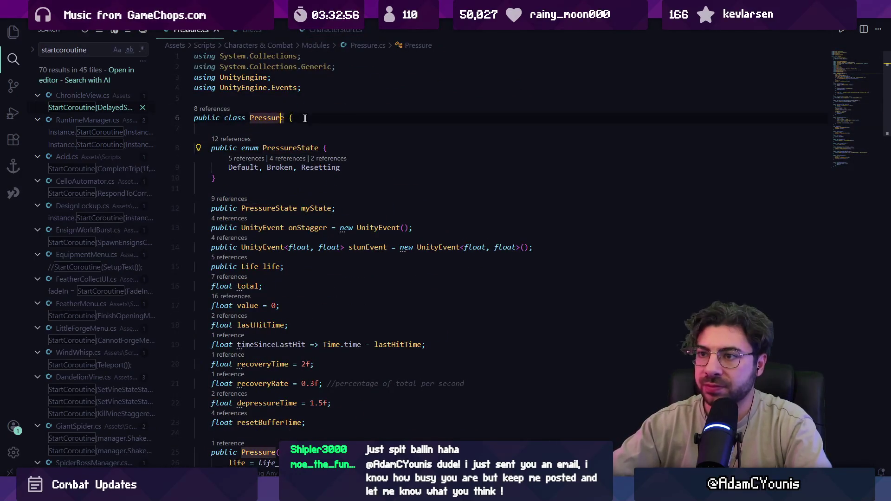
pyautogui.write(': Monobeh')
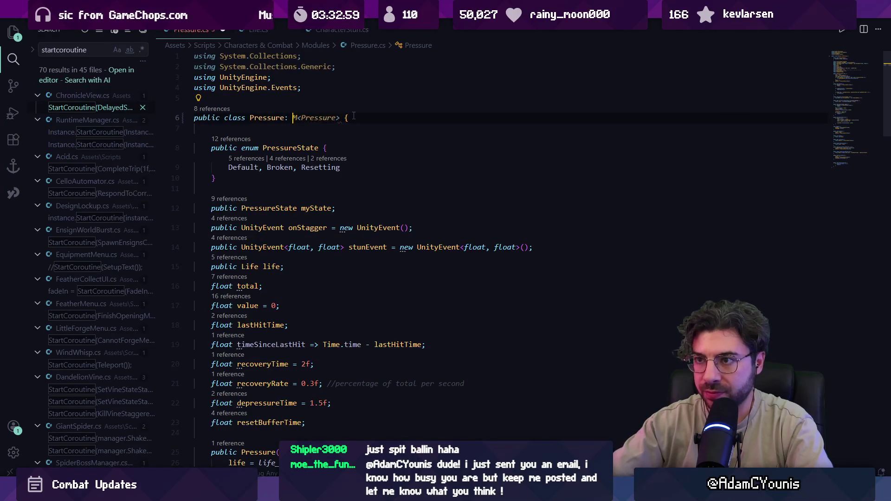
pyautogui.press('Tab')
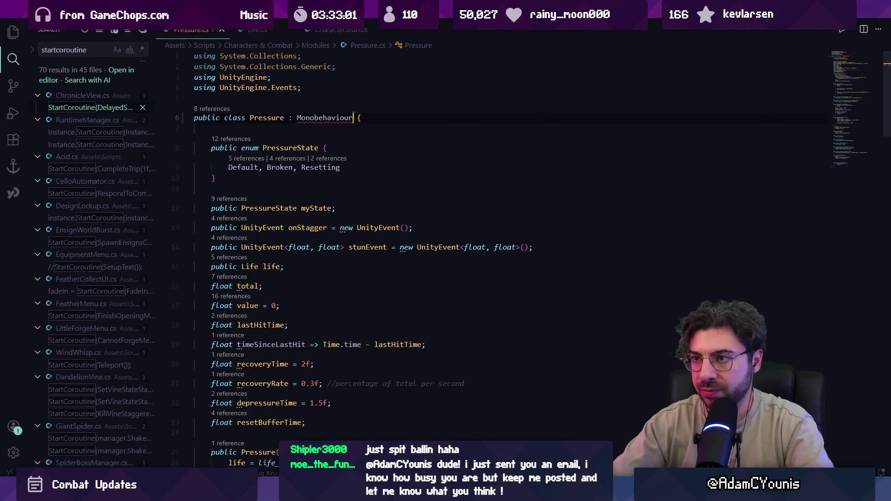
# - Search Pressure.cs for 'update' and review the constructor body
pyautogui.scroll(-10, 331, 196)
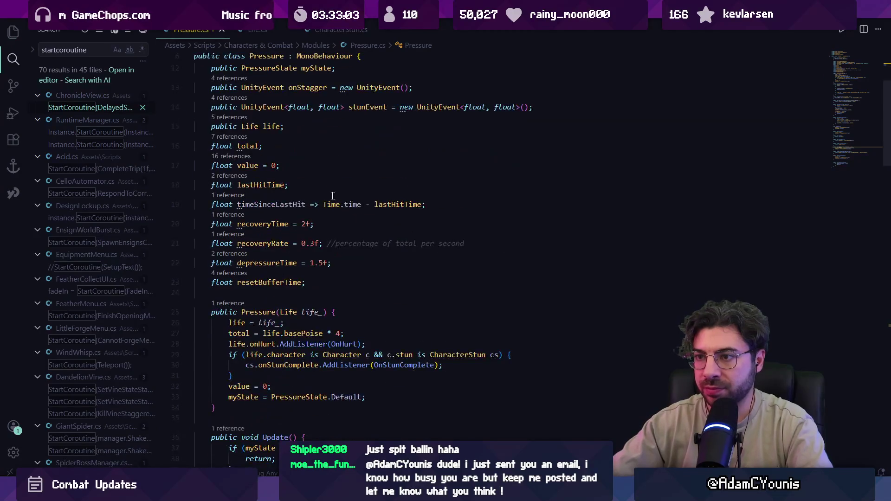
pyautogui.hotkey('ctrl', 'f')
pyautogui.write('update(')
pyautogui.press('Escape')
pyautogui.click(367, 224)
pyautogui.scroll(2, 366, 245)
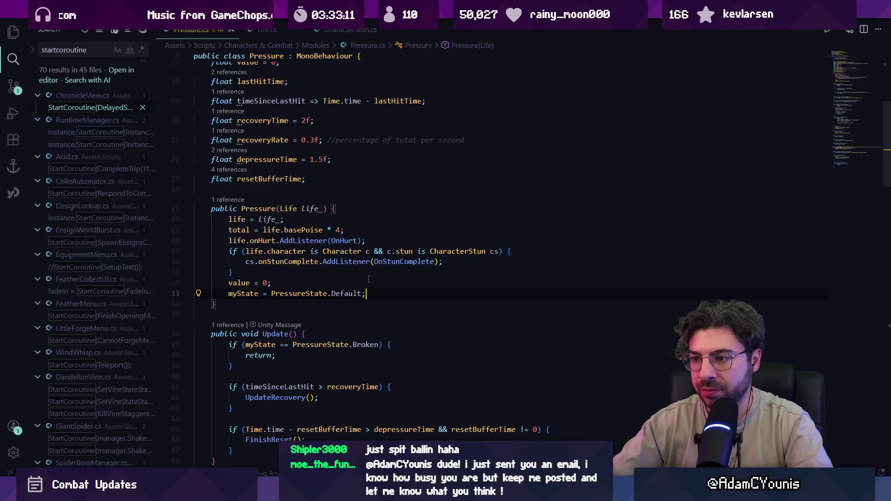
# - Turn the constructor into a parameterless void Start and begin a SetLife(Life life_) method
pyautogui.click(242, 209)
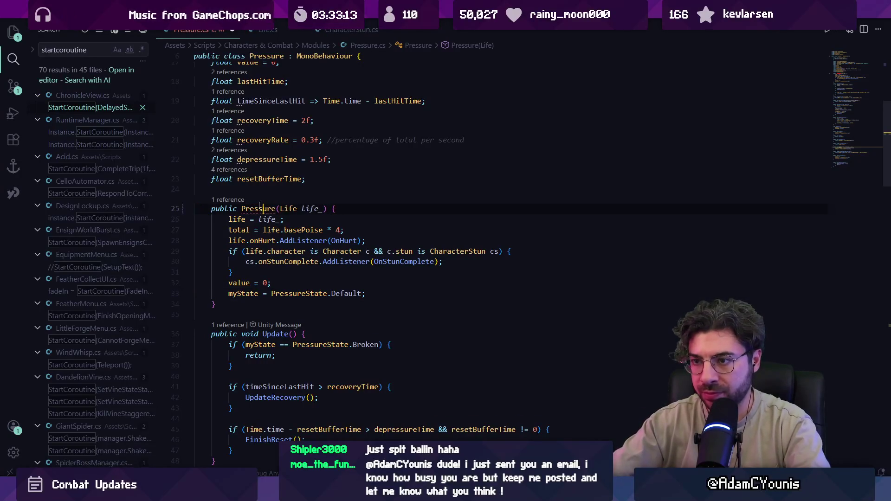
pyautogui.doubleClick(259, 208)
pyautogui.write('void')
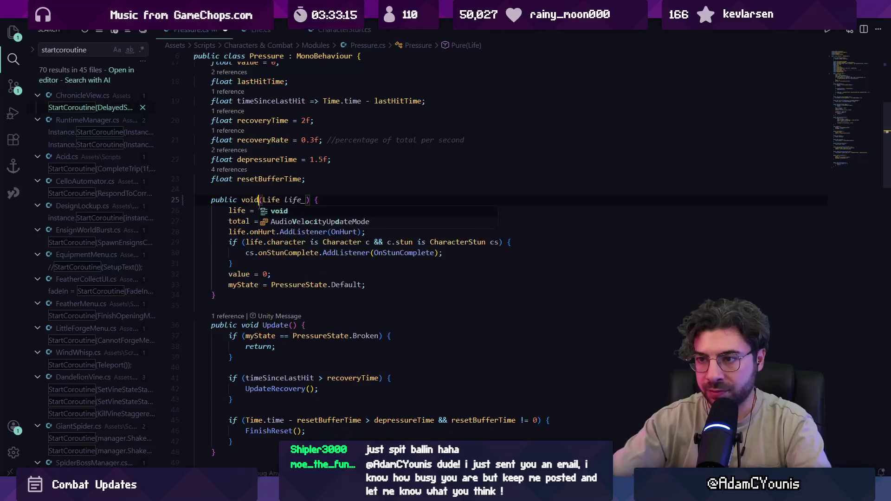
pyautogui.write(' Start')
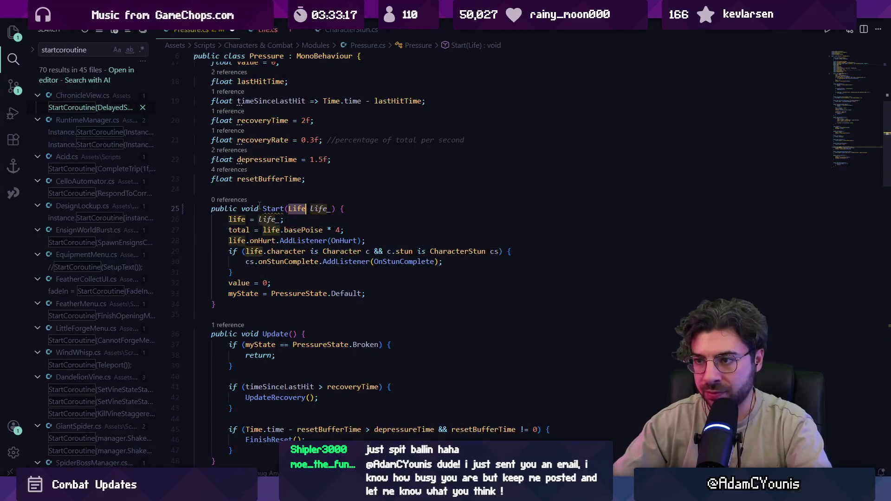
pyautogui.press('BackSpace')
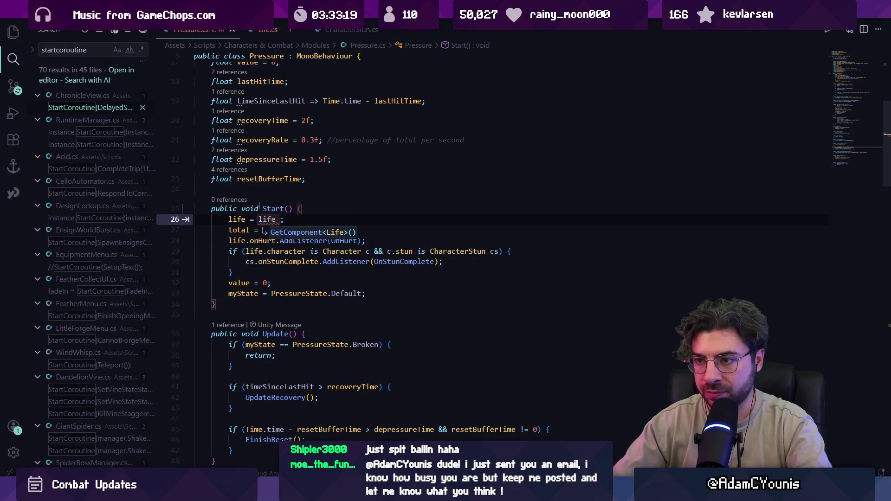
pyautogui.press('Down')
pyautogui.press('Down')
pyautogui.press('Down')
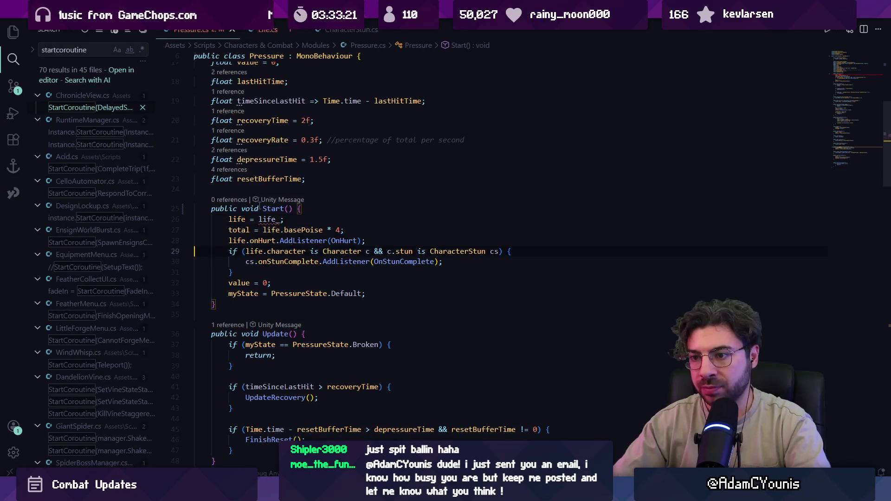
pyautogui.press('Return')
pyautogui.write('pu')
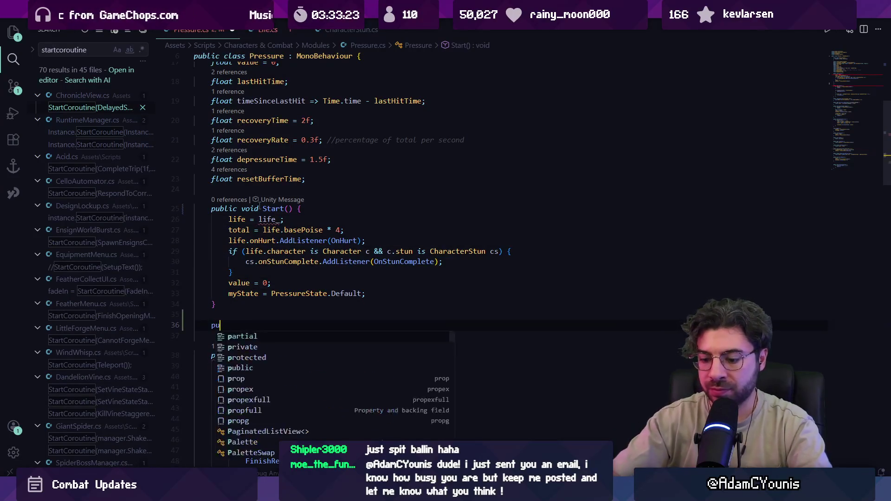
pyautogui.write('blic void Se')
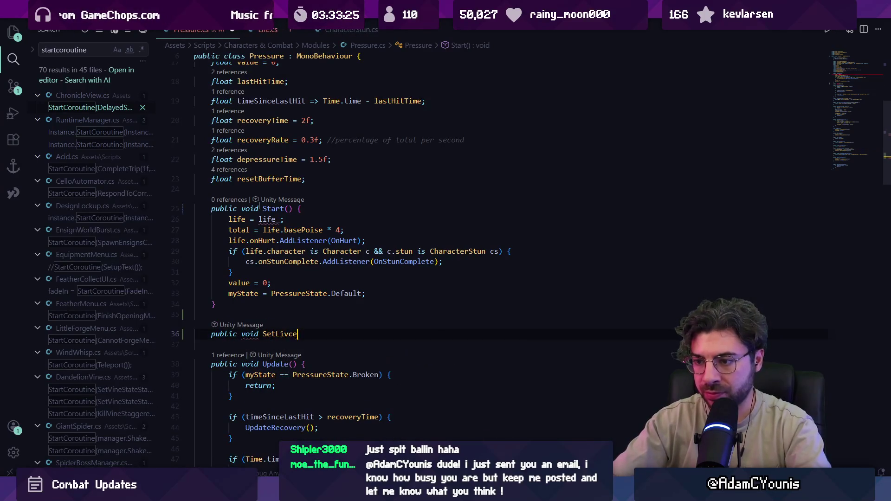
pyautogui.write('tLife(Life life_) {')
# - Declare a SetLife(Life life_) method in Pressure.cs with a trimmed body that stores life
pyautogui.press('Return')
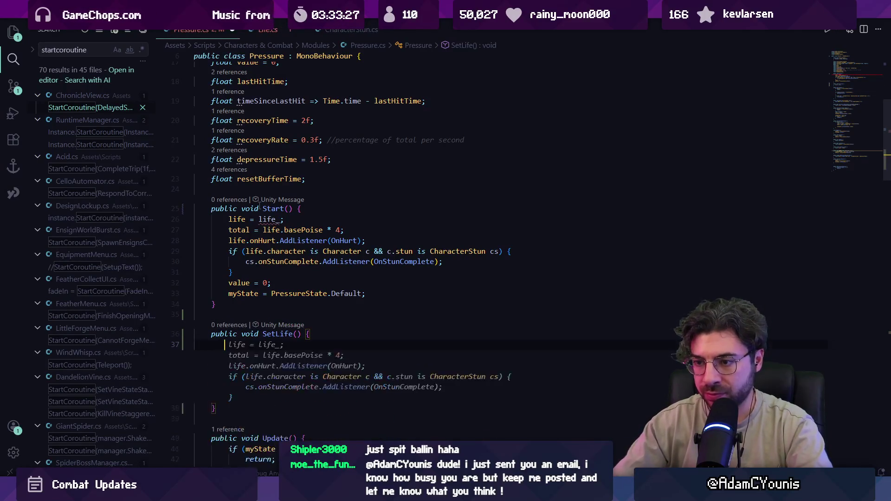
pyautogui.click(296, 334)
pyautogui.write('Life')
pyautogui.click(229, 345)
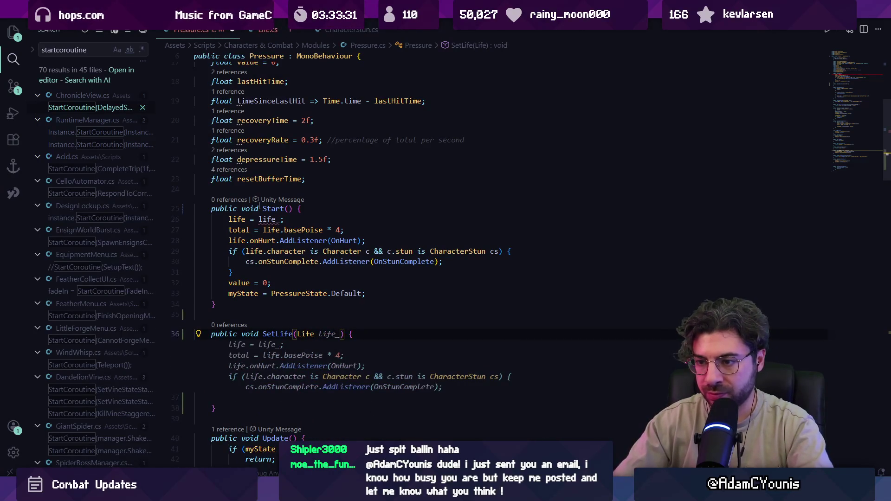
pyautogui.press('Tab')
pyautogui.press('Tab')
pyautogui.hotkey('shift', 'Up')
pyautogui.hotkey('shift', 'Up')
pyautogui.hotkey('shift', 'Up')
pyautogui.hotkey('ctrl', 'shift', 'k')
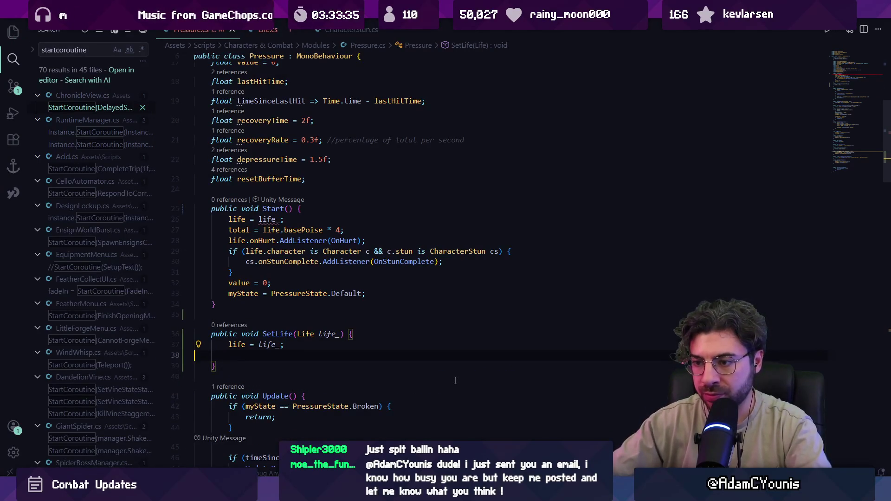
pyautogui.press('BackSpace')
# - Delete the life assignment from Start, keeping the total initialisation line
pyautogui.click(315, 210)
pyautogui.press('Down')
pyautogui.hotkey('ctrl', 'shift', 'k')
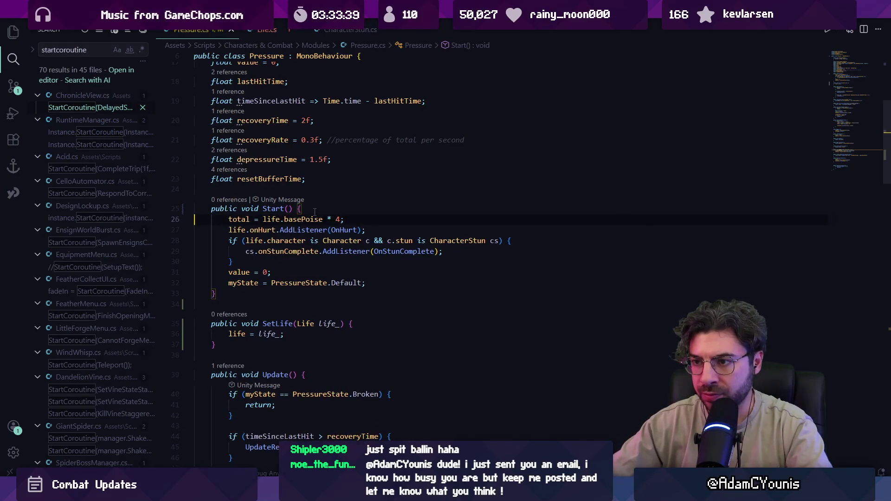
pyautogui.tripleClick(213, 223)
pyautogui.hotkey('ctrl', 'x')
pyautogui.hotkey('ctrl', 'z')
# - Move the total initialisation and hurt/stun-complete listener setup from Start into SetLife
pyautogui.click(213, 221)
pyautogui.hotkey('shift', 'Down')
pyautogui.hotkey('shift', 'Down')
pyautogui.hotkey('shift', 'Down')
pyautogui.hotkey('shift', 'End')
pyautogui.hotkey('ctrl', 'x')
pyautogui.click(314, 290)
pyautogui.press('Return')
pyautogui.hotkey('ctrl', 'v')
pyautogui.press('Up')
pyautogui.press('Up')
pyautogui.press('Up')
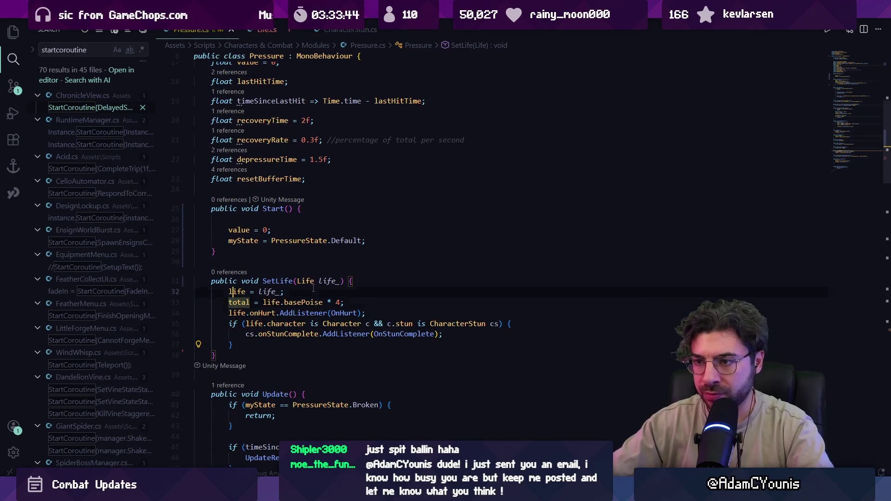
pyautogui.press('Delete')
pyautogui.press('Down')
pyautogui.press('Down')
pyautogui.press('Down')
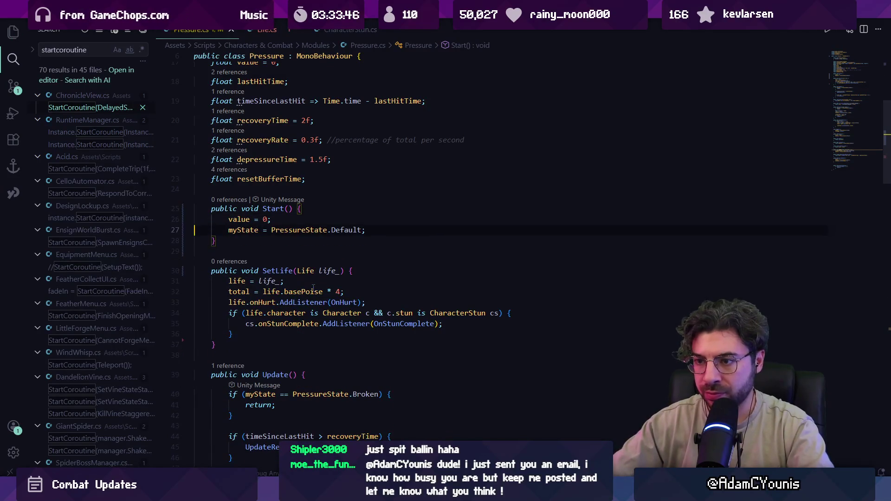
# - Remove the blank lines before OnStunComplete, save Pressure.cs, and return to Unity to recompile
pyautogui.scroll(-6, 313, 289)
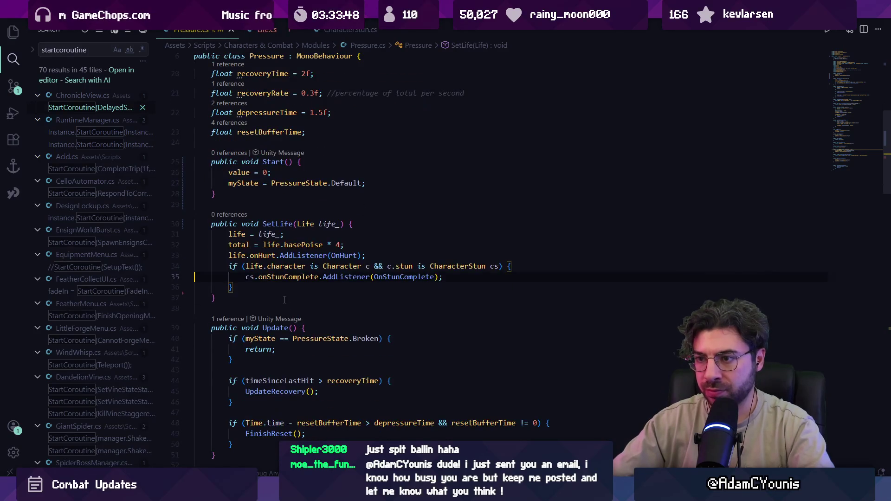
pyautogui.scroll(-8, 290, 288)
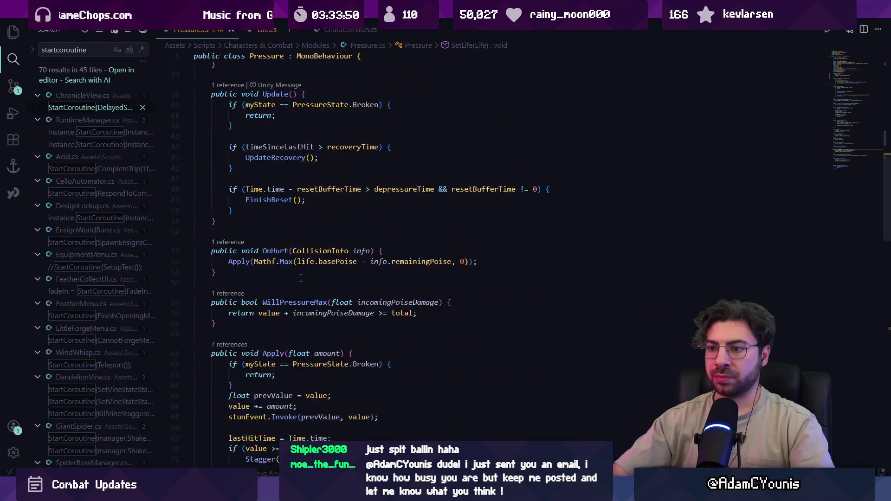
pyautogui.scroll(-15, 328, 286)
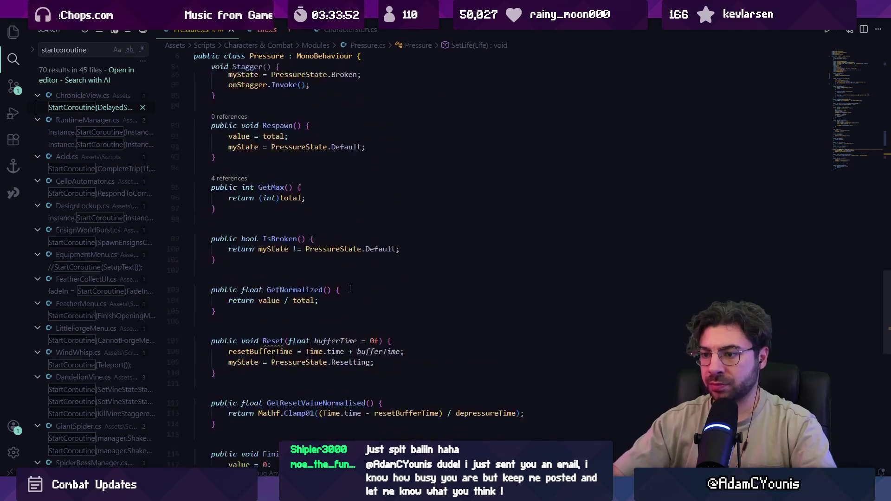
pyautogui.click(289, 356)
pyautogui.press('BackSpace')
pyautogui.press('BackSpace')
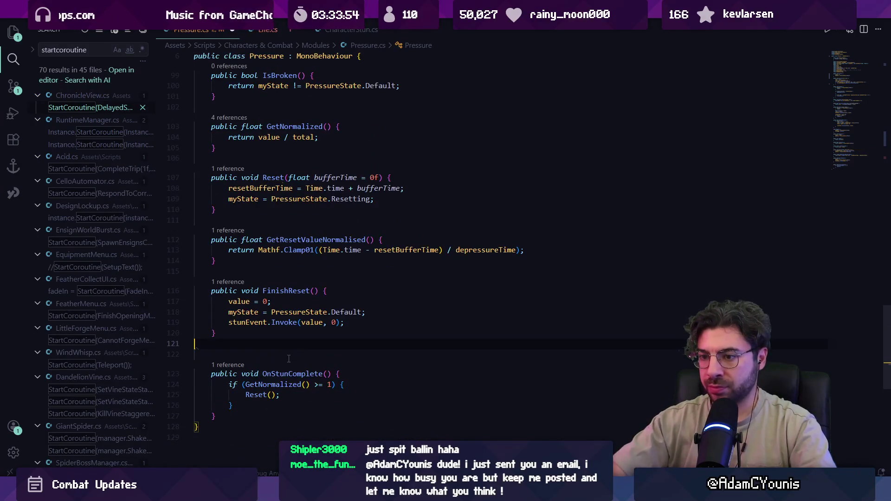
pyautogui.hotkey('ctrl', 's')
pyautogui.press('Down')
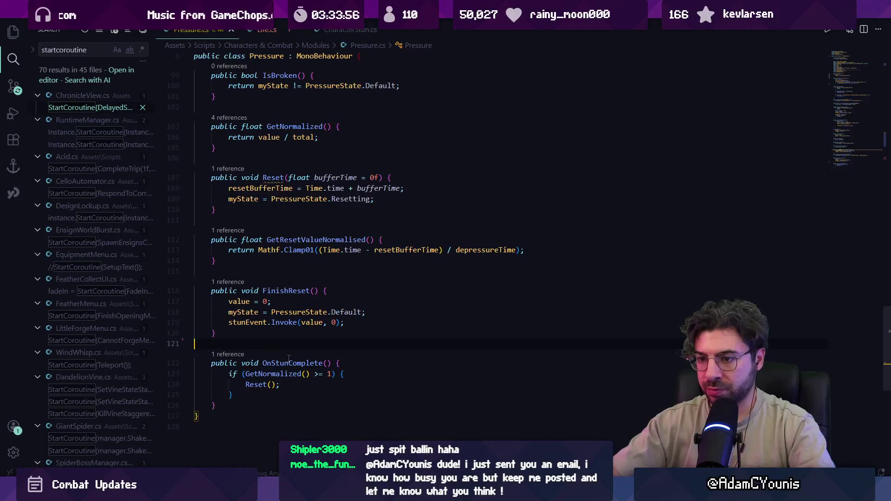
pyautogui.scroll(20, 451, 159)
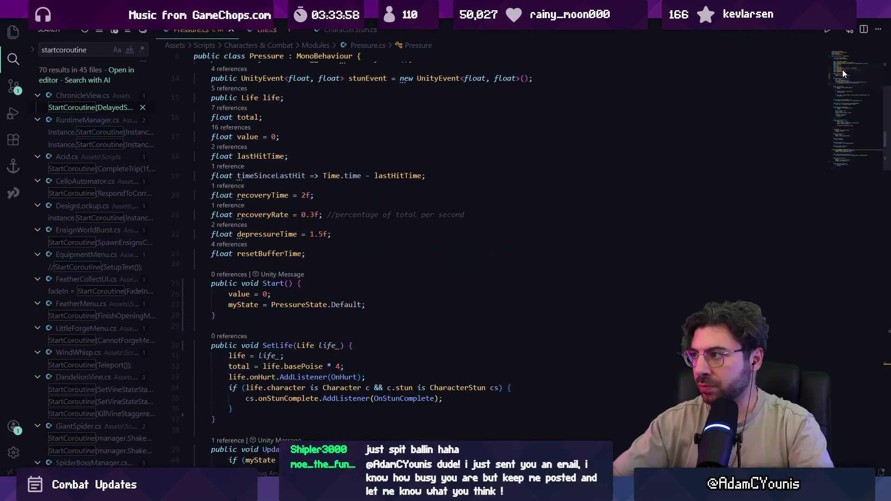
pyautogui.click(451, 159)
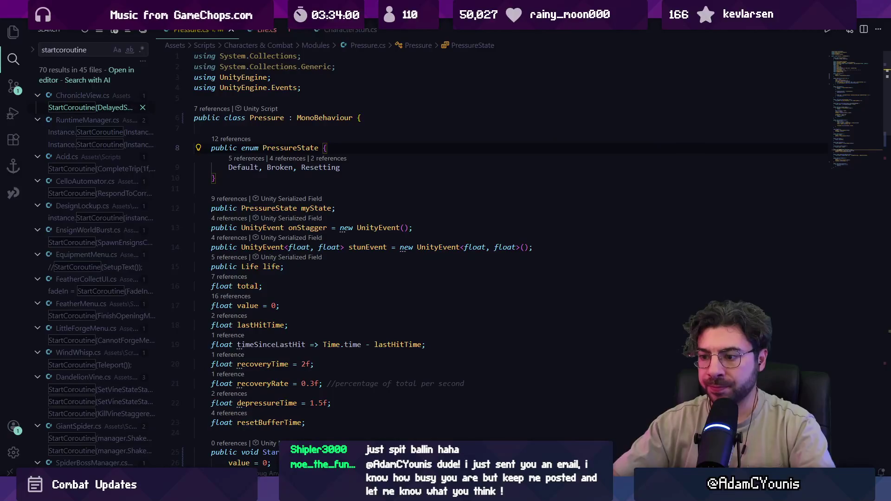
pyautogui.hotkey('alt', 'Tab')
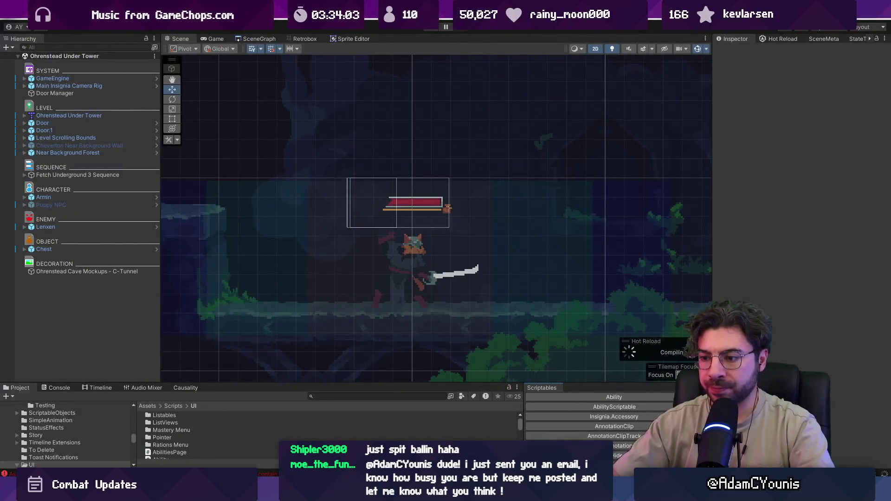
# - Open Life.cs, search for 'pressure', and go to the pressure field declaration
pyautogui.hotkey('alt', 'Tab')
pyautogui.hotkey('ctrl', 'p')
pyautogui.press('Down')
pyautogui.press('Down')
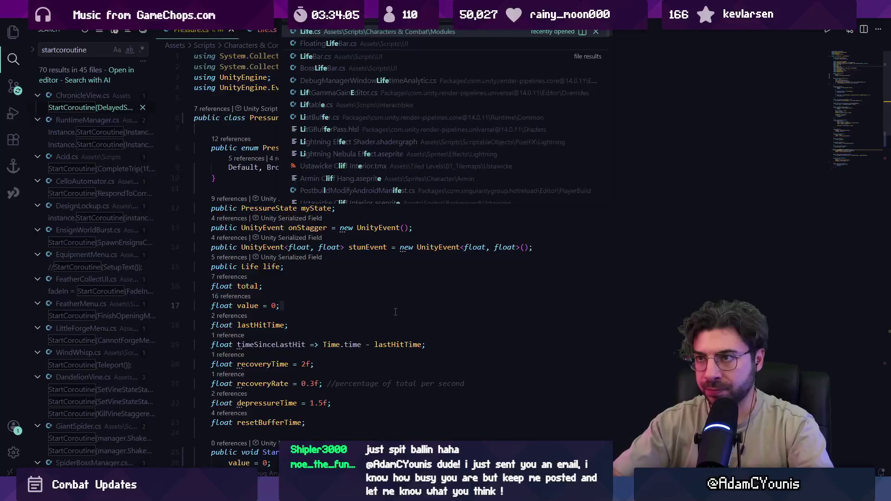
pyautogui.press('Return')
pyautogui.hotkey('ctrl', 'f')
pyautogui.write('pressure.')
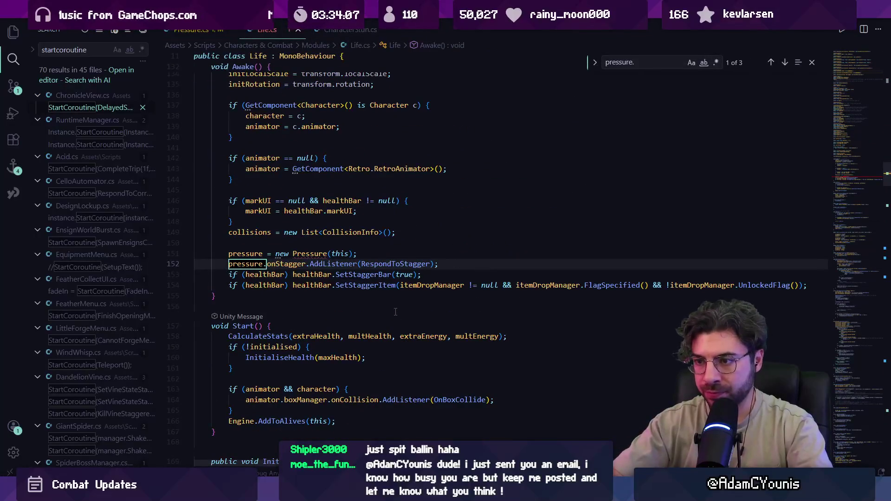
pyautogui.press('Escape')
pyautogui.press('Home')
pyautogui.hotkey('shift', 'Up')
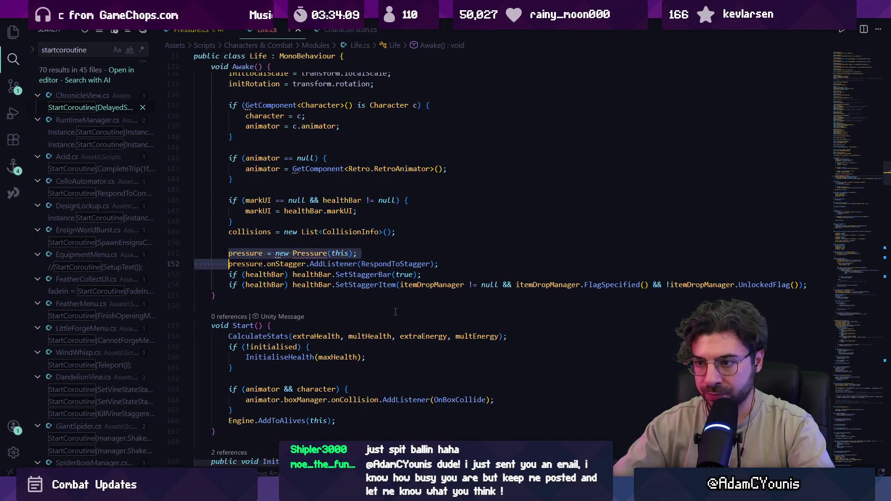
pyautogui.keyDown('ctrl'); pyautogui.click(248, 253); pyautogui.keyUp('ctrl')
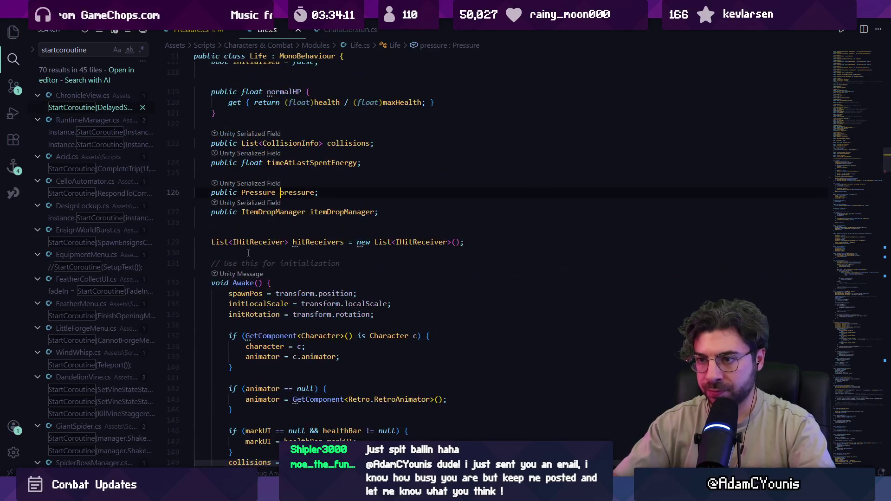
# - Check in Unity that the Pressure changes compiled, then return to Life.cs
pyautogui.moveTo(314, 493)
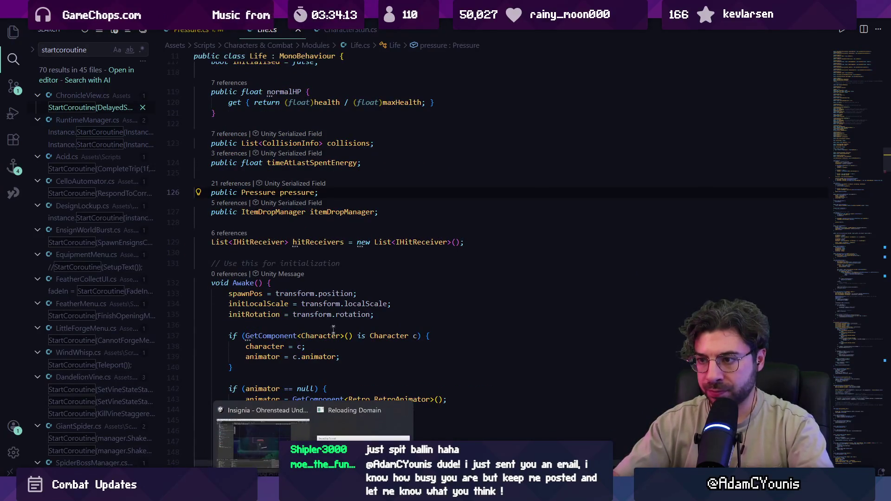
pyautogui.click(300, 426)
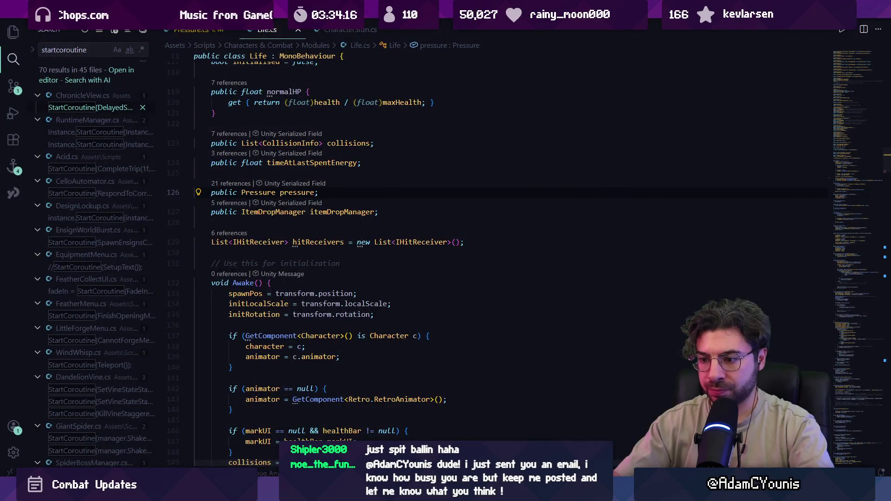
pyautogui.moveTo(313, 493)
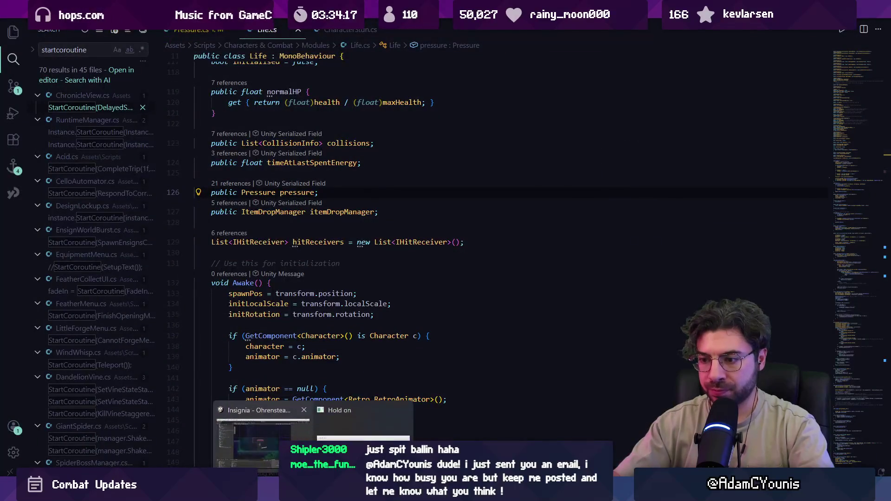
pyautogui.click(313, 431)
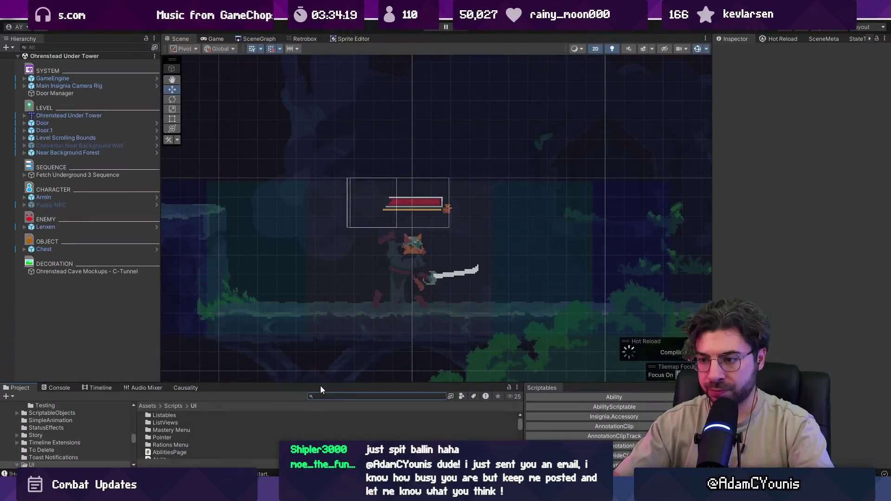
pyautogui.hotkey('alt', 'Tab')
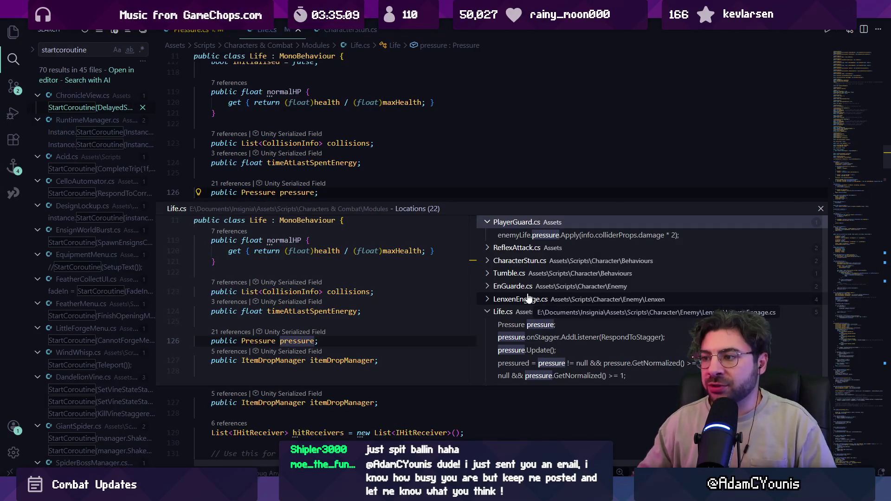
# - Expand the ReflexAttack, CharacterStun, Tumble, EnGuarde, LenxenEngage and FloatingLifeBar pressure references, opening FloatingLifeBar.cs
pyautogui.click(518, 249)
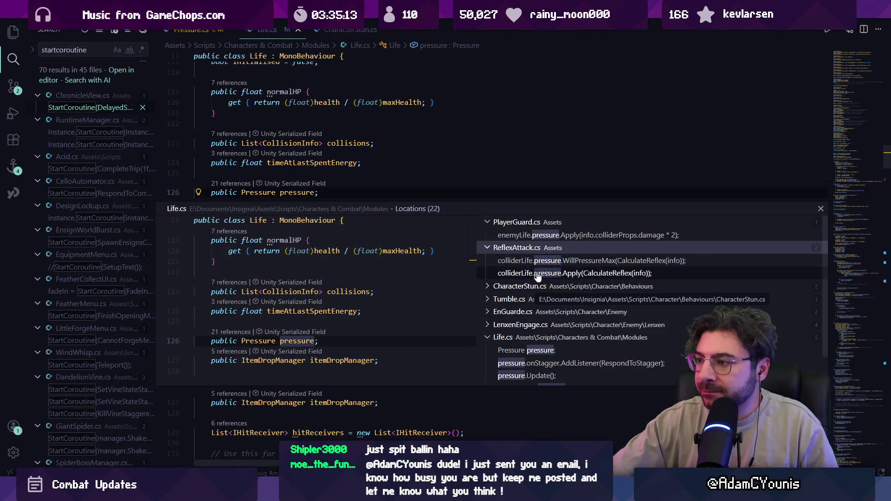
pyautogui.click(529, 287)
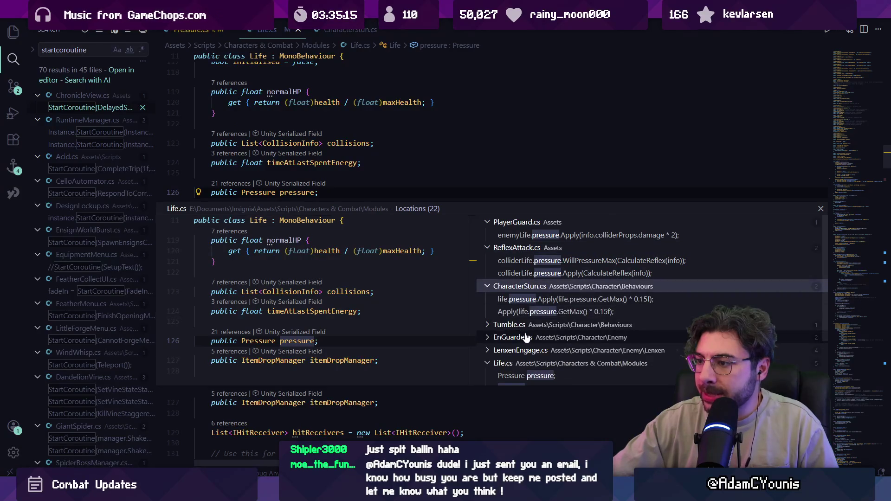
pyautogui.click(524, 326)
pyautogui.scroll(-1, 537, 335)
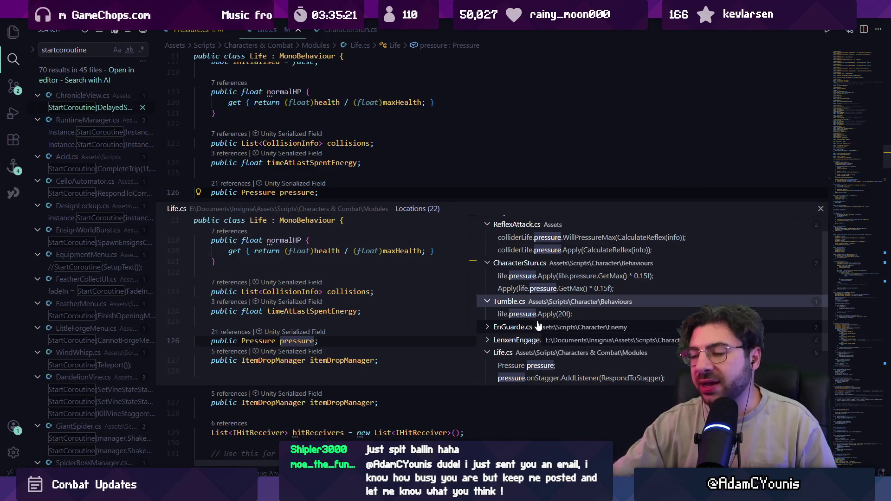
pyautogui.click(536, 326)
pyautogui.scroll(-2, 527, 334)
pyautogui.click(521, 320)
pyautogui.scroll(-3, 522, 334)
pyautogui.click(525, 377)
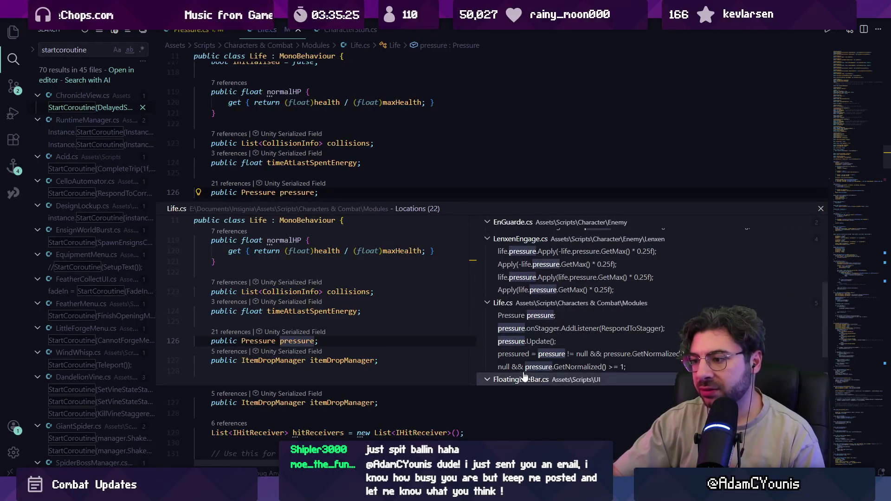
pyautogui.scroll(4, 530, 349)
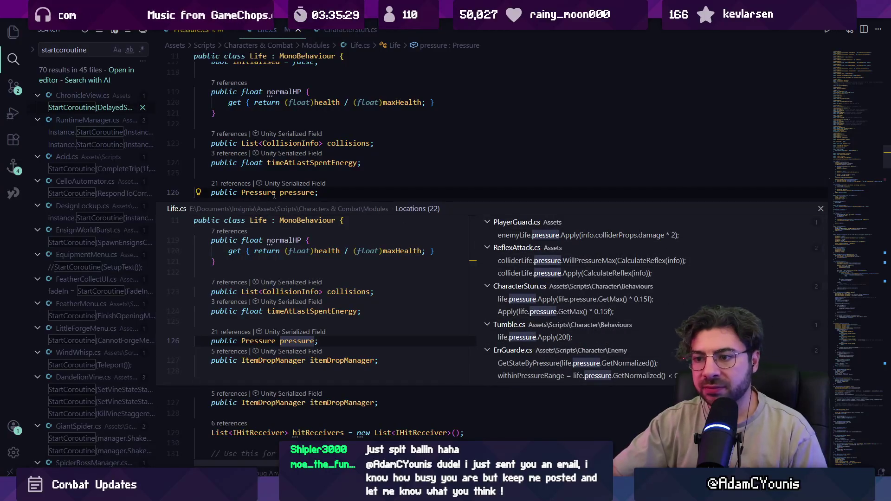
pyautogui.moveTo(297, 341)
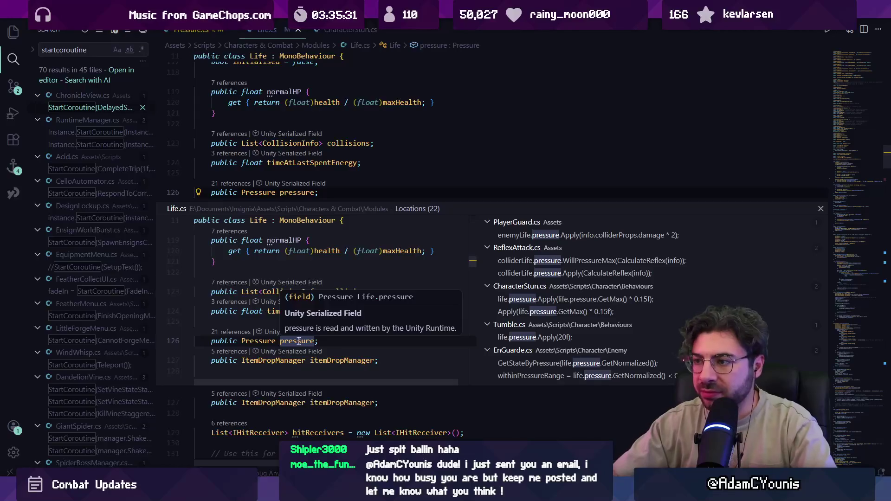
pyautogui.click(227, 209)
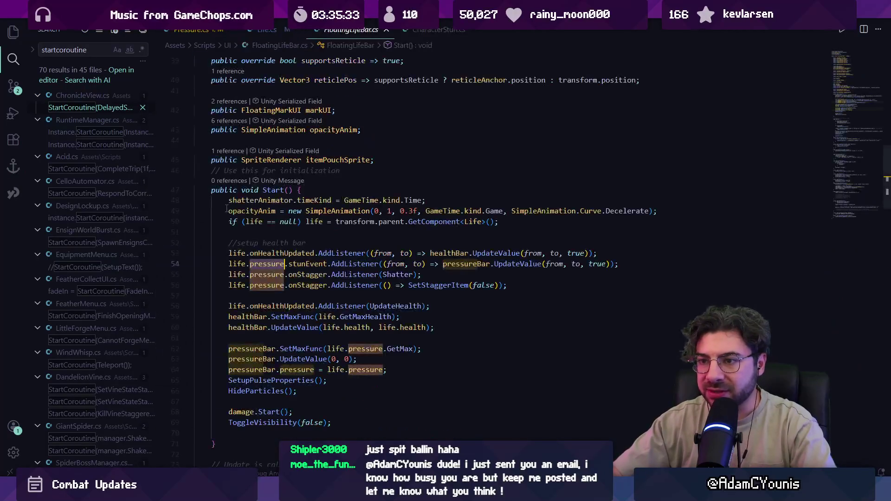
# - Re-list pressure references, expand each file, and open PlayerGuard.cs at the pressure Apply call
pyautogui.press('F12')
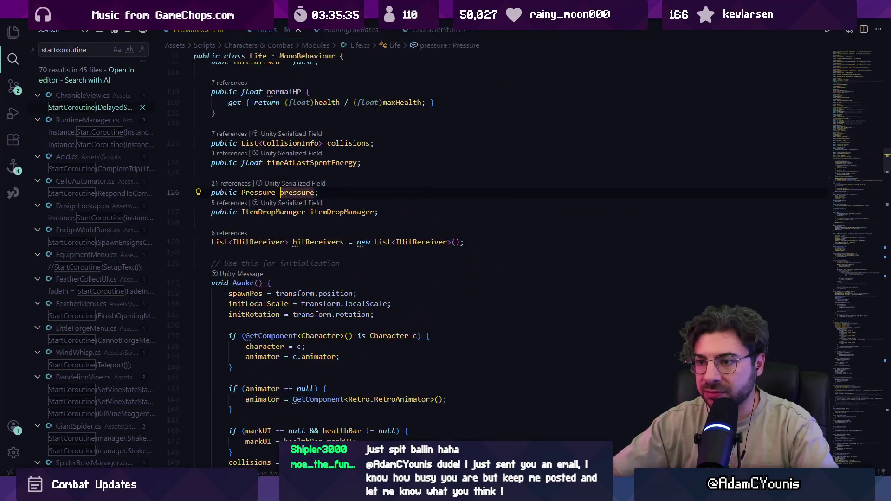
pyautogui.hotkey('shift', 'F12')
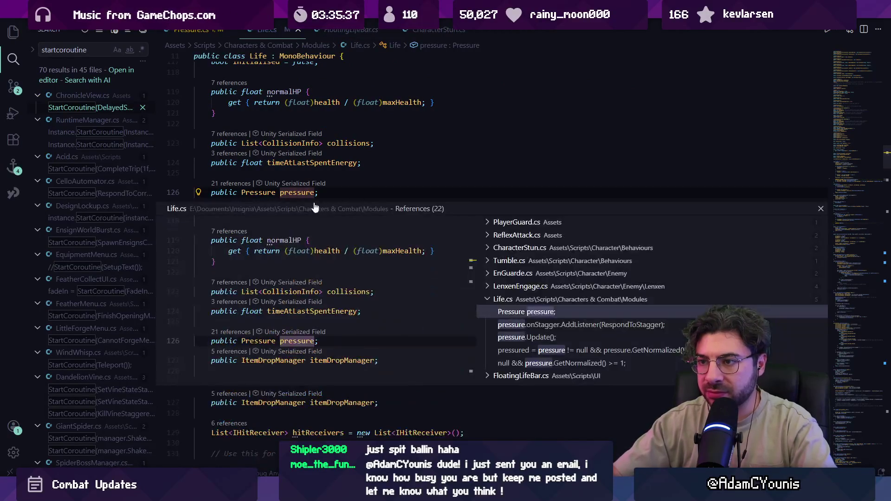
pyautogui.click(494, 377)
pyautogui.scroll(-2, 527, 302)
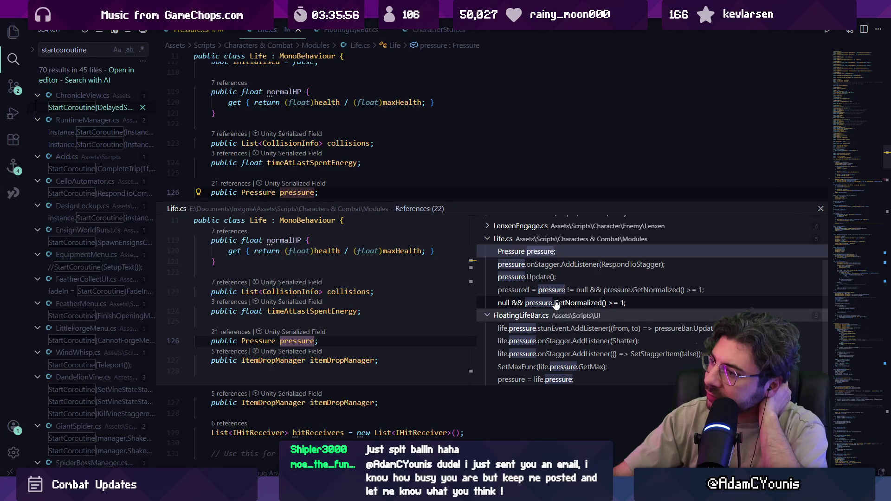
pyautogui.scroll(3, 532, 255)
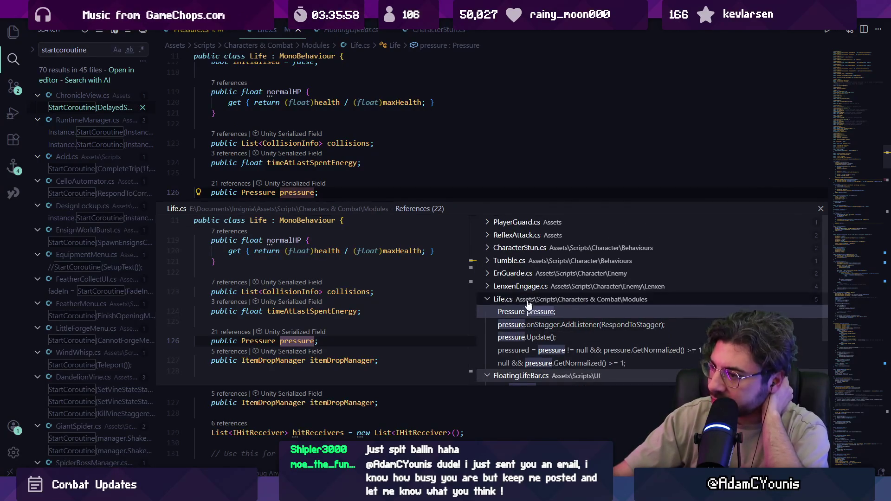
pyautogui.click(528, 293)
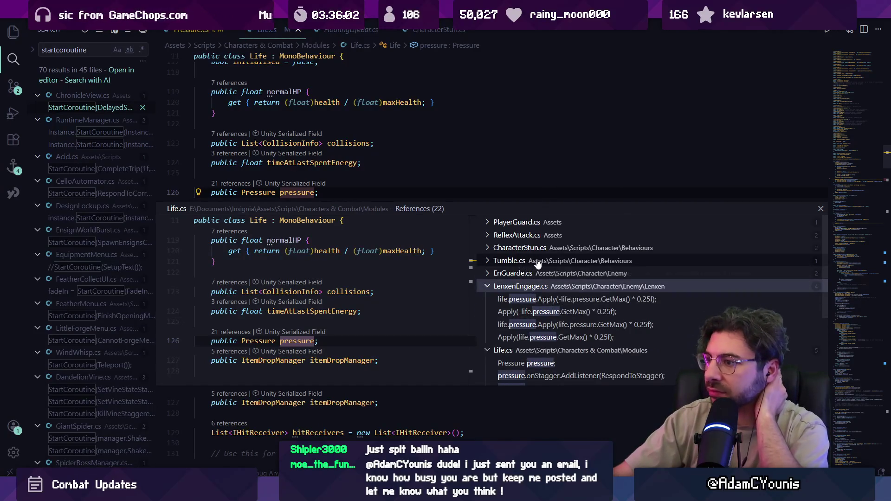
pyautogui.click(548, 250)
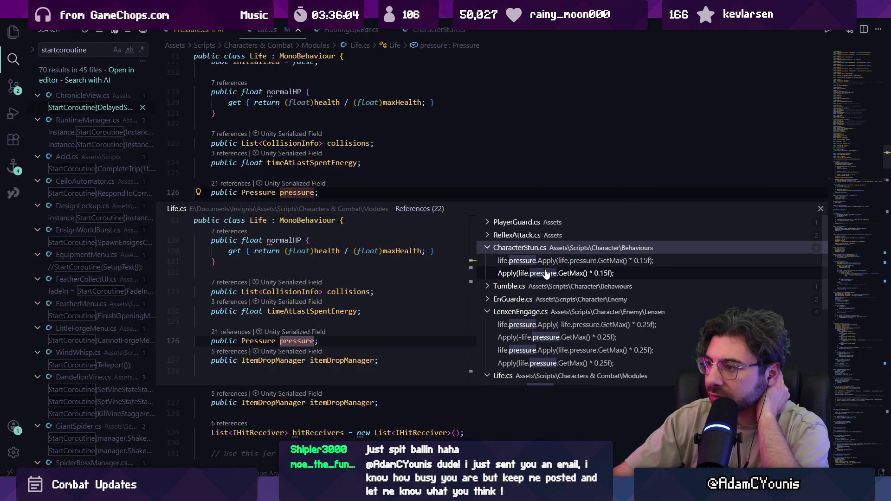
pyautogui.click(547, 287)
pyautogui.click(547, 313)
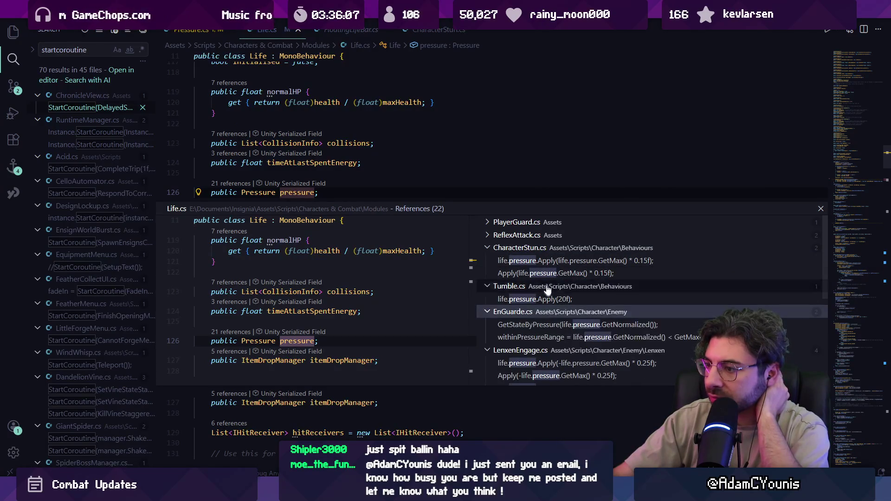
pyautogui.click(536, 223)
pyautogui.click(534, 248)
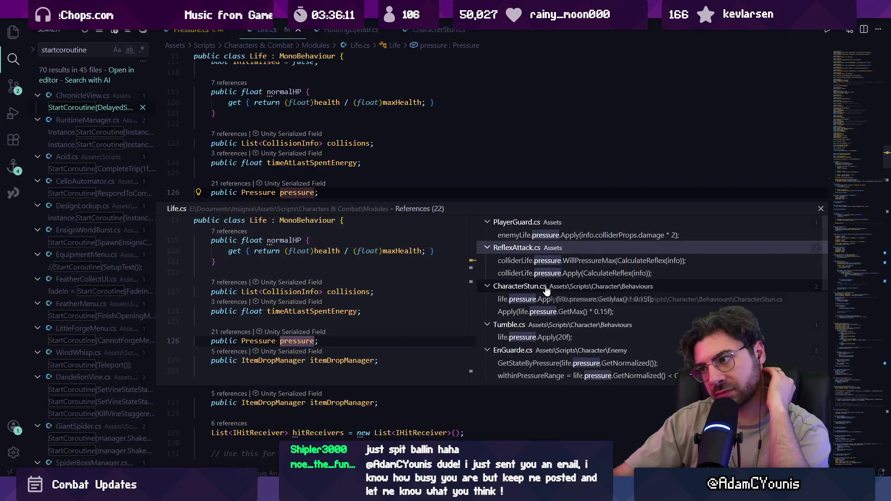
pyautogui.click(546, 235)
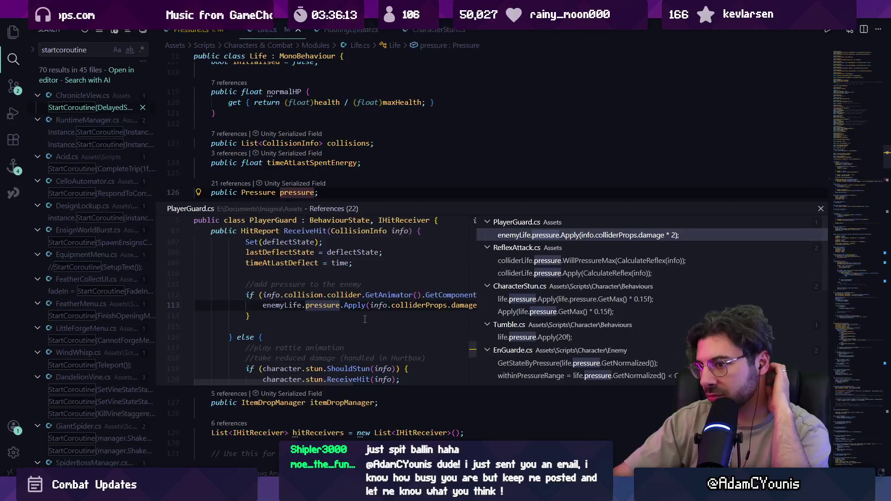
pyautogui.doubleClick(364, 309)
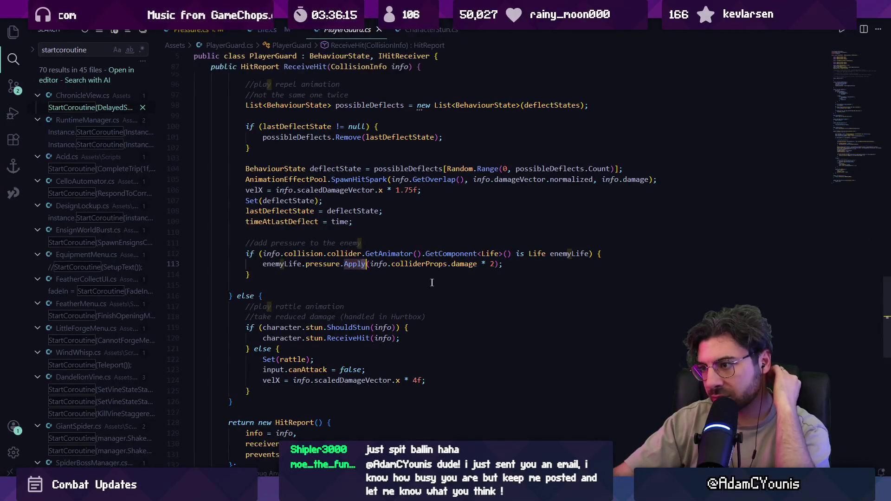
# - Make PlayerGuard's enemyLife.pressure Apply call null-safe with '?'
pyautogui.click(608, 253)
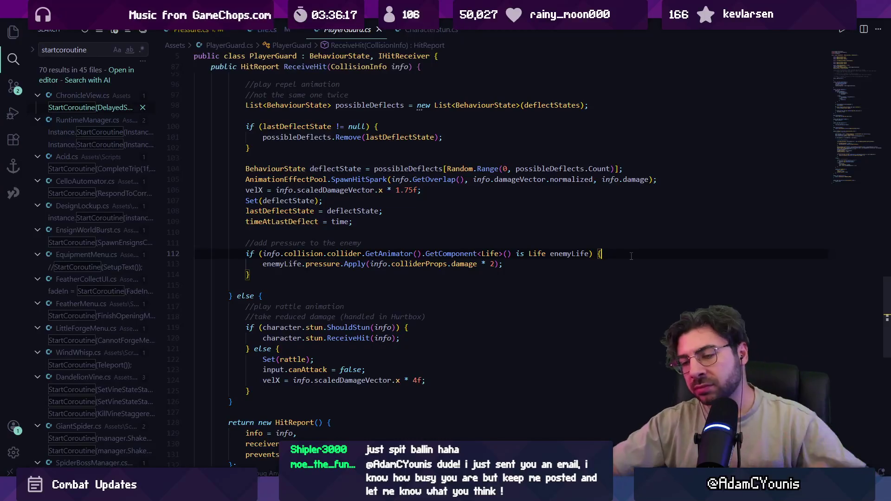
pyautogui.hotkey('ctrl', 'Right')
pyautogui.hotkey('ctrl', 'Right')
pyautogui.write('?')
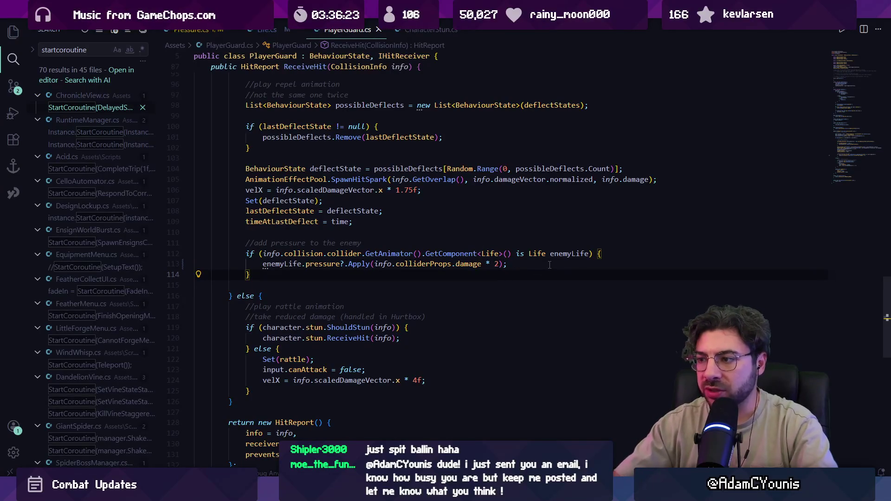
# - Locate the pressure.onStagger listener line in Life's Awake, discarding an unfinished if condition
pyautogui.press('F12')
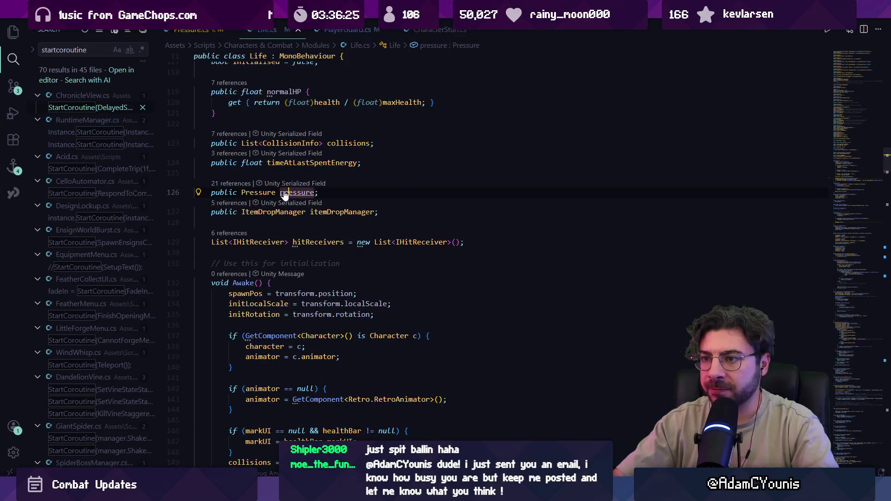
pyautogui.press('Right')
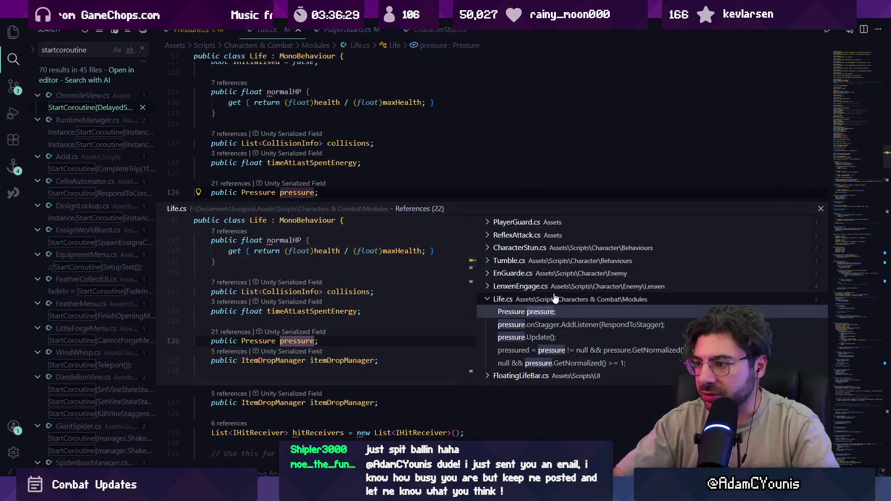
pyautogui.click(571, 326)
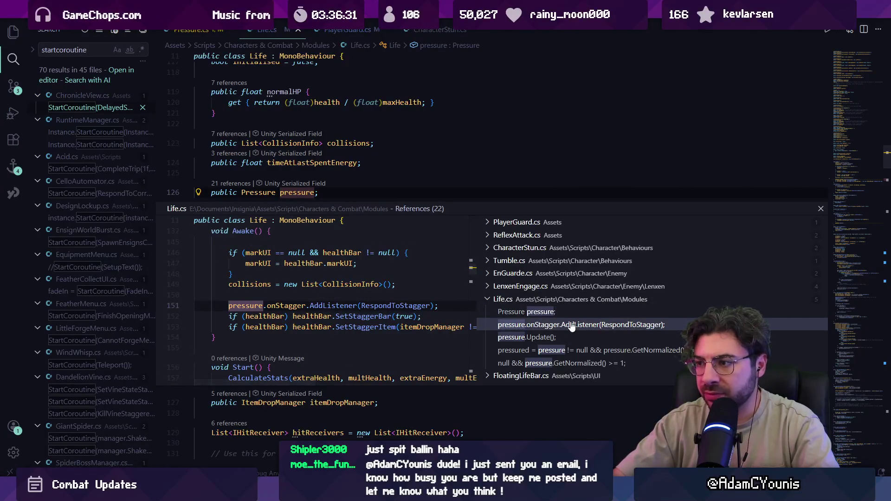
pyautogui.press('Return')
pyautogui.click(383, 253)
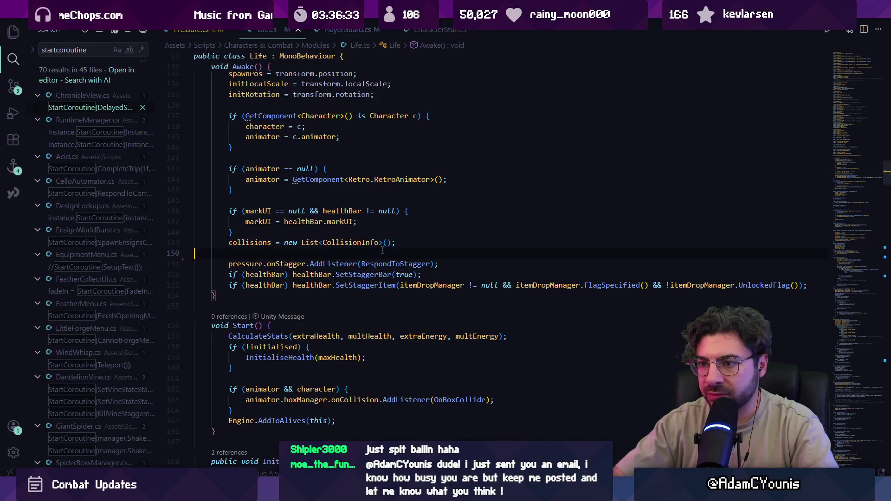
pyautogui.write('if()')
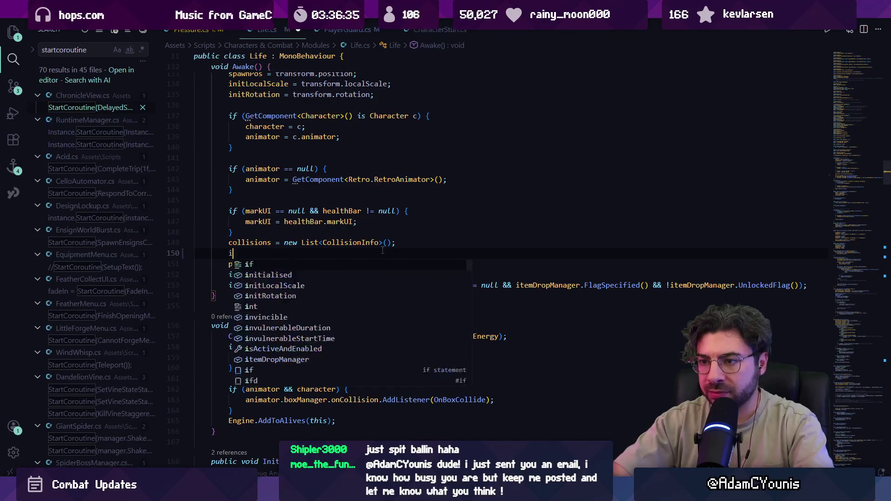
pyautogui.press('BackSpace')
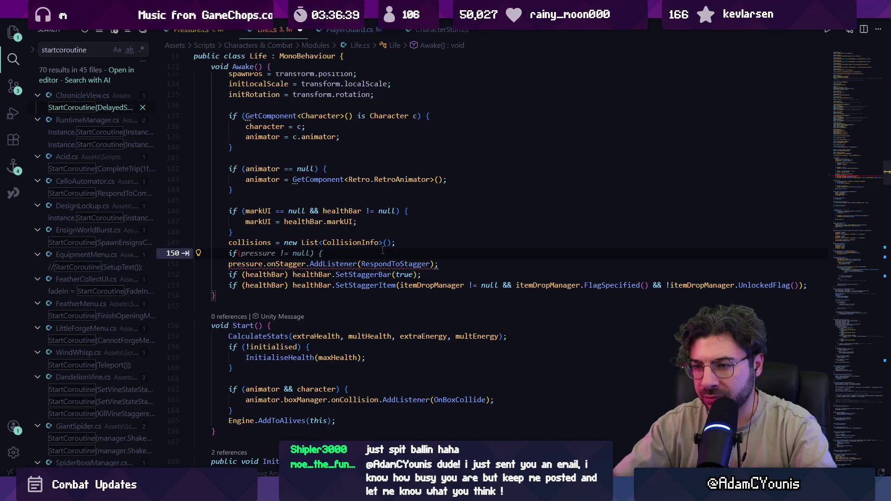
pyautogui.hotkey('ctrl', 'z')
# - Inspect the RespondToStagger definition and its AddListener call site, then return to Awake
pyautogui.keyDown('ctrl'); pyautogui.click(395, 265); pyautogui.keyUp('ctrl')
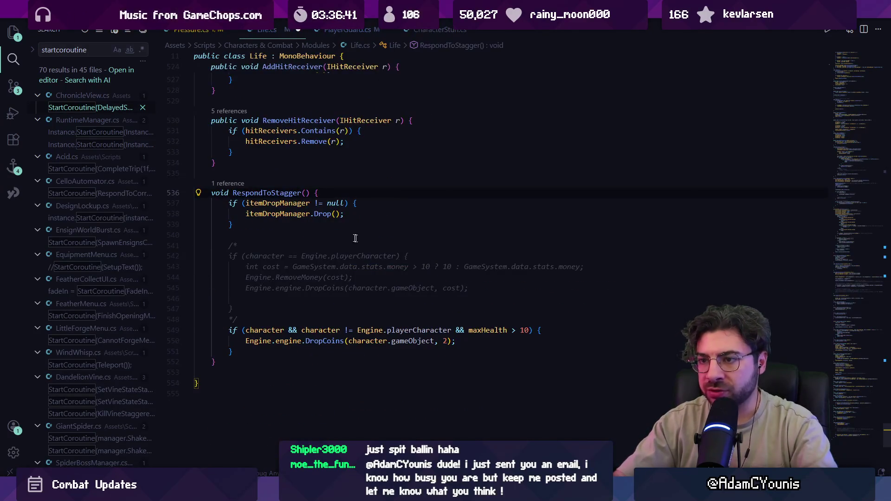
pyautogui.click(230, 183)
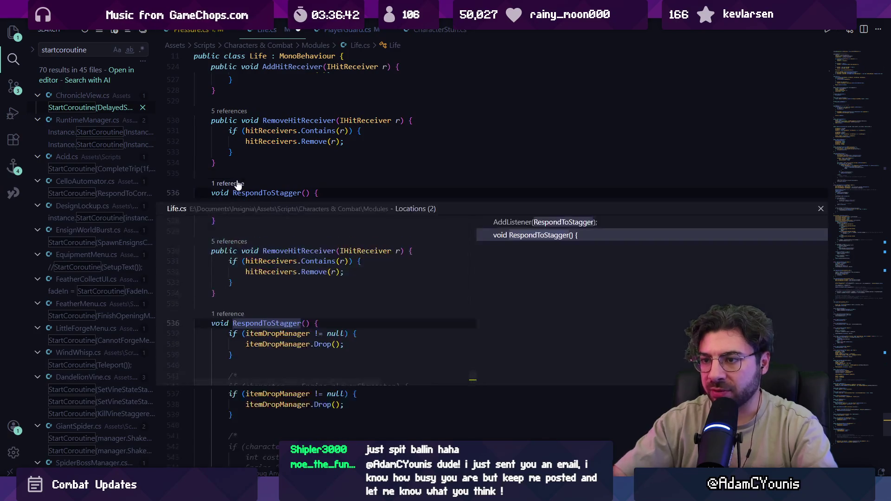
pyautogui.click(523, 223)
pyautogui.click(539, 236)
pyautogui.click(520, 222)
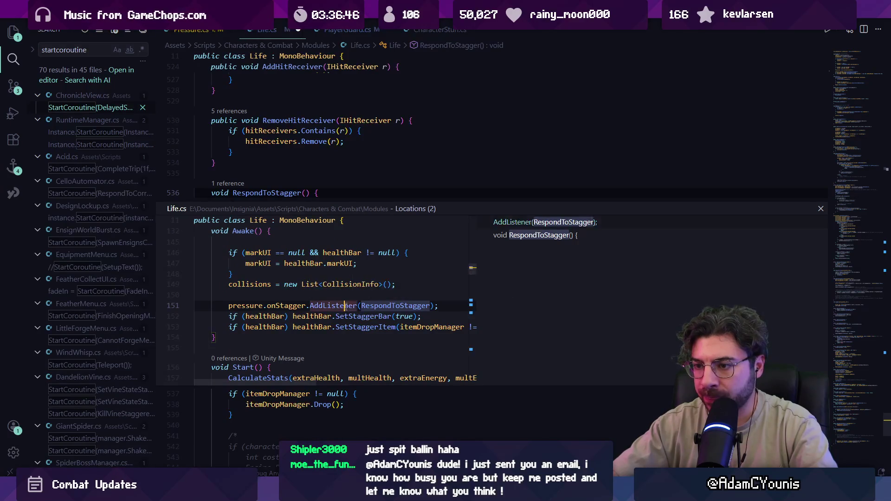
pyautogui.doubleClick(346, 306)
pyautogui.press('F12')
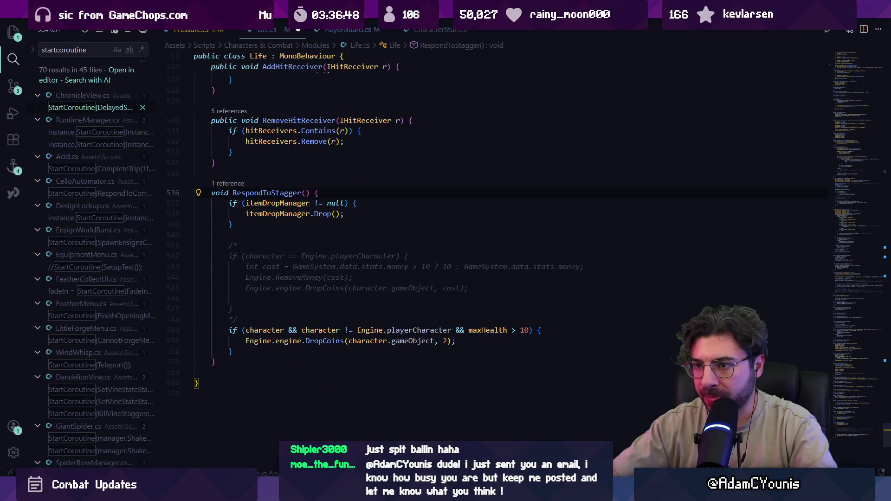
pyautogui.click(281, 222)
pyautogui.click(314, 235)
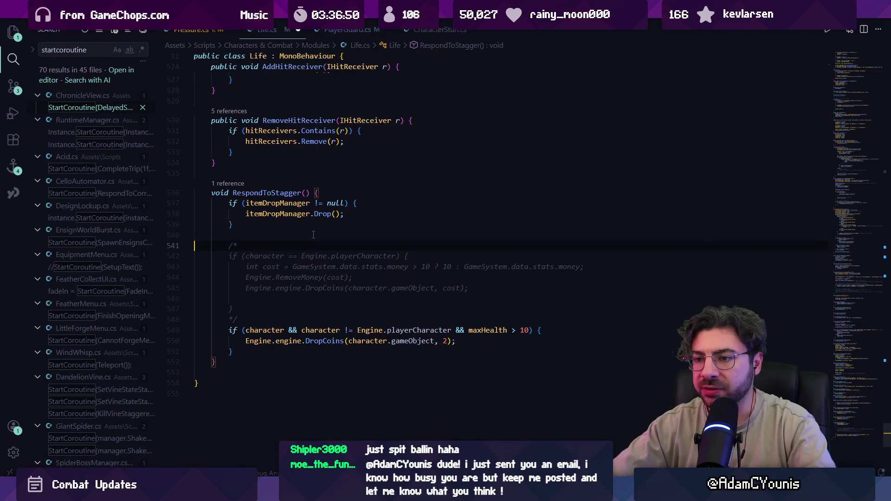
pyautogui.hotkey('alt', 'Left')
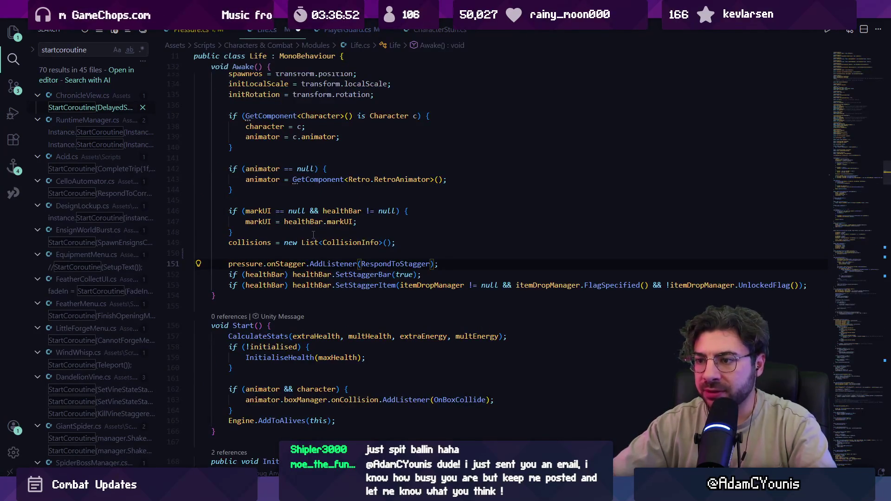
# - Wrap the onStagger listener line in an if (pressure != null) block and save Life.cs
pyautogui.write('if(pressure()')
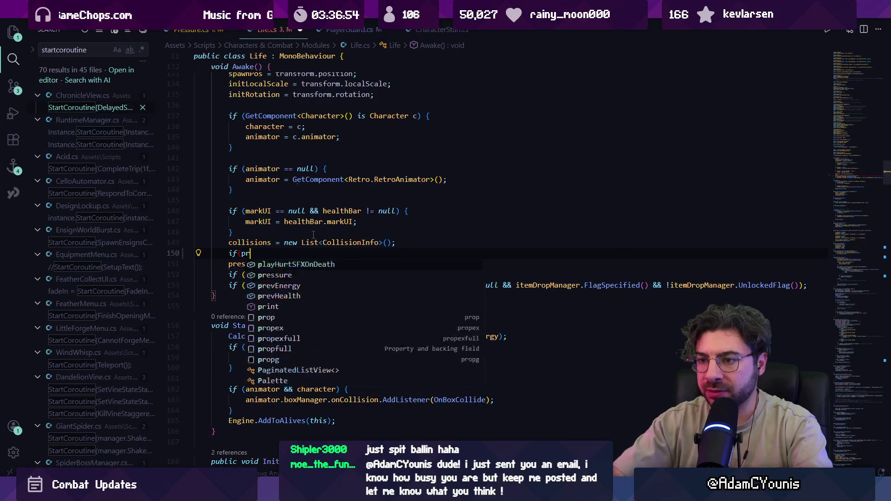
pyautogui.press('BackSpace')
pyautogui.press('BackSpace')
pyautogui.write('!= null{')
pyautogui.press('Return')
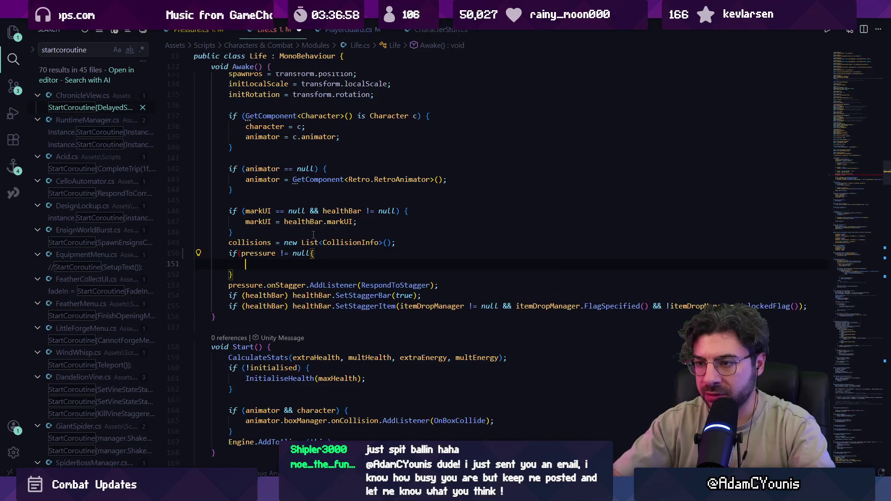
pyautogui.press('Up')
pyautogui.press('End')
pyautogui.press('Left')
pyautogui.write(')')
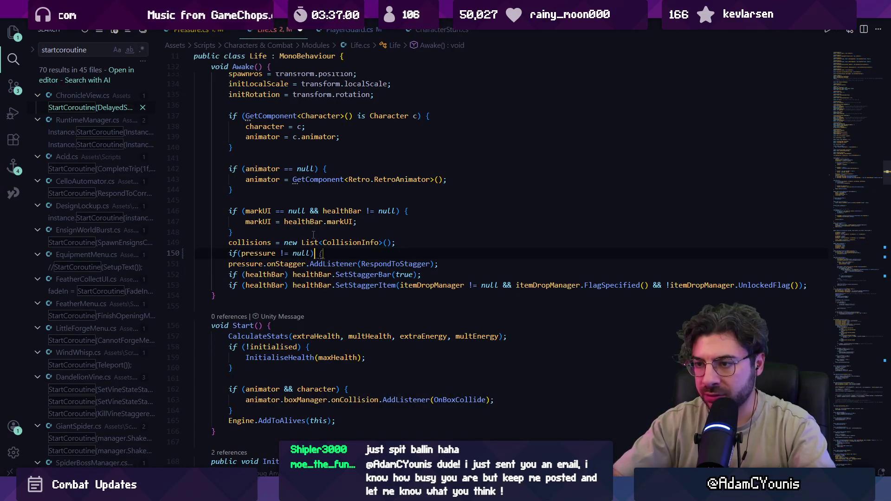
pyautogui.press('Down')
pyautogui.press('Down')
pyautogui.press('Down')
pyautogui.hotkey('alt', 'Up')
pyautogui.hotkey('ctrl', 's')
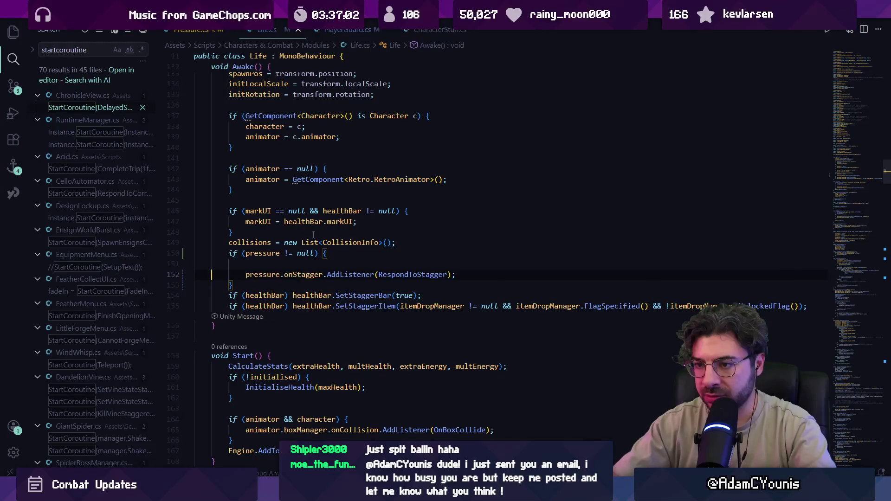
pyautogui.press('BackSpace')
pyautogui.press('BackSpace')
pyautogui.press('Return')
pyautogui.hotkey('ctrl', 's')
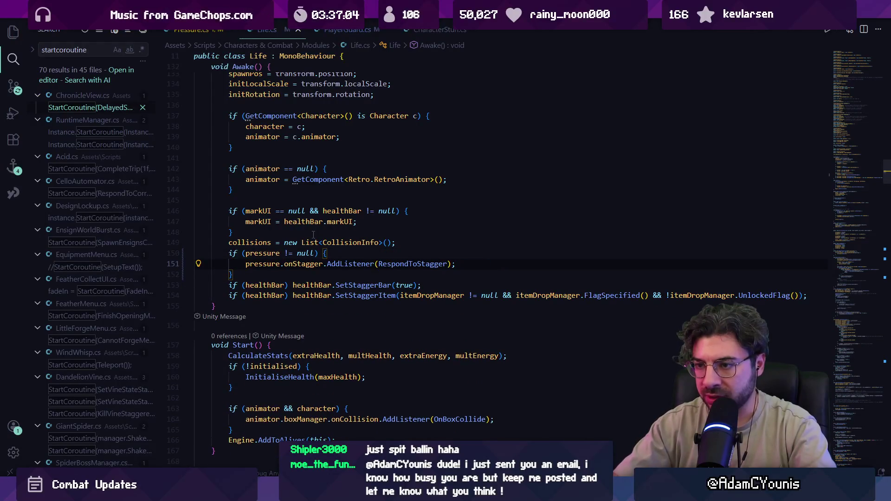
# - Replace the if wrapper with pressure?.onStagger.AddListener(RespondToStagger) and tidy surrounding spacing
pyautogui.click(284, 264)
pyautogui.write('?')
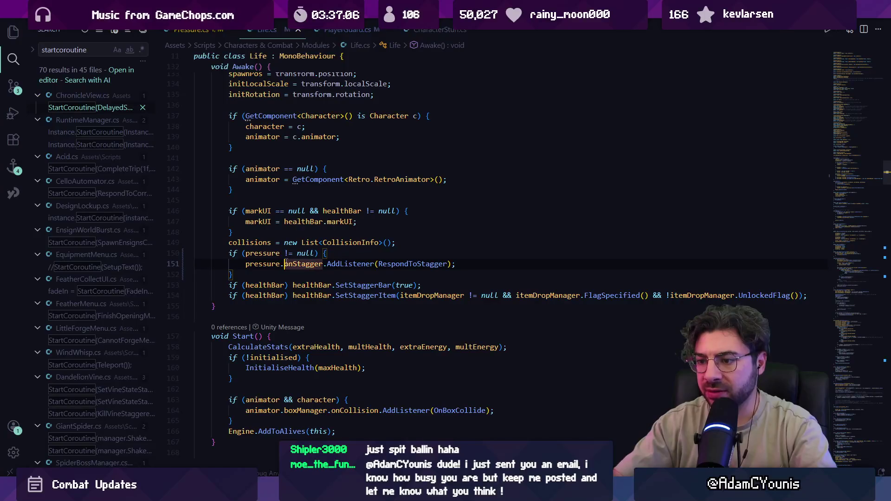
pyautogui.hotkey('ctrl', 'shift', 'k')
pyautogui.press('Up')
pyautogui.press('Up')
pyautogui.hotkey('ctrl', 'shift', 'k')
pyautogui.hotkey('shift', 'Tab')
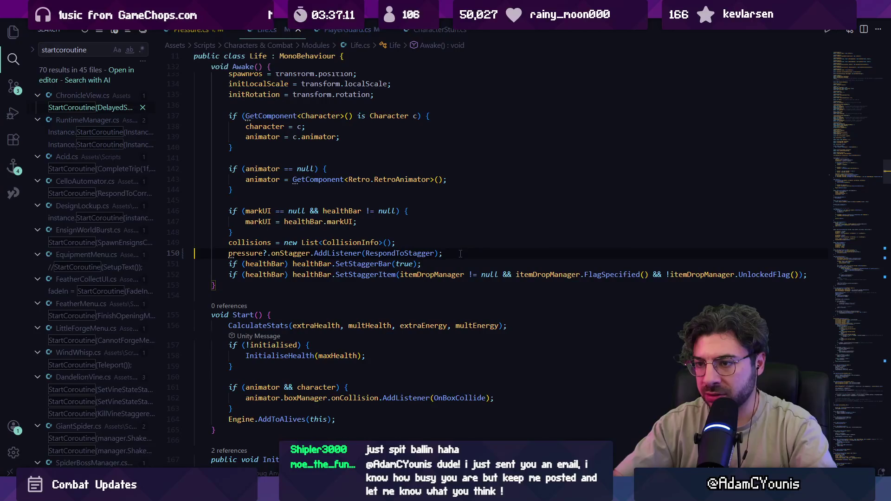
pyautogui.press('End')
pyautogui.press('Return')
pyautogui.press('Return')
pyautogui.press('Up')
pyautogui.press('Up')
pyautogui.press('Home')
pyautogui.press('Return')
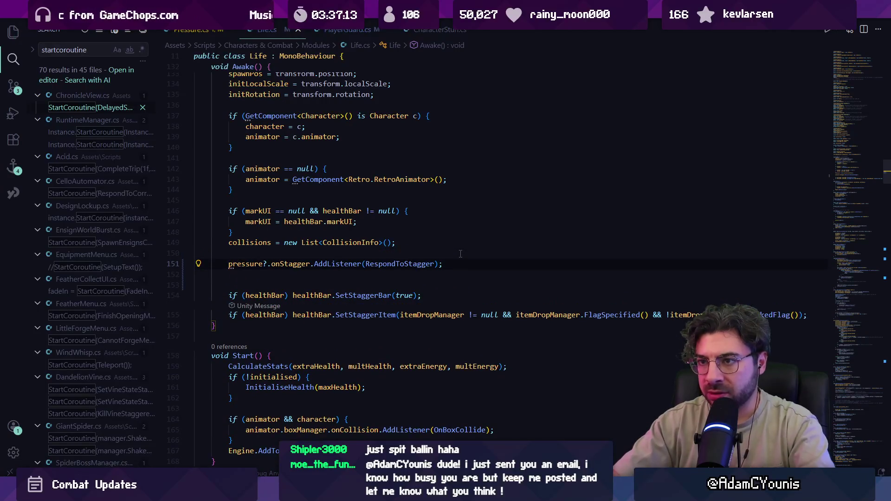
# - Locate pressure.Update() in Life's Update method via references and delete that line
pyautogui.keyDown('ctrl'); pyautogui.click(245, 264); pyautogui.keyUp('ctrl')
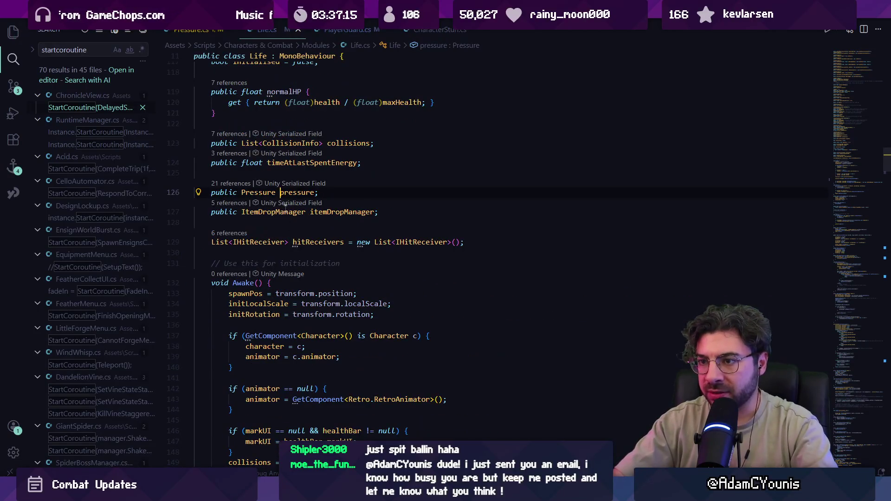
pyautogui.click(251, 184)
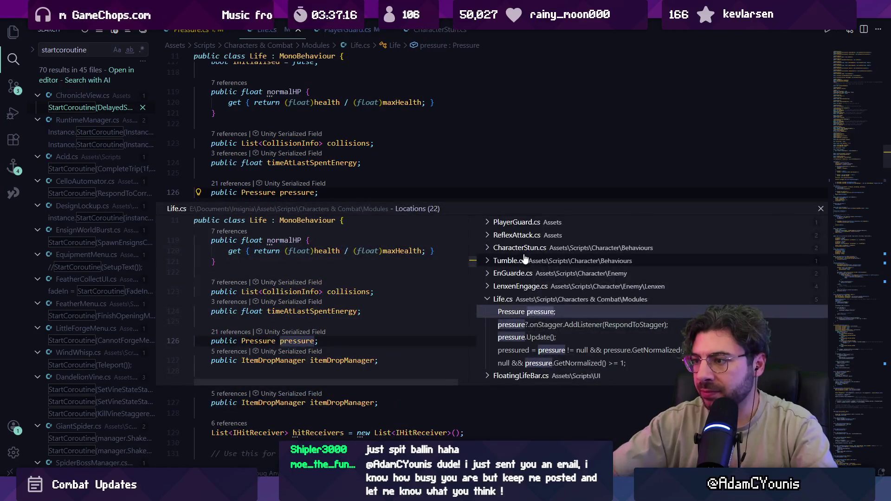
pyautogui.click(568, 337)
pyautogui.doubleClick(322, 300)
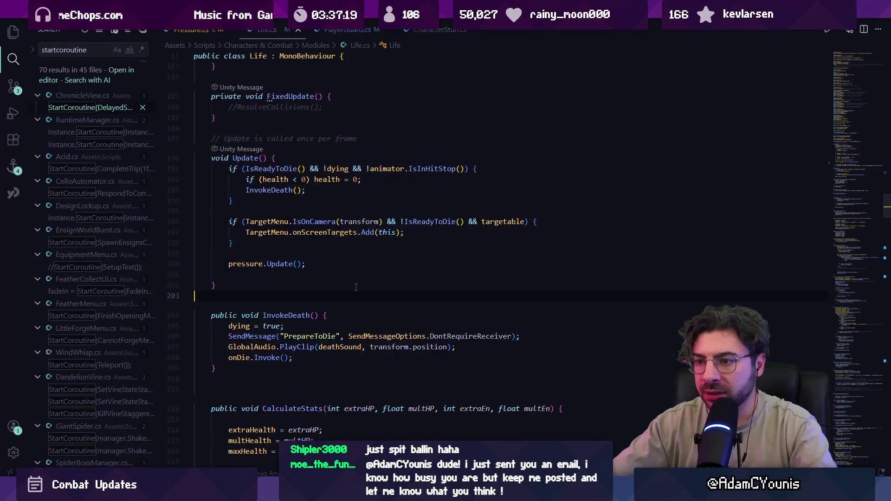
pyautogui.press('Up')
pyautogui.press('Up')
pyautogui.hotkey('shift', 'Up')
pyautogui.press('BackSpace')
# - Review the remaining pressure references and open GetPoise's null check on pressure
pyautogui.hotkey('ctrl', 'f')
pyautogui.press('Return')
pyautogui.press('Escape')
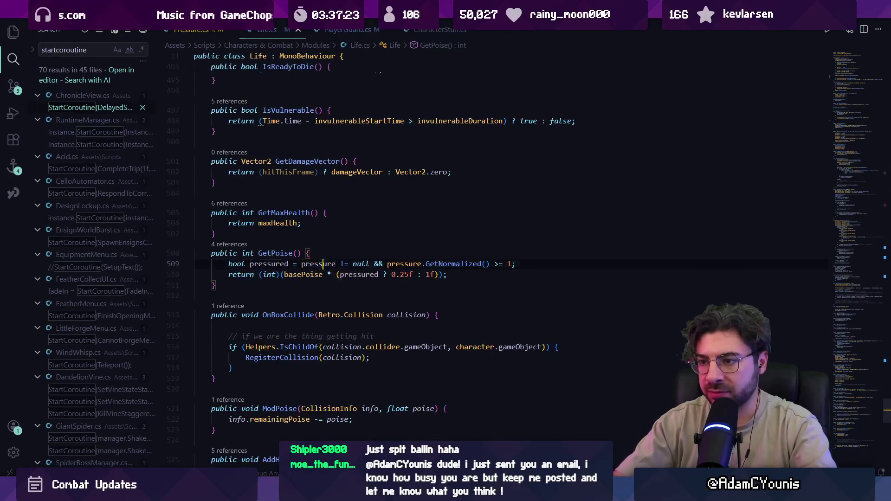
pyautogui.press('F12')
pyautogui.click(230, 184)
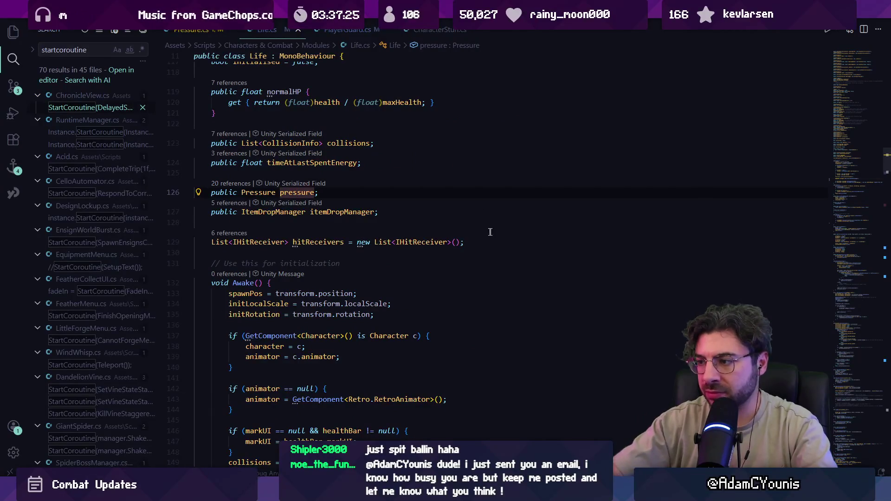
pyautogui.click(567, 326)
pyautogui.click(573, 339)
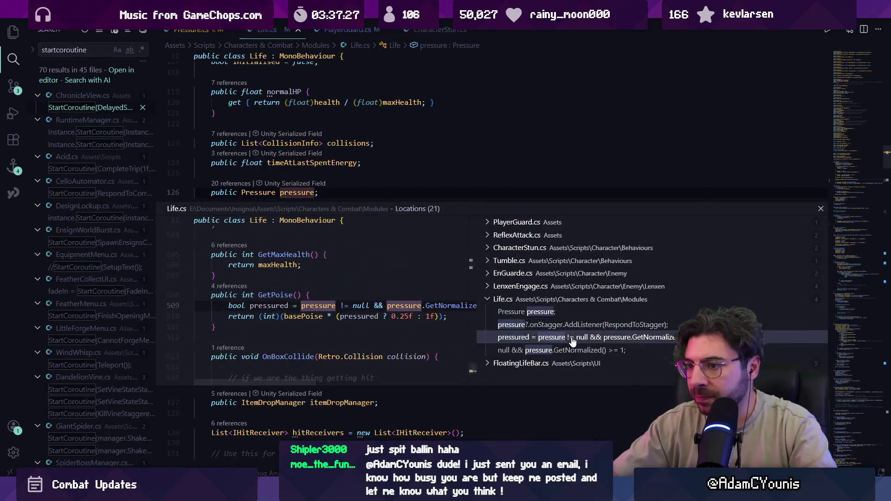
pyautogui.moveTo(351, 305)
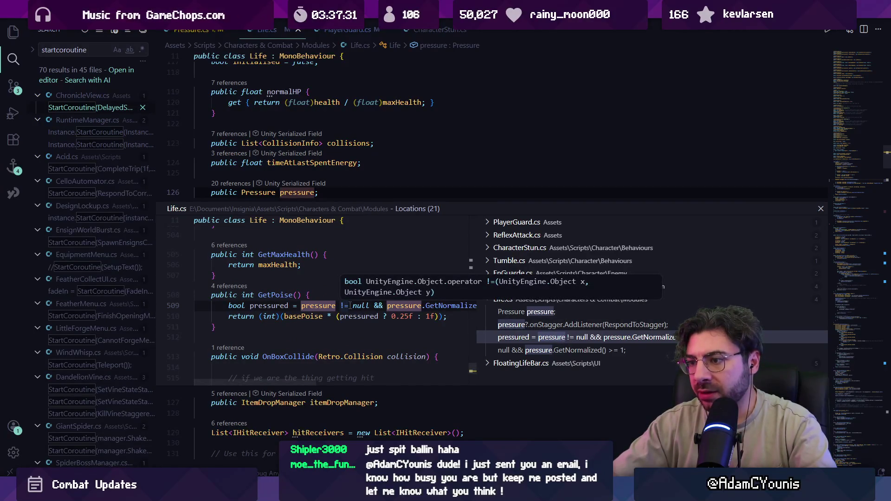
pyautogui.doubleClick(351, 305)
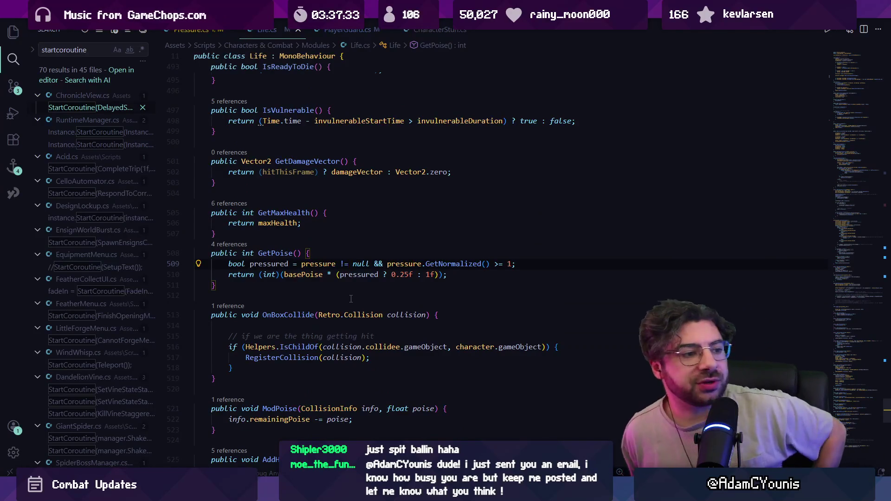
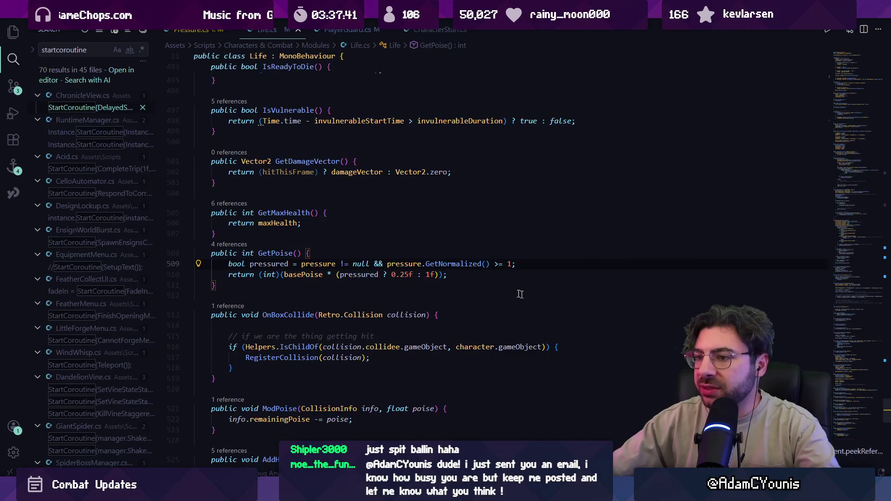
# - List the references to GetPoise and preview its use in CollisionInfo.cs
pyautogui.click(276, 253)
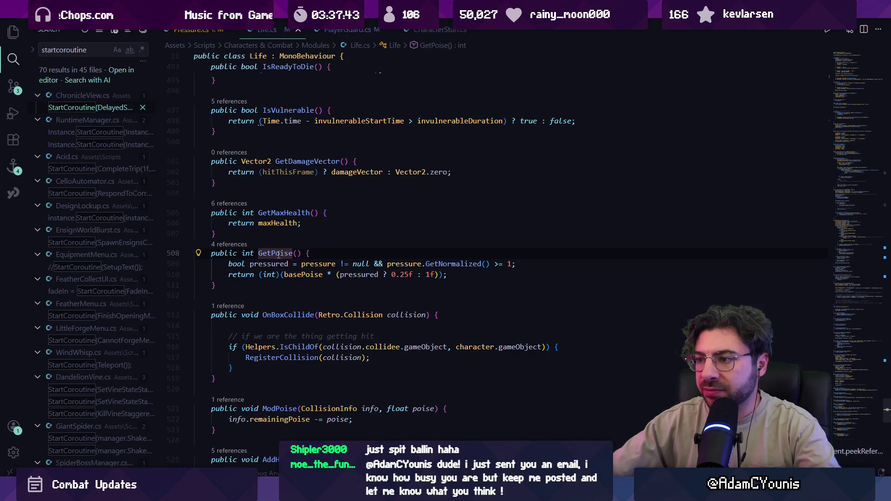
pyautogui.hotkey('shift', 'F12')
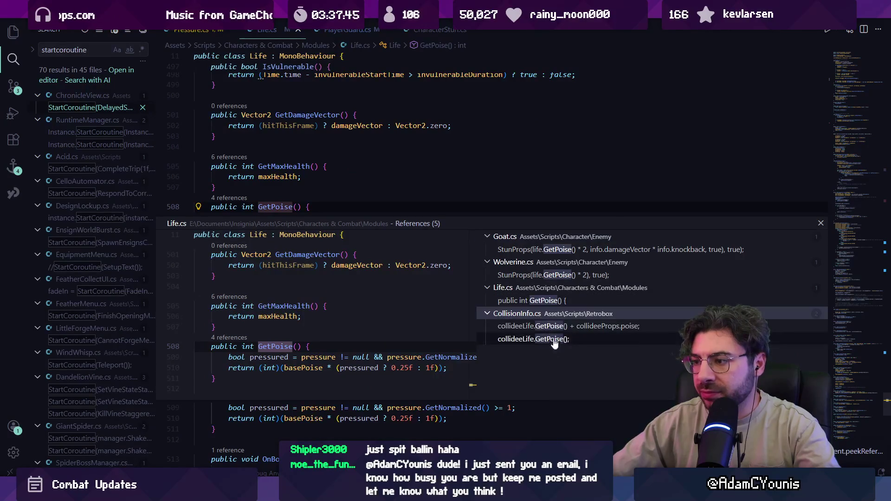
pyautogui.press('Down')
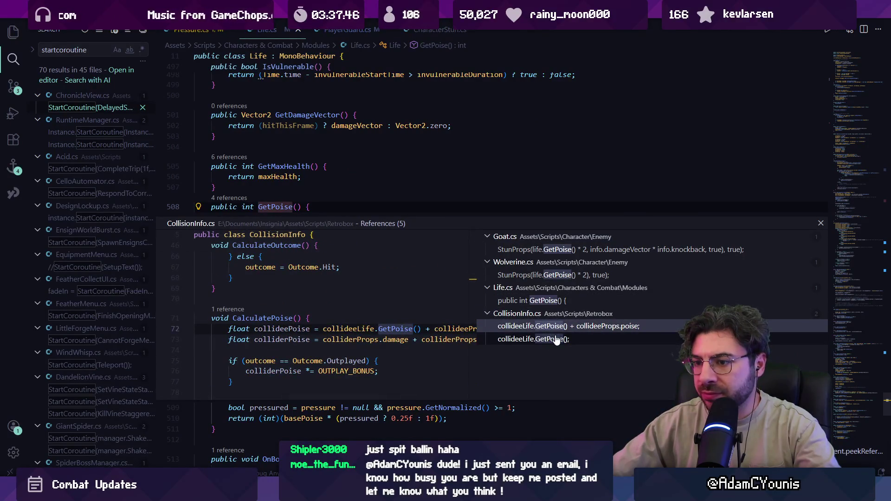
pyautogui.press('Escape')
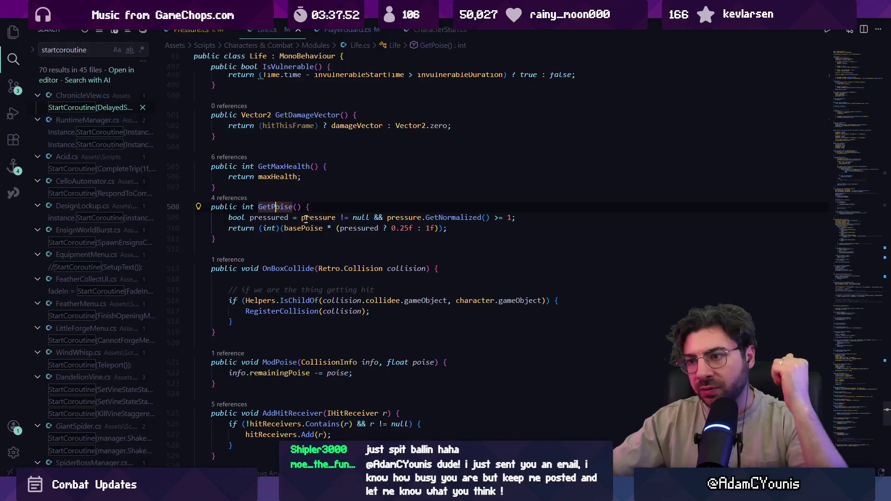
pyautogui.click(378, 217)
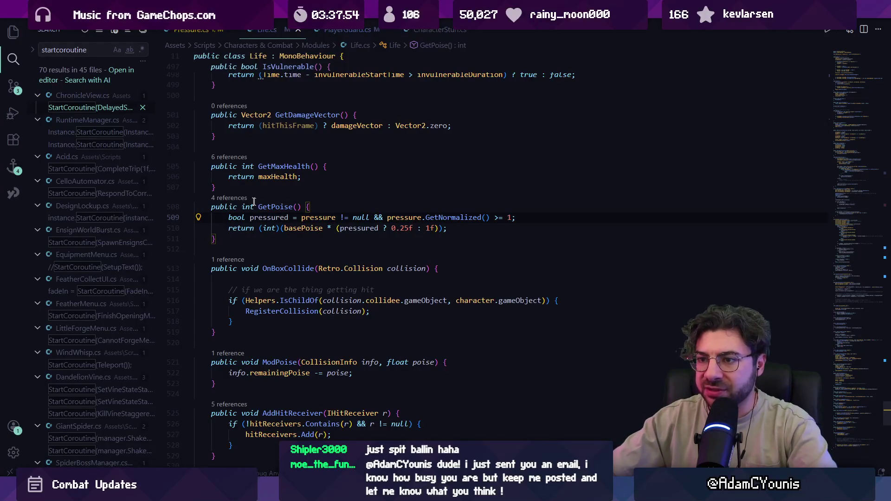
pyautogui.click(230, 198)
pyautogui.press('Escape')
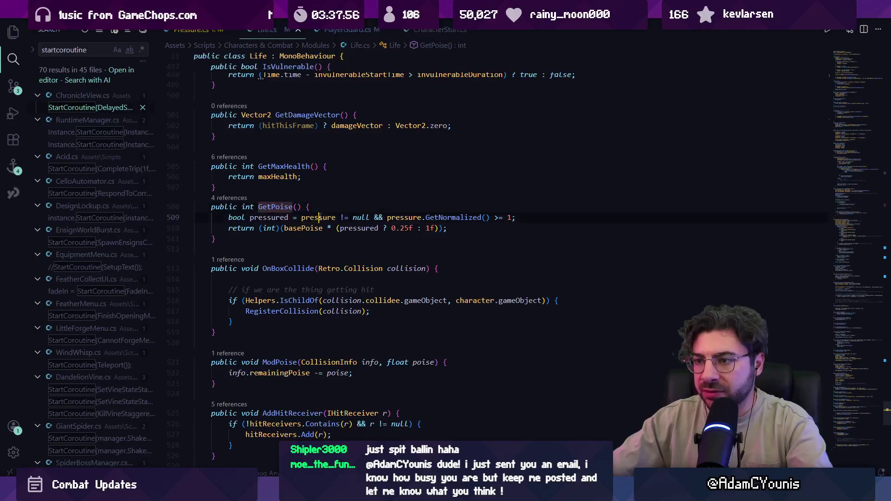
# - List the pressure field's references and open LenxenEngage.cs at its line 185 pressure usage
pyautogui.keyDown('ctrl'); pyautogui.click(314, 217); pyautogui.keyUp('ctrl')
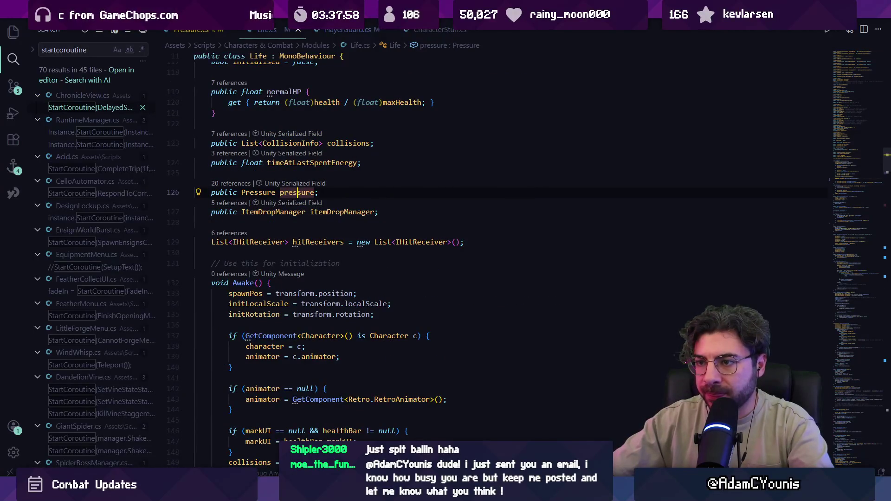
pyautogui.hotkey('shift', 'F12')
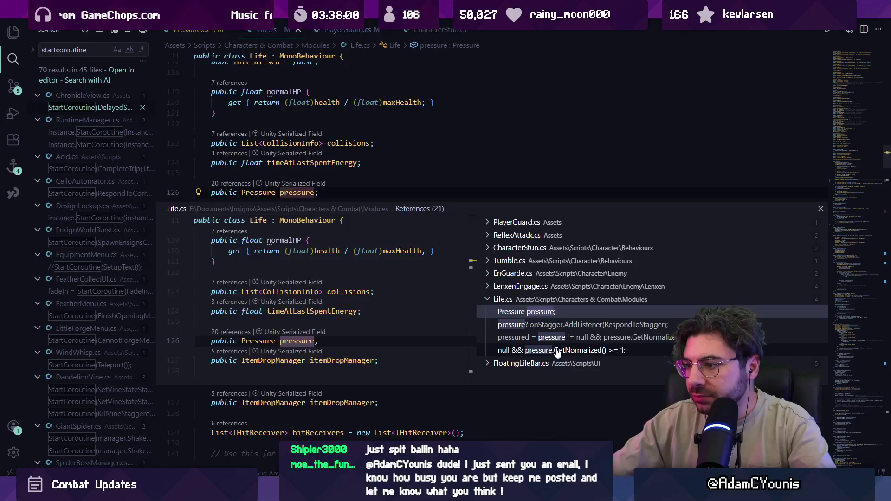
pyautogui.click(558, 352)
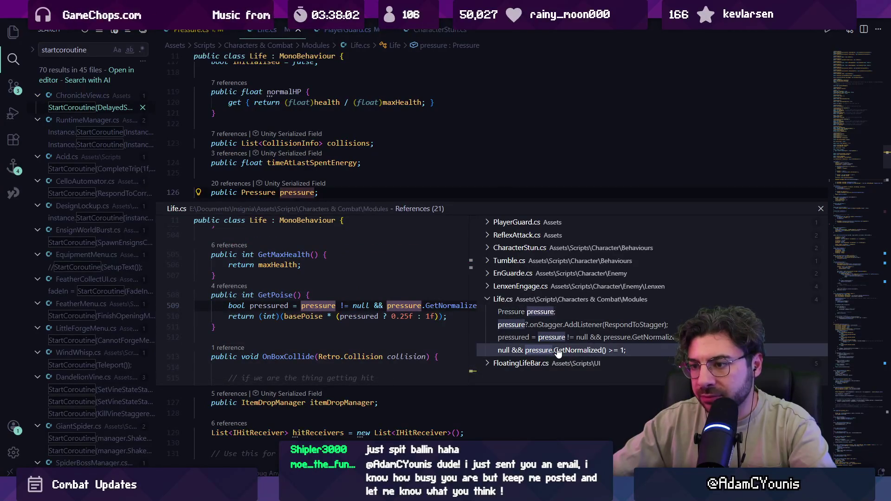
pyautogui.click(539, 363)
pyautogui.click(553, 287)
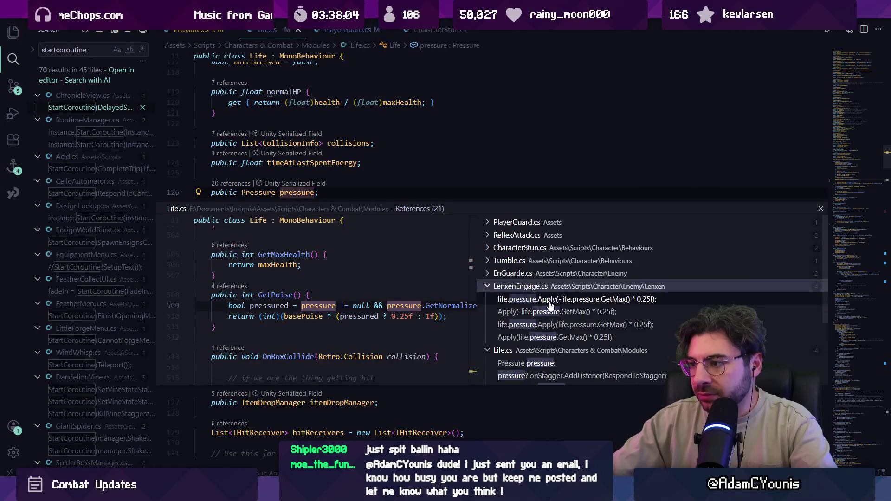
pyautogui.click(551, 301)
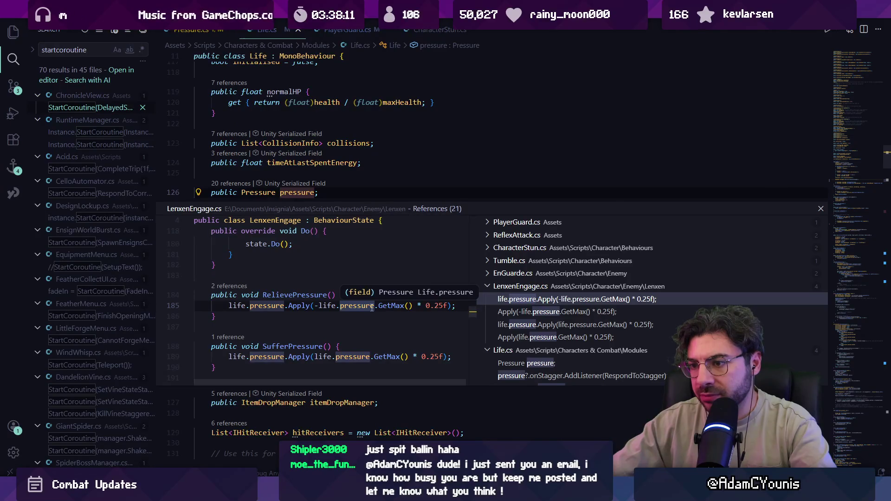
pyautogui.doubleClick(372, 306)
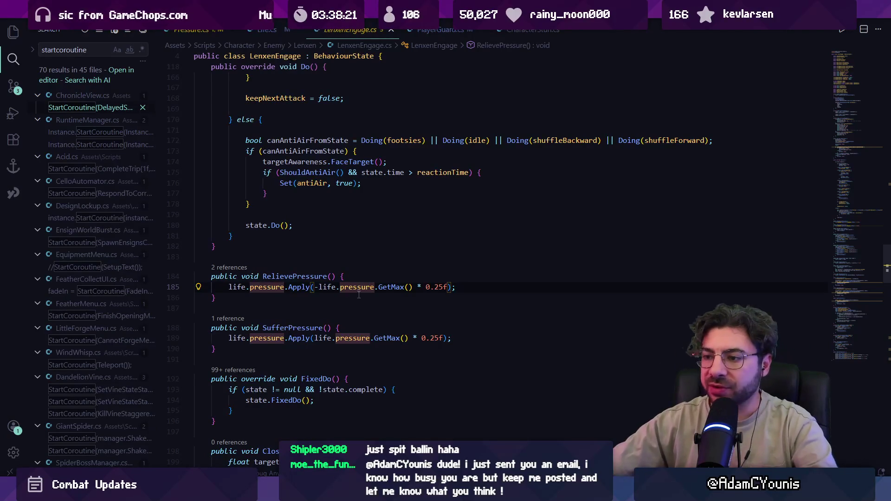
# - Open Tumble.cs at its life.pressure.Apply(20f) call from the pressure field's references
pyautogui.keyDown('ctrl'); pyautogui.click(357, 288); pyautogui.keyUp('ctrl')
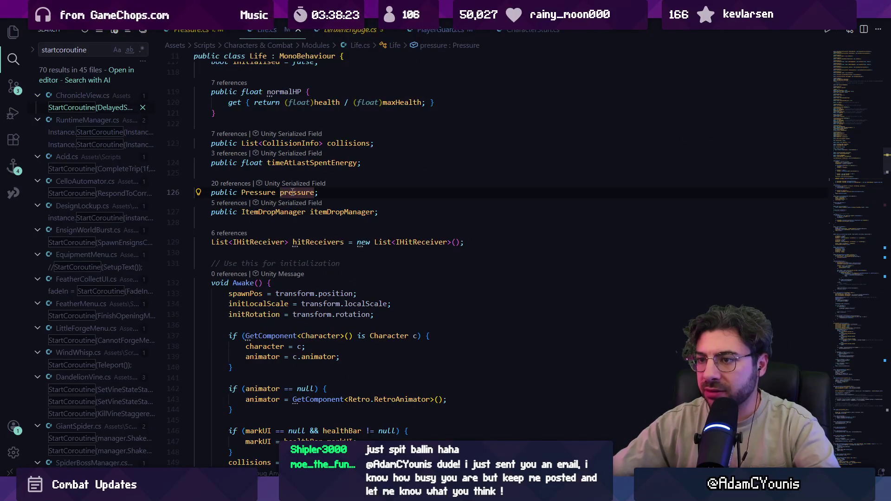
pyautogui.hotkey('shift', 'F12')
pyautogui.click(555, 275)
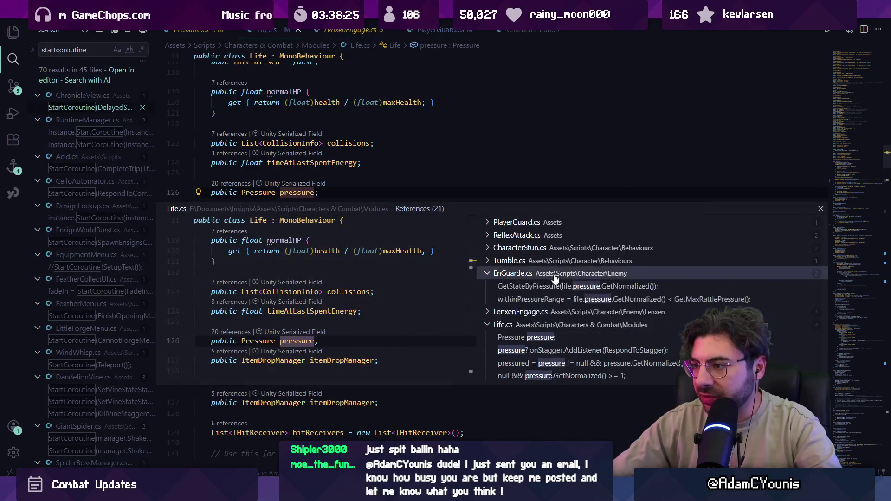
pyautogui.click(557, 311)
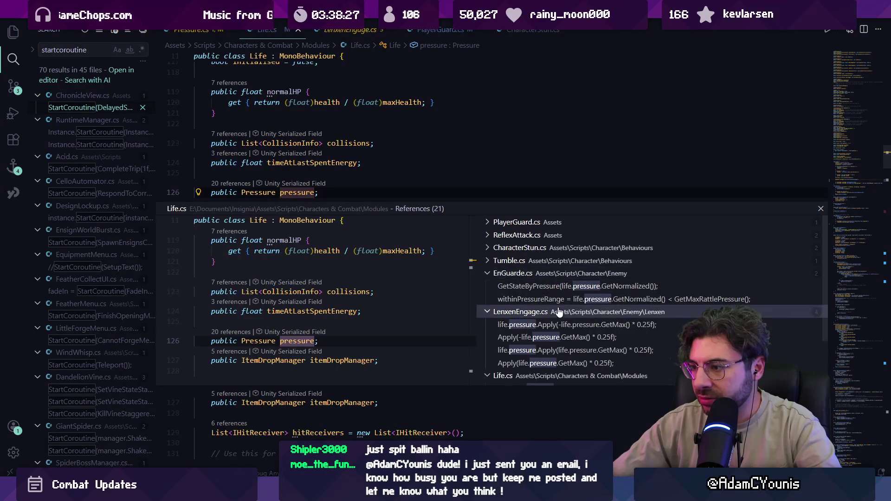
pyautogui.click(556, 263)
pyautogui.click(549, 273)
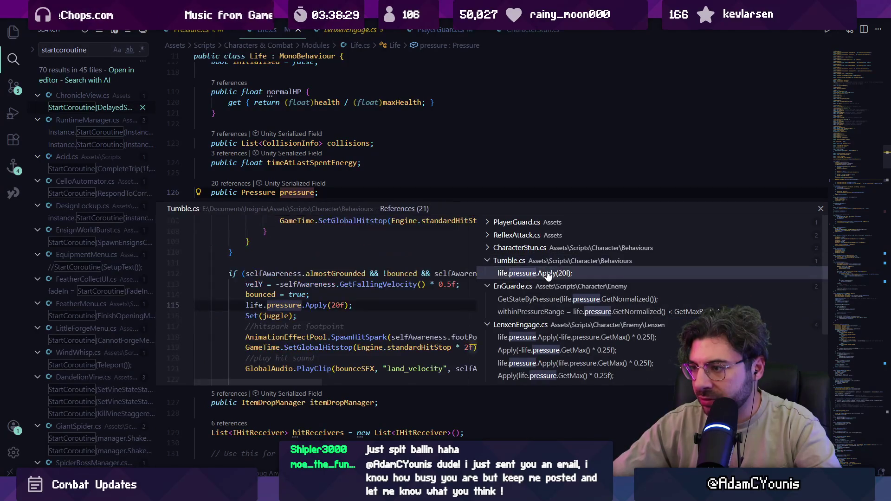
pyautogui.doubleClick(275, 307)
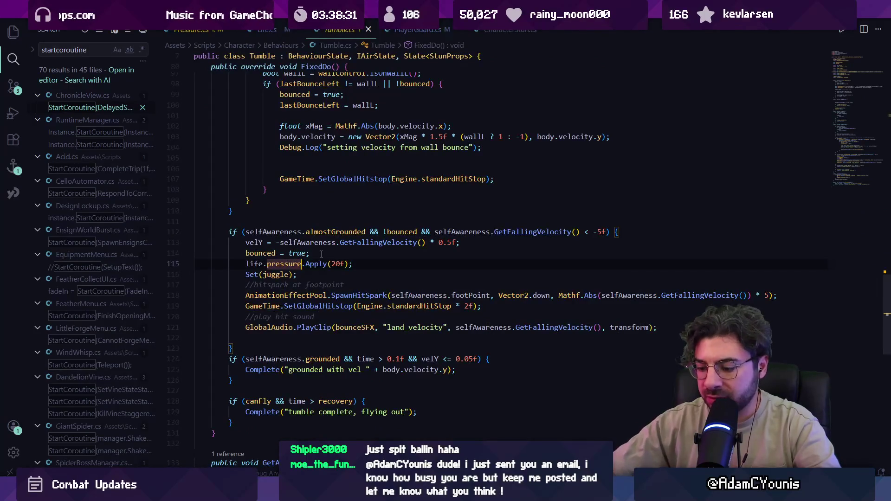
# - Open ReflexAttack.cs at its WillPressureMax check from the pressure field's references
pyautogui.keyDown('ctrl'); pyautogui.click(274, 264); pyautogui.keyUp('ctrl')
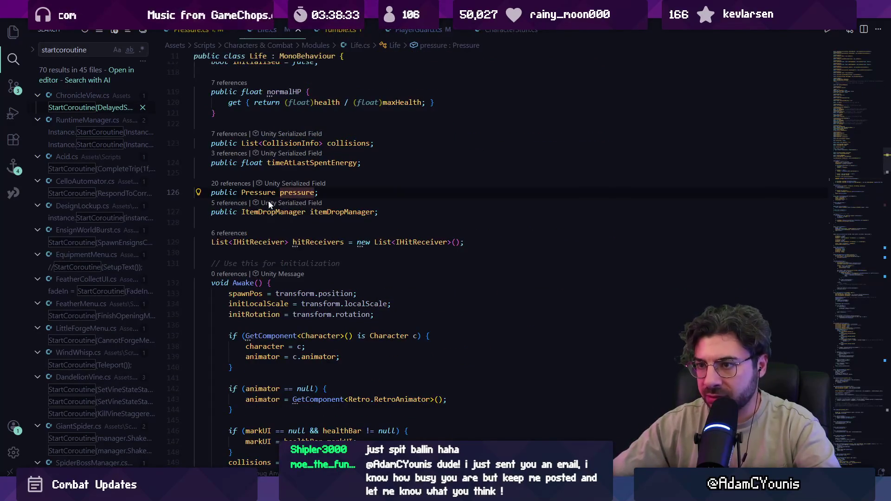
pyautogui.click(239, 184)
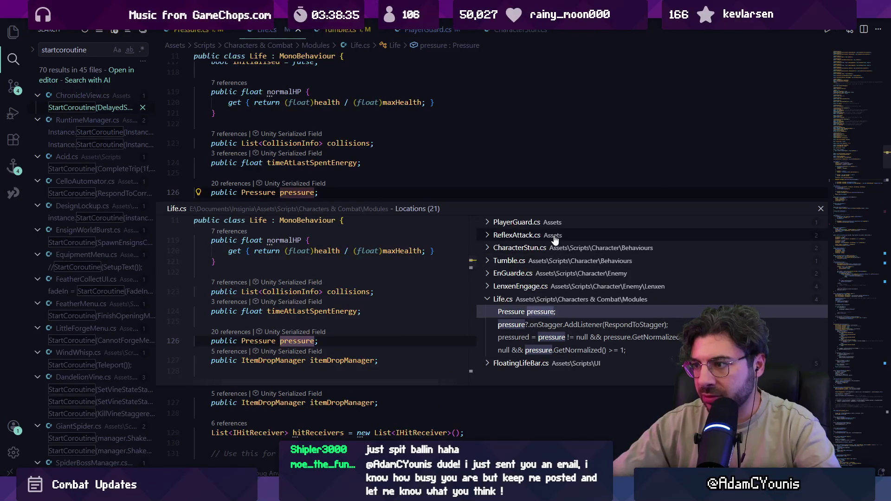
pyautogui.click(555, 235)
pyautogui.click(557, 248)
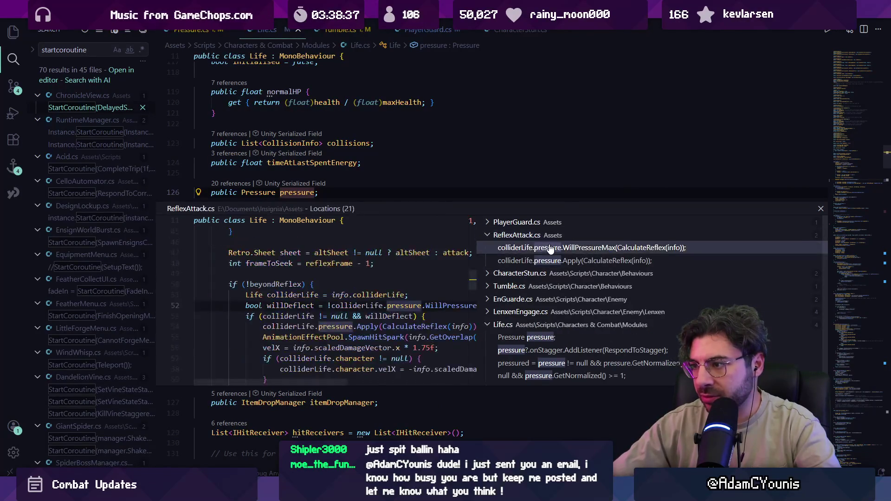
pyautogui.doubleClick(355, 307)
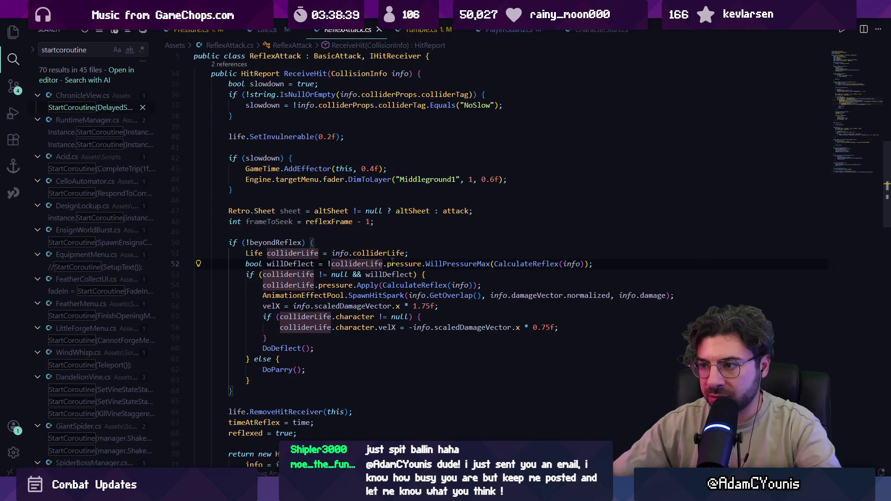
# - Accept the suggested null-safe deflect check on line 52 and save ReflexAttack.cs
pyautogui.click(430, 255)
pyautogui.click(390, 264)
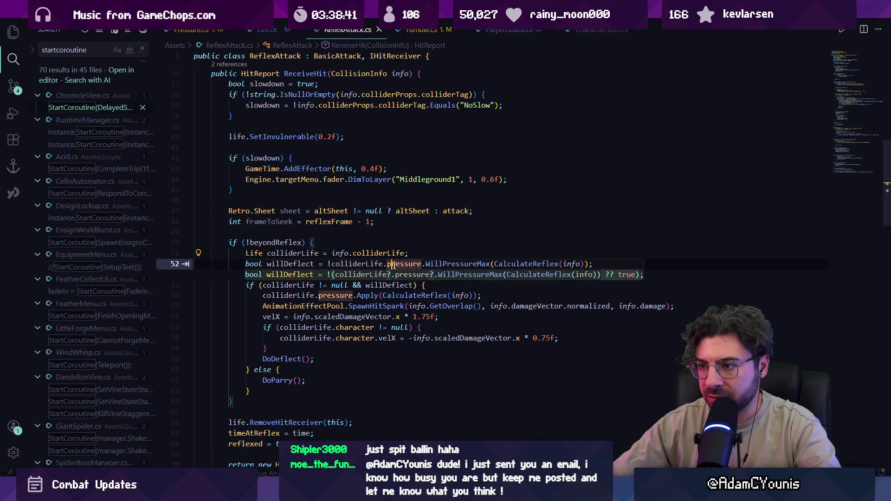
pyautogui.press('Tab')
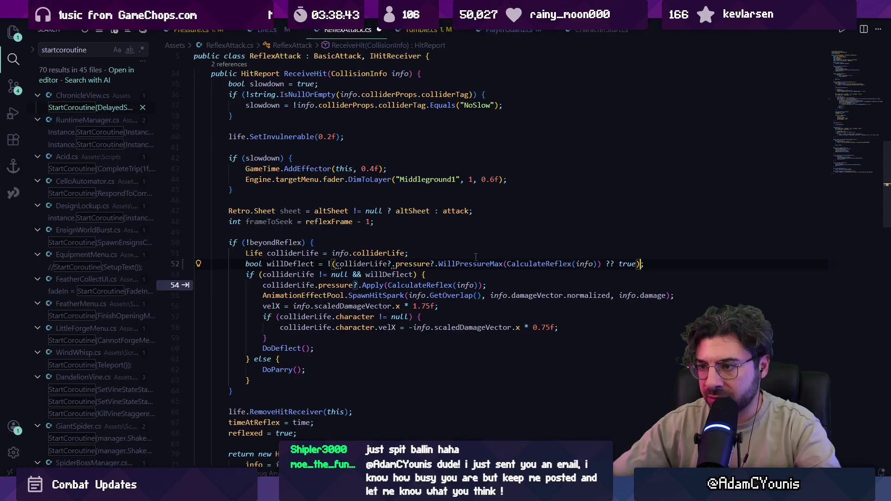
pyautogui.write(';')
pyautogui.moveTo(472, 264)
pyautogui.hotkey('ctrl', 's')
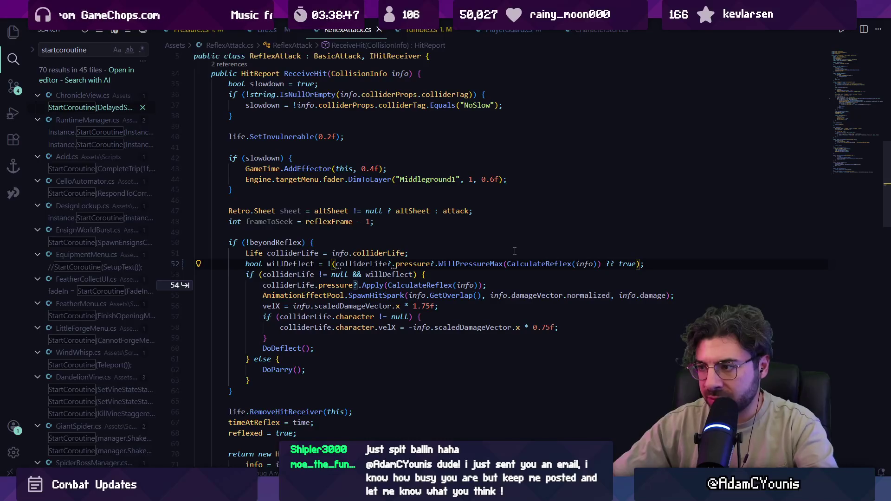
# - Make line 54's pressure Apply call null-safe by adding ?. after pressure
pyautogui.press('Tab')
pyautogui.click(472, 264)
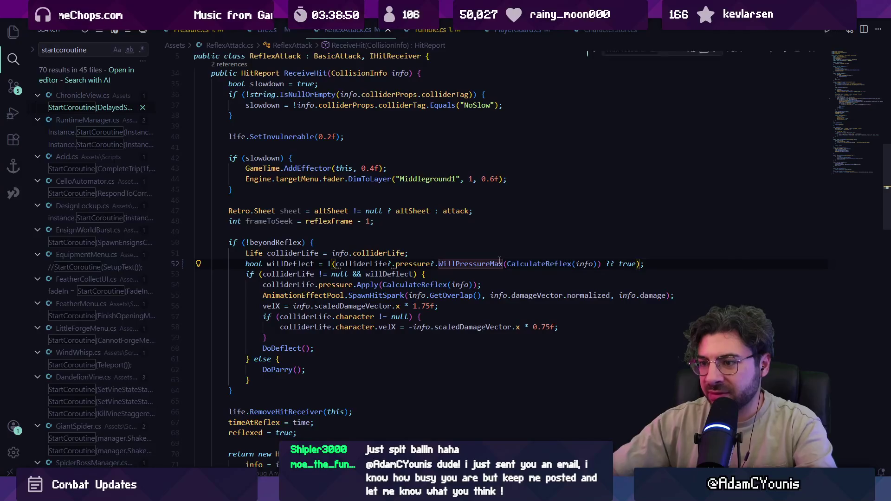
pyautogui.hotkey('ctrl', 'f')
pyautogui.write('pressu')
pyautogui.press('Escape')
pyautogui.press('Right')
pyautogui.press('Right')
pyautogui.press('Right')
pyautogui.write('?')
# - Review line 52's colliderLife?.pressure?.WillPressureMax(...) ?? true expression
pyautogui.moveTo(484, 260)
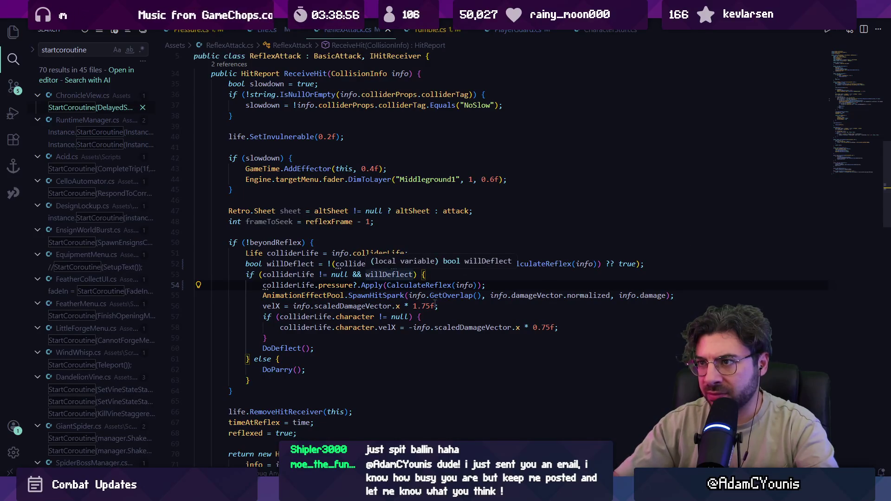
pyautogui.moveTo(435, 286)
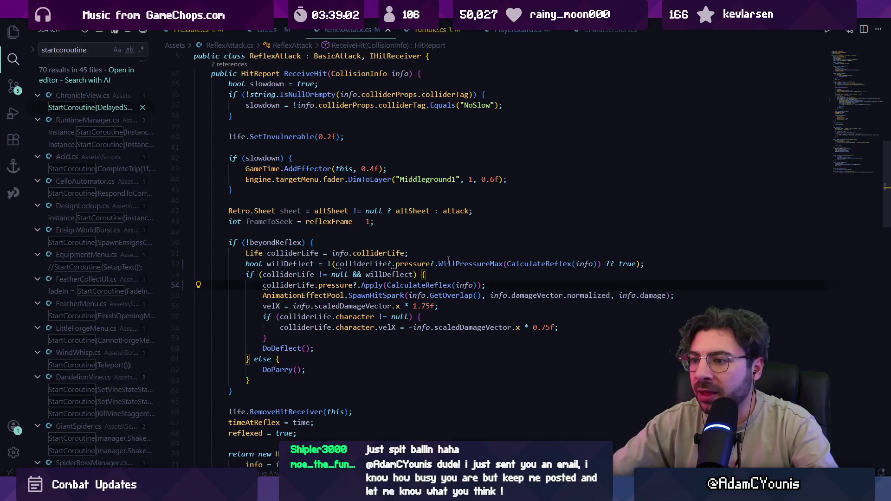
pyautogui.click(441, 264)
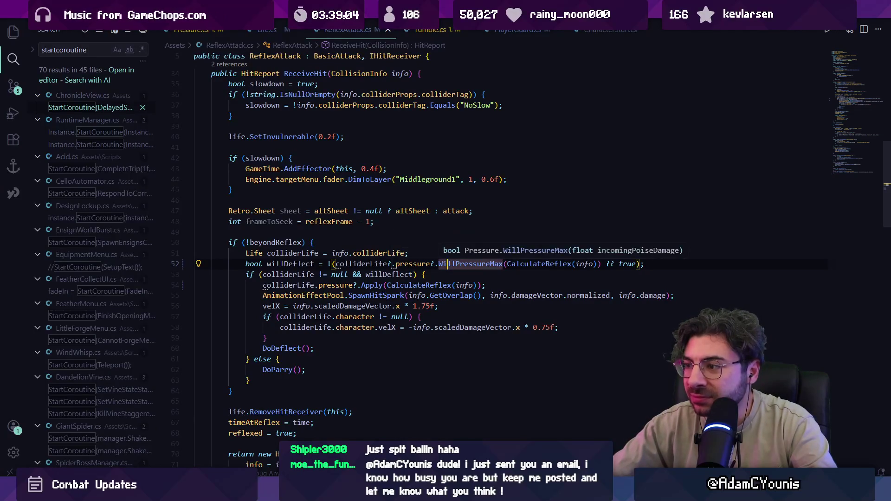
pyautogui.click(606, 263)
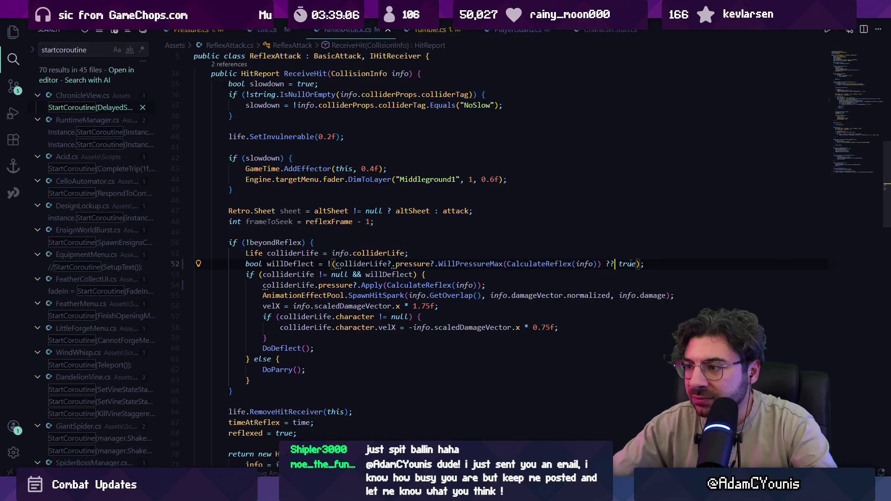
pyautogui.moveTo(592, 261)
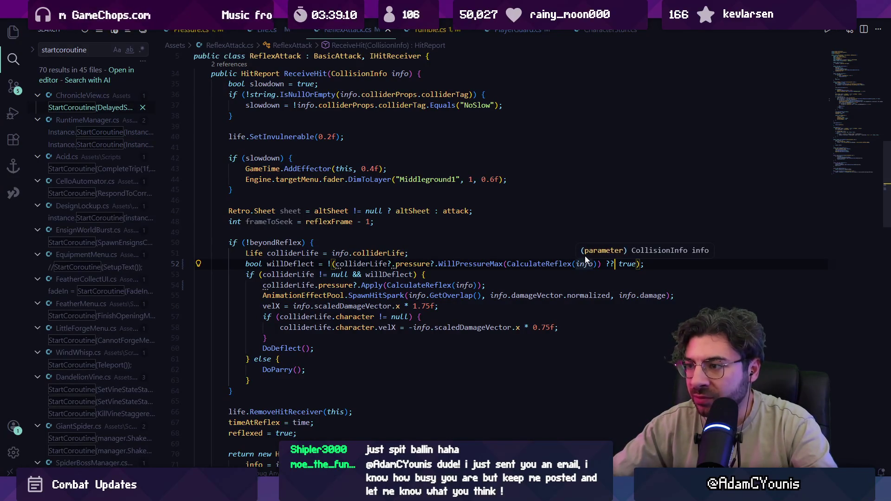
pyautogui.moveTo(412, 266)
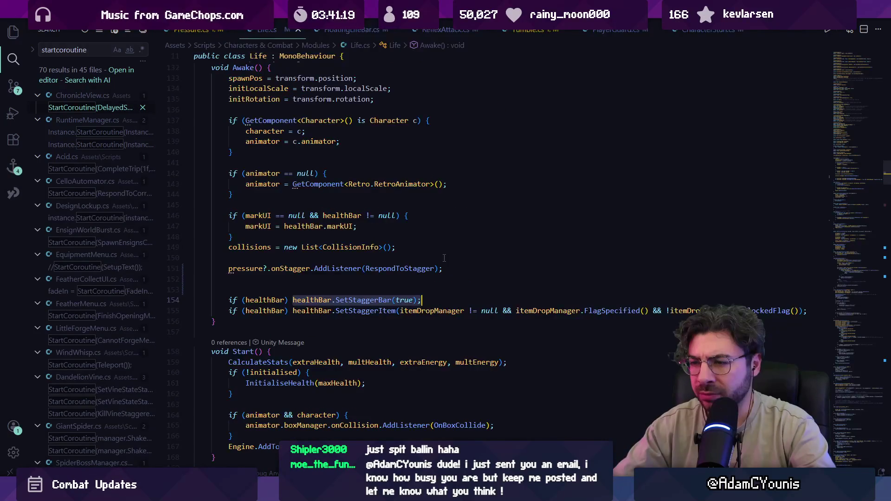
# - Pass pressure != null to SetStaggerBar in Life.cs and delete the empty line 153
pyautogui.press('F12')
pyautogui.hotkey('alt', 'Left')
pyautogui.press('Escape')
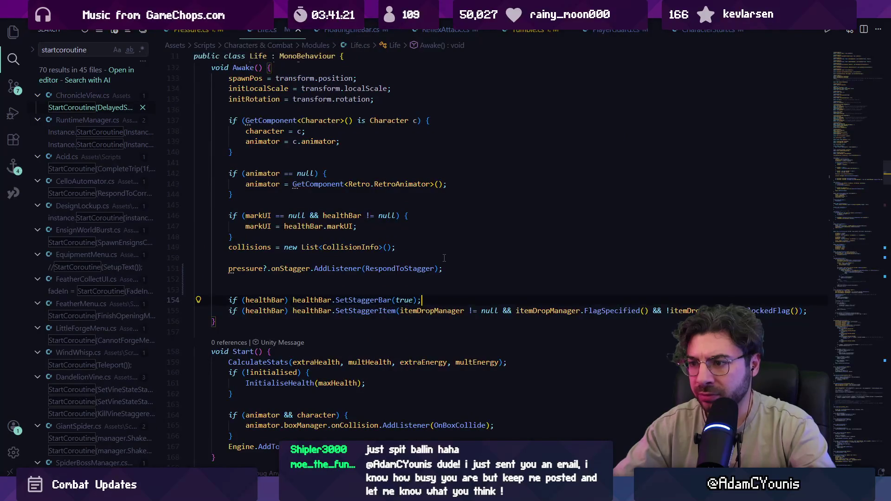
pyautogui.hotkey('ctrl', 'BackSpace')
pyautogui.write('pressure !')
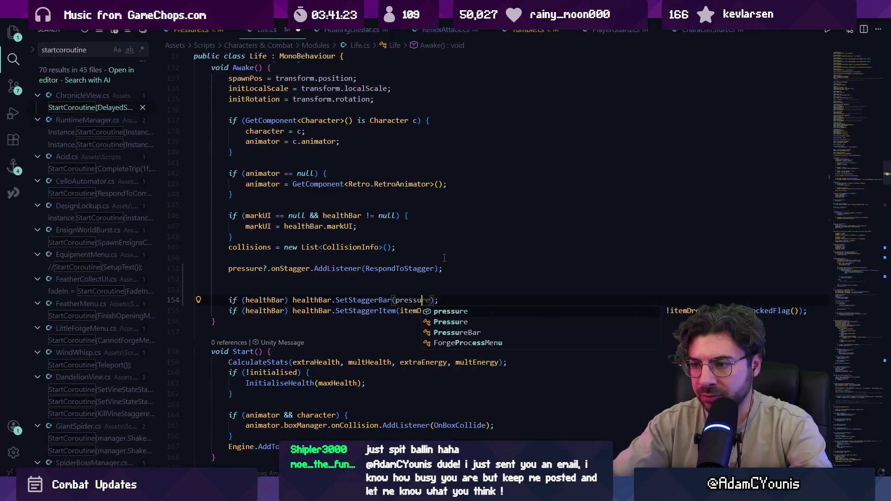
pyautogui.write('= null')
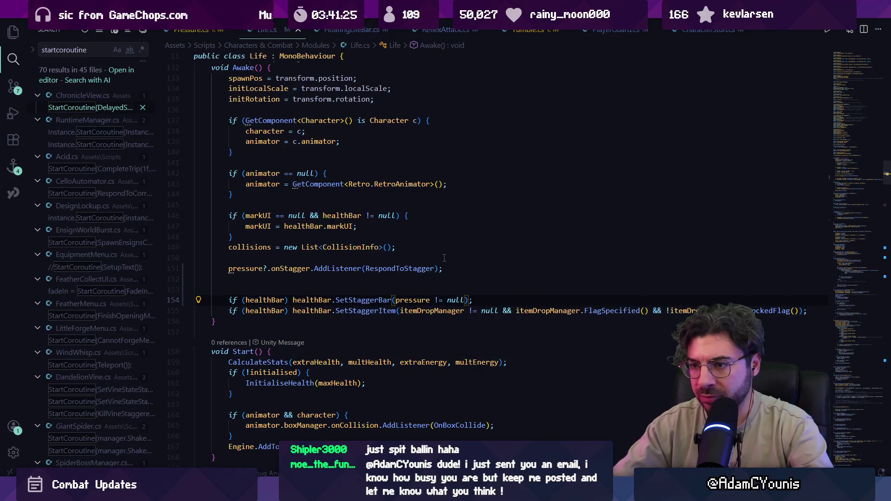
pyautogui.click(368, 287)
pyautogui.press('BackSpace')
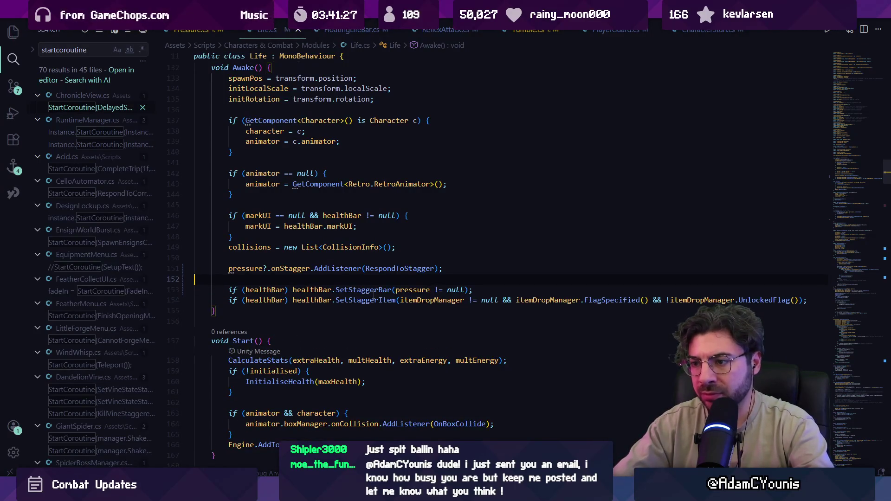
# - Rename SetStaggerBar to SetPressureBar in FloatingLifeBar.cs
pyautogui.keyDown('ctrl'); pyautogui.click(367, 291); pyautogui.keyUp('ctrl')
pyautogui.click(341, 229)
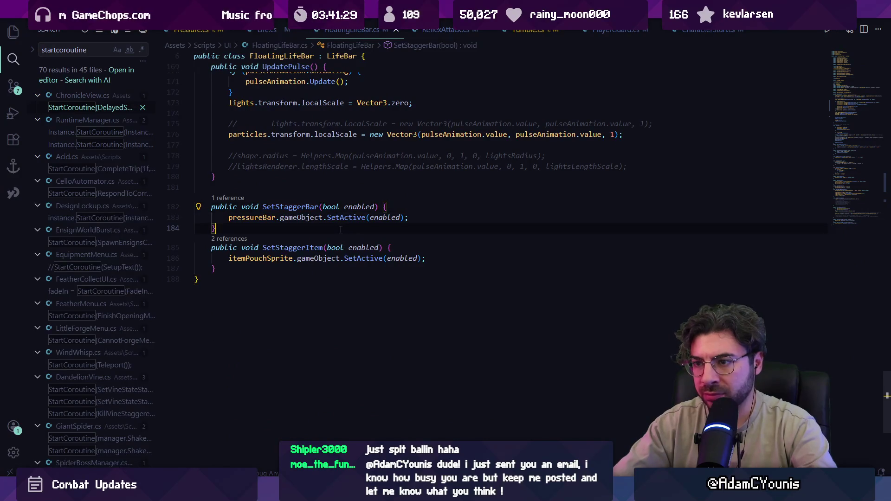
pyautogui.hotkey('ctrl', 'f')
pyautogui.write('setsta')
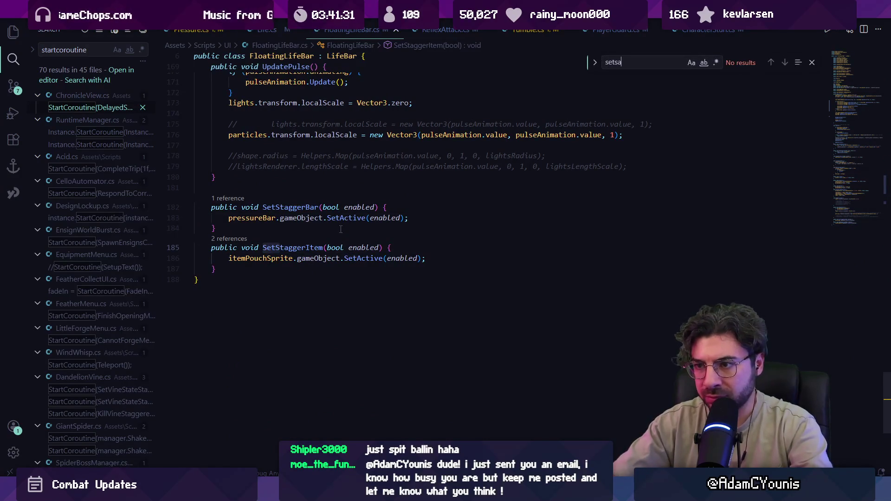
pyautogui.scroll(5, 338, 242)
pyautogui.scroll(-2, 337, 241)
pyautogui.press('Escape')
pyautogui.click(297, 324)
pyautogui.press('F2')
pyautogui.write('SetPressureBar')
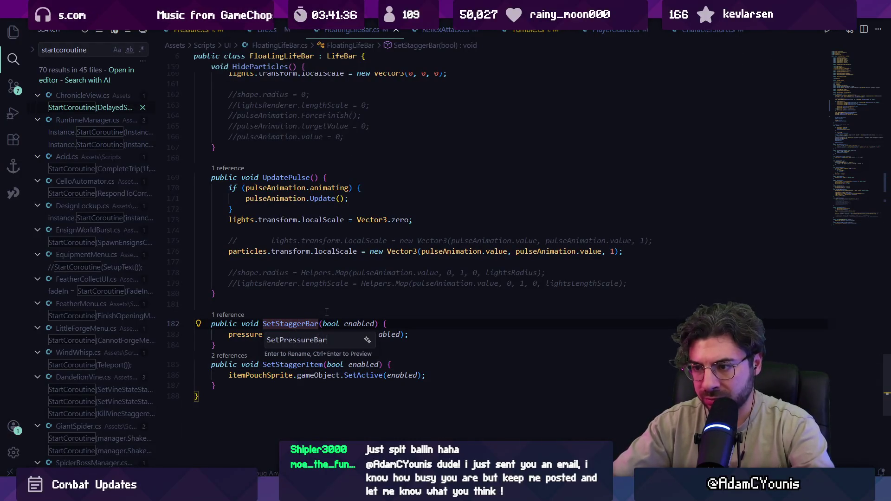
pyautogui.press('Return')
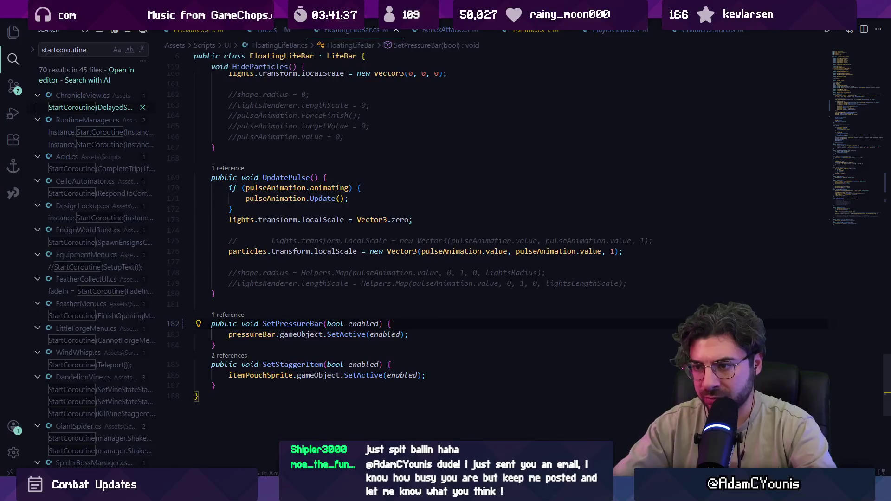
# - Replace Start()'s pressureBar SetActive(false) line with SetPressureBar(false) and save
pyautogui.click(839, 92)
pyautogui.scroll(-10, 307, 280)
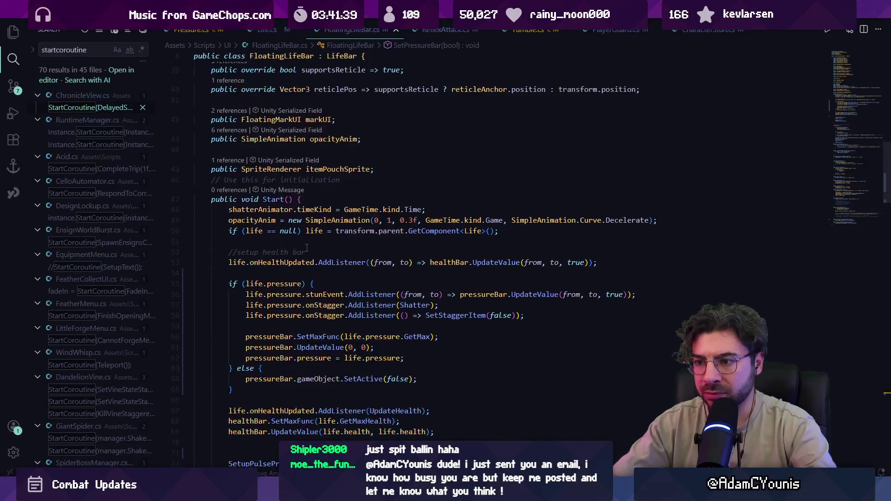
pyautogui.click(321, 309)
pyautogui.tripleClick(341, 307)
pyautogui.press('BackSpace')
pyautogui.write('SetPre')
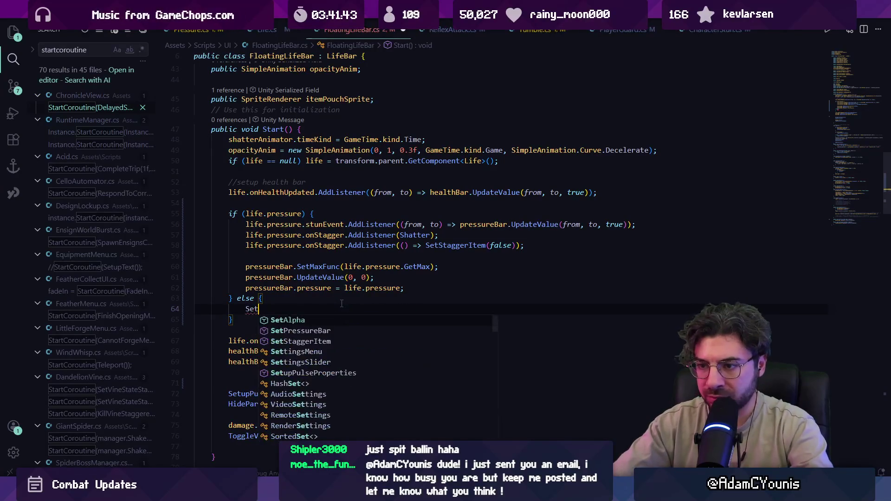
pyautogui.press('Tab')
pyautogui.hotkey('ctrl', 's')
# - Check the SetPressureBar definition, then switch back to Unity
pyautogui.press('F12')
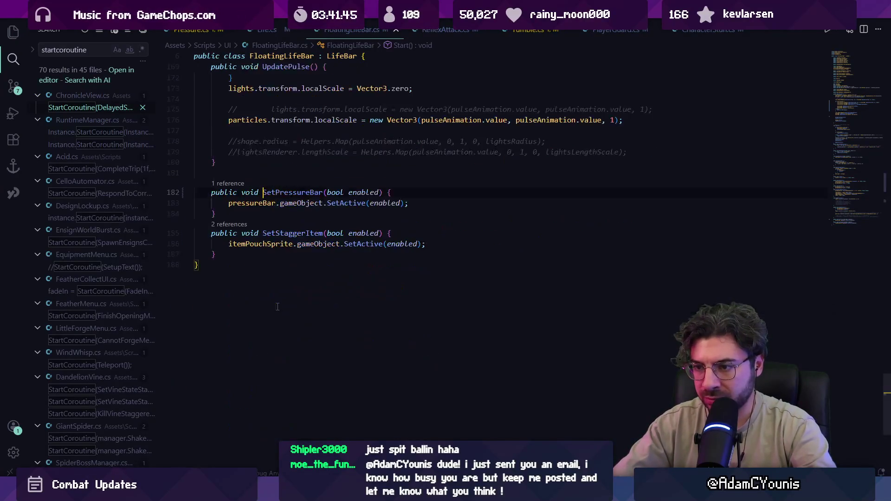
pyautogui.hotkey('alt', 'Left')
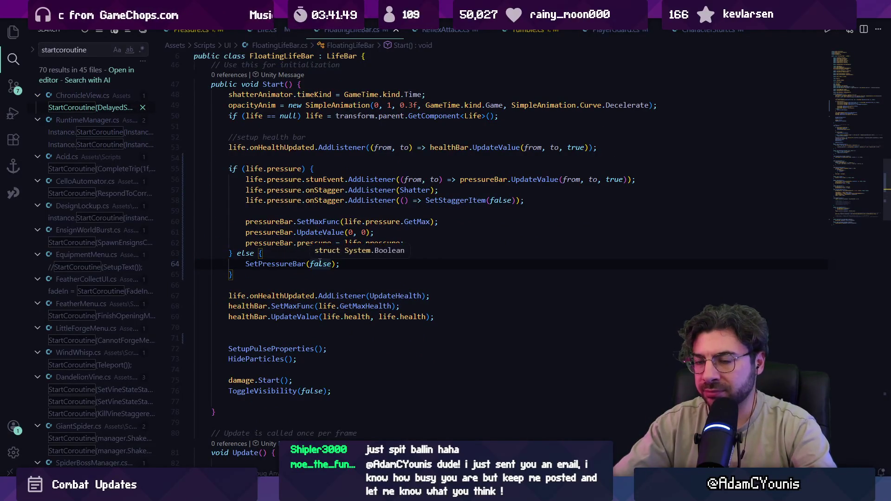
pyautogui.hotkey('alt', 'Tab')
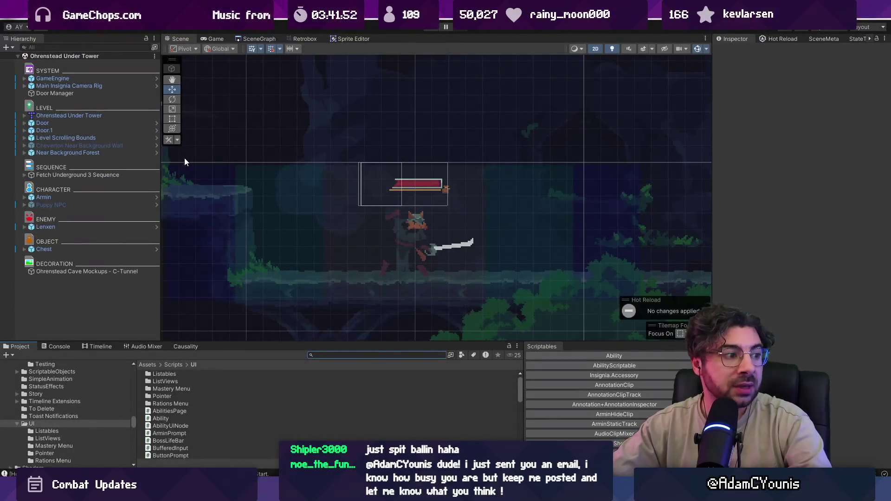
# - Open the Armin prefab and add a Pressure component
pyautogui.click(156, 197)
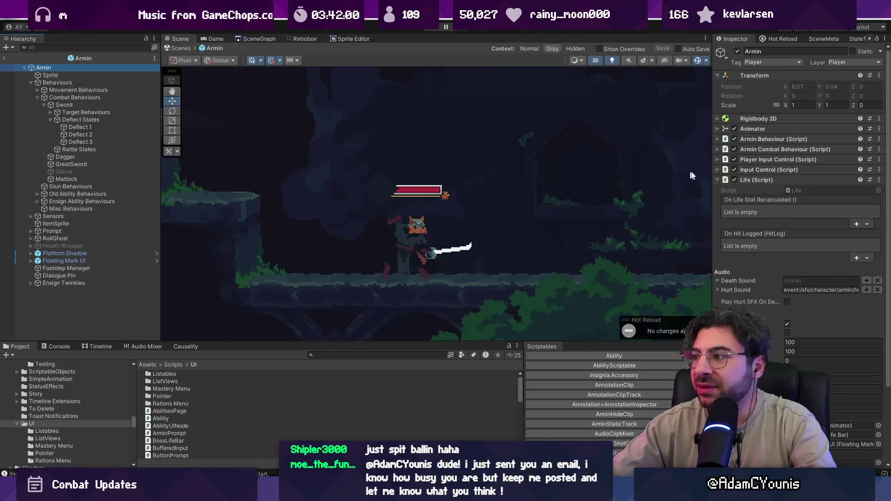
pyautogui.click(757, 180)
pyautogui.click(772, 255)
pyautogui.write('pressure')
pyautogui.press('Return')
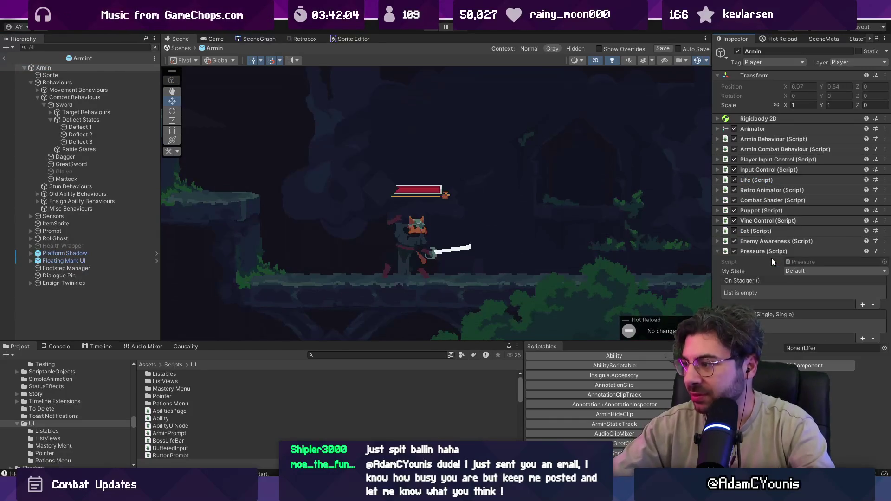
# - Link Armin's Life to the Pressure component, keeping My State at Default
pyautogui.moveTo(757, 180)
pyautogui.mouseDown()
pyautogui.moveTo(842, 310)
pyautogui.moveTo(832, 350)
pyautogui.mouseUp()
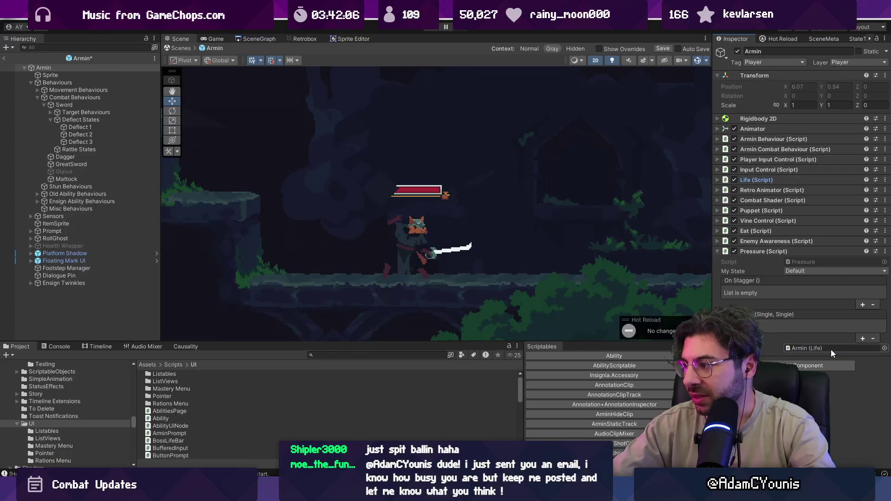
pyautogui.click(788, 271)
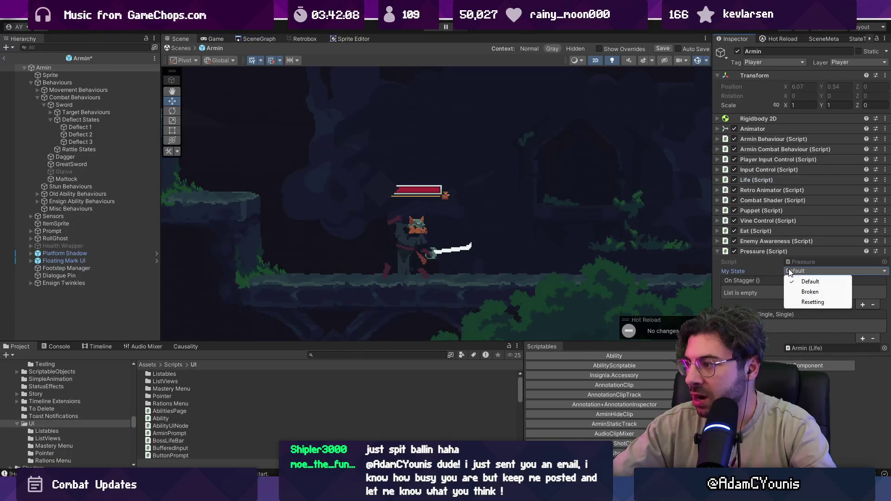
pyautogui.click(766, 272)
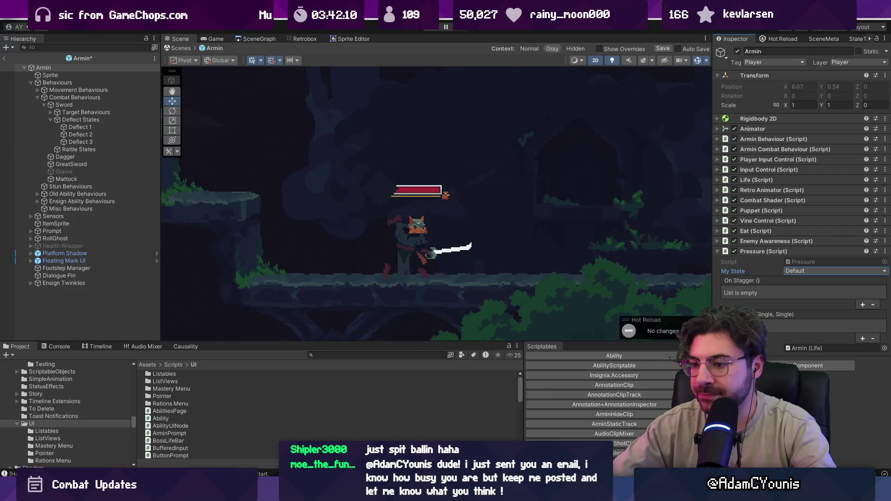
pyautogui.moveTo(333, 492)
pyautogui.click(334, 430)
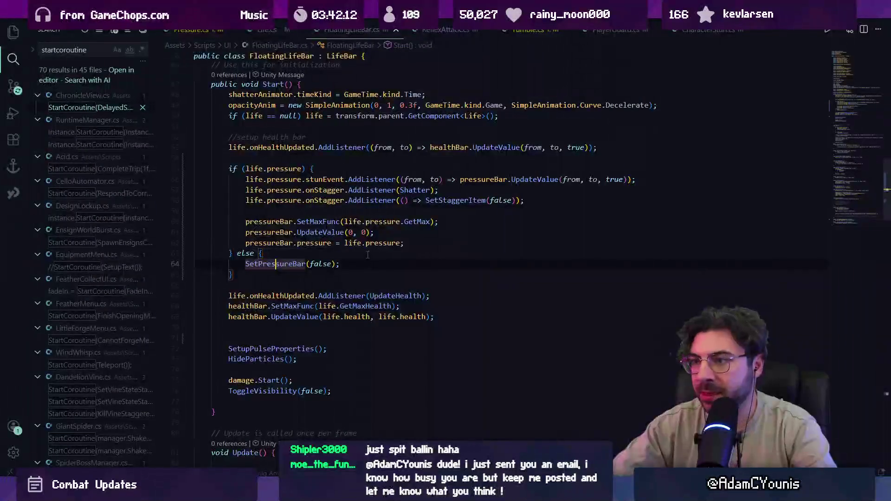
# - Open Pressure.cs and add a [HideInInspector] line above the PressureState enum
pyautogui.hotkey('ctrl', 'p')
pyautogui.write('pres')
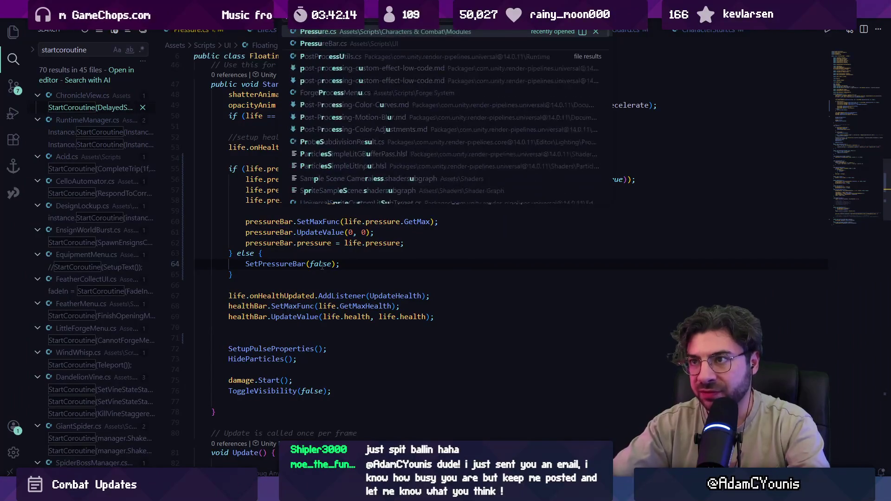
pyautogui.press('Return')
pyautogui.click(332, 186)
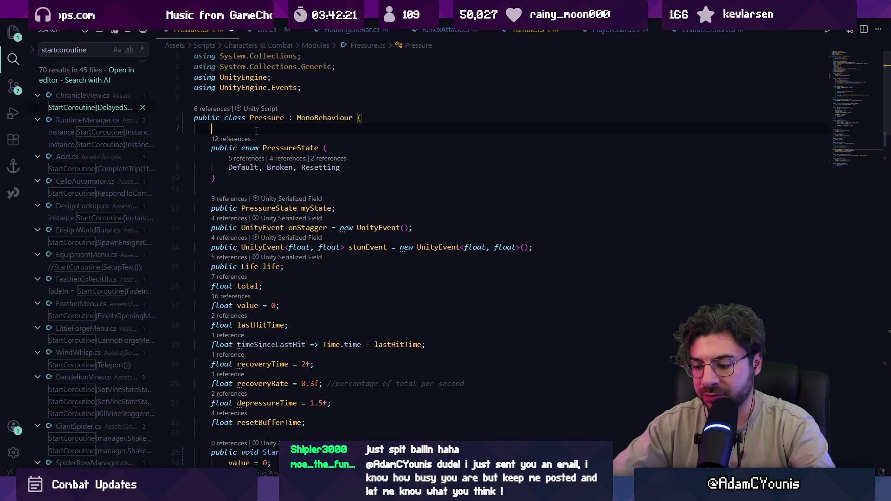
pyautogui.write('[]')
pyautogui.press('Tab')
pyautogui.write('[hidein')
pyautogui.press('Tab')
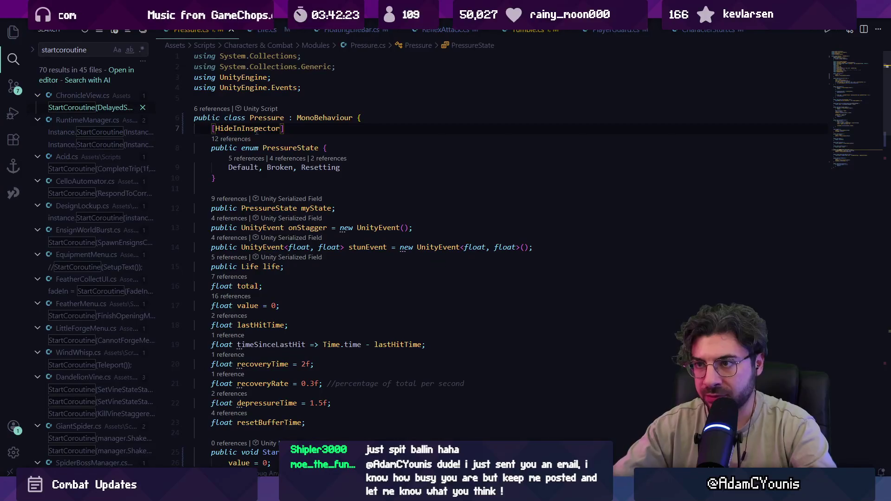
# - Copy the HideInInspector attribute above the onStagger and stunEvent fields and save
pyautogui.tripleClick(256, 130)
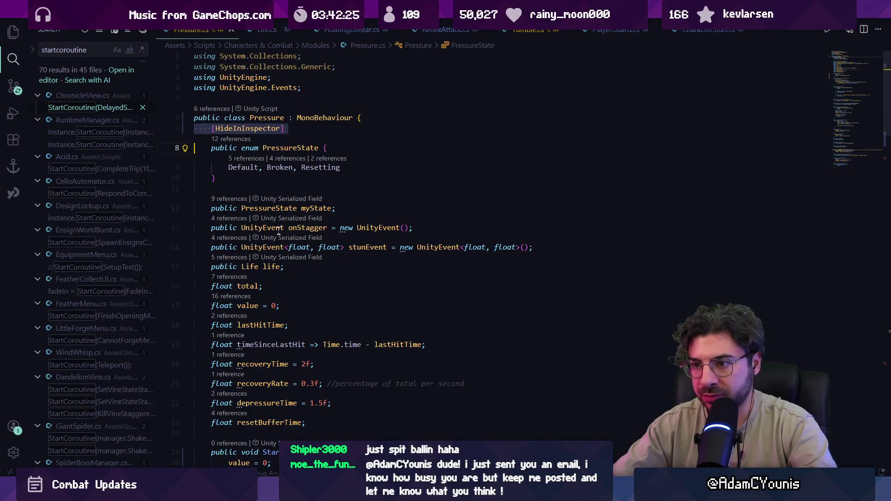
pyautogui.hotkey('ctrl', 'c')
pyautogui.click(363, 209)
pyautogui.press('Return')
pyautogui.hotkey('ctrl', 'v')
pyautogui.press('Down')
pyautogui.press('End')
pyautogui.press('Return')
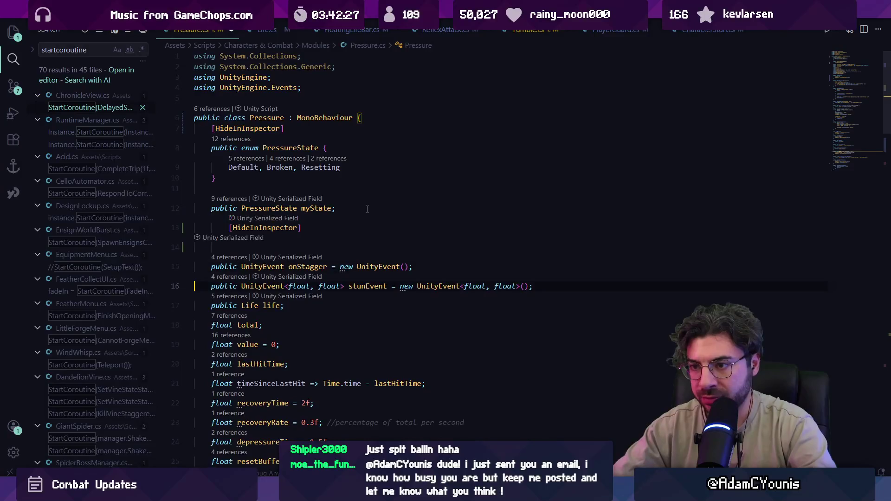
pyautogui.hotkey('ctrl', 'v')
pyautogui.hotkey('ctrl', 's')
# - Remove the extra blank lines and undo the stray HideInInspector paste on line 11
pyautogui.press('Delete')
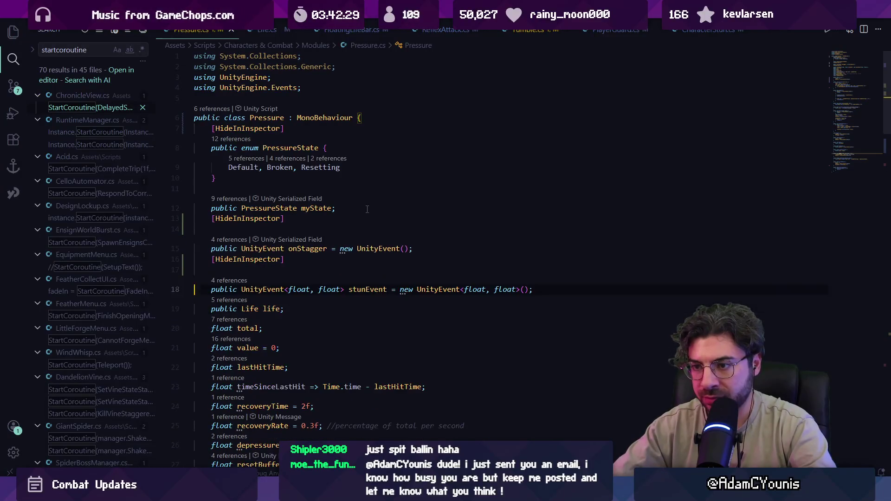
pyautogui.press('Up')
pyautogui.press('Up')
pyautogui.press('BackSpace')
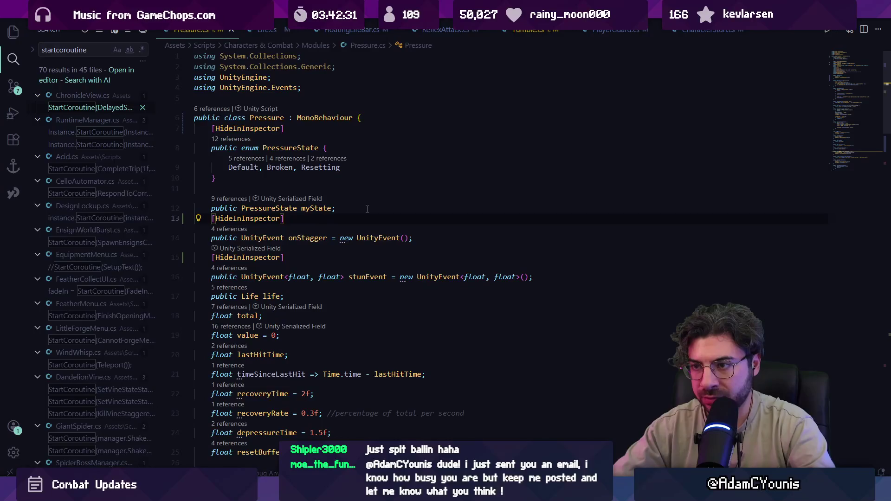
pyautogui.press('Up')
pyautogui.press('Up')
pyautogui.hotkey('ctrl', 'v')
pyautogui.hotkey('ctrl', 'z')
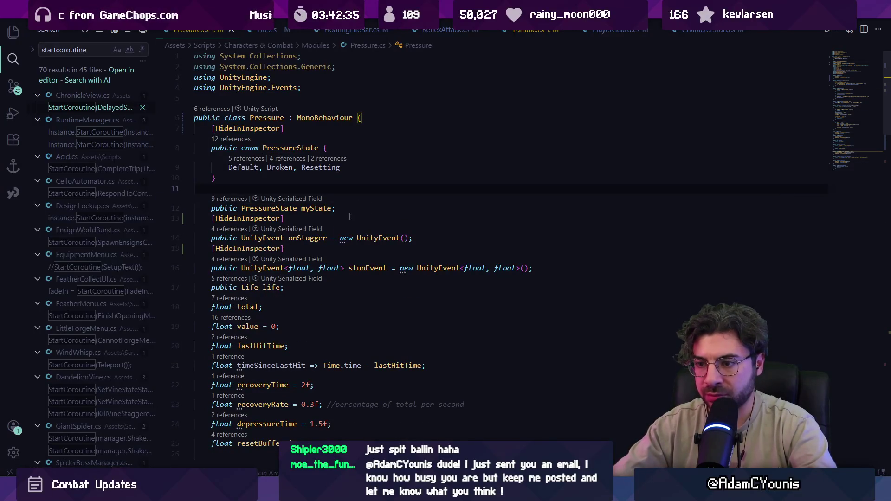
# - Let Unity recompile, then delete the HideInInspector line above the enum and save
pyautogui.scroll(-2, 350, 215)
pyautogui.hotkey('alt', 'Tab')
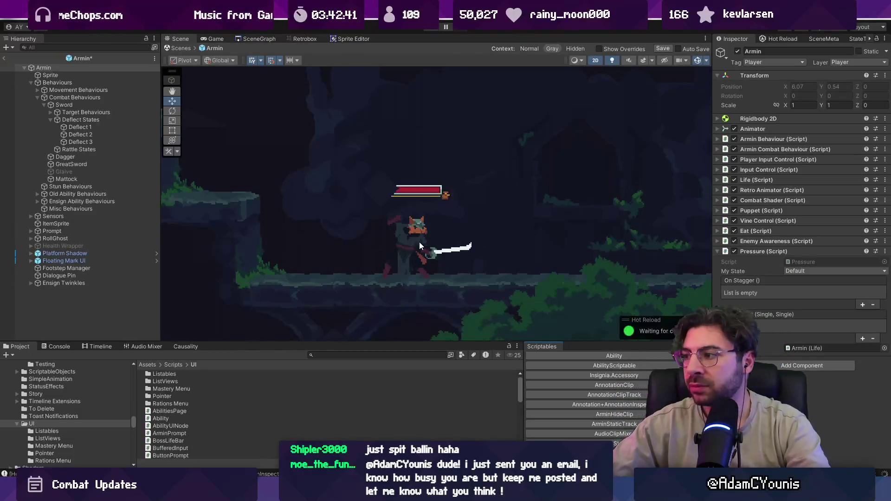
pyautogui.hotkey('alt', 'Tab')
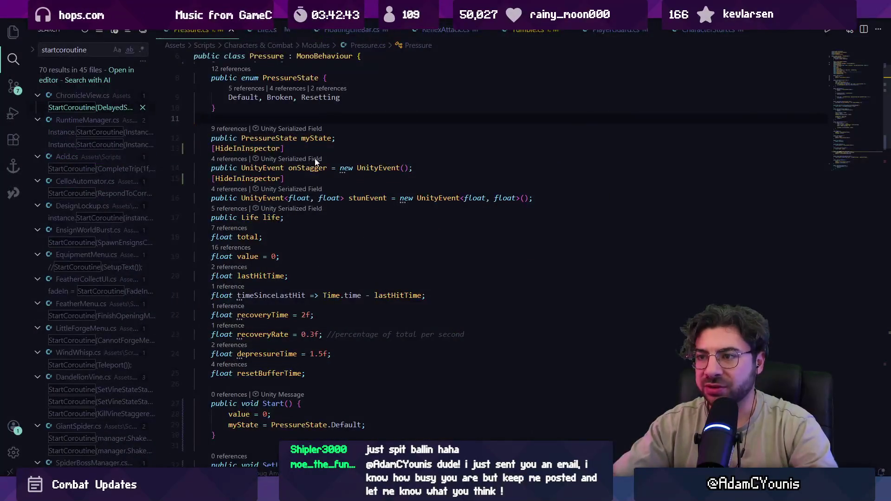
pyautogui.scroll(3, 308, 175)
pyautogui.click(282, 208)
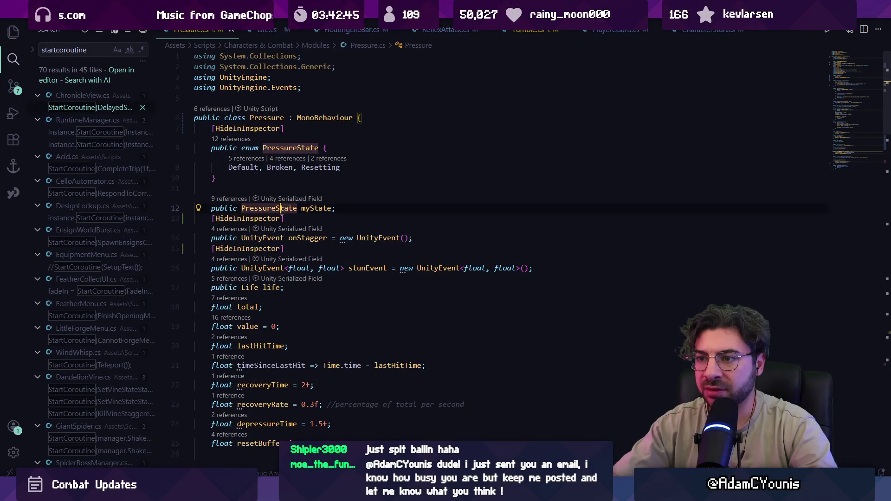
pyautogui.tripleClick(272, 216)
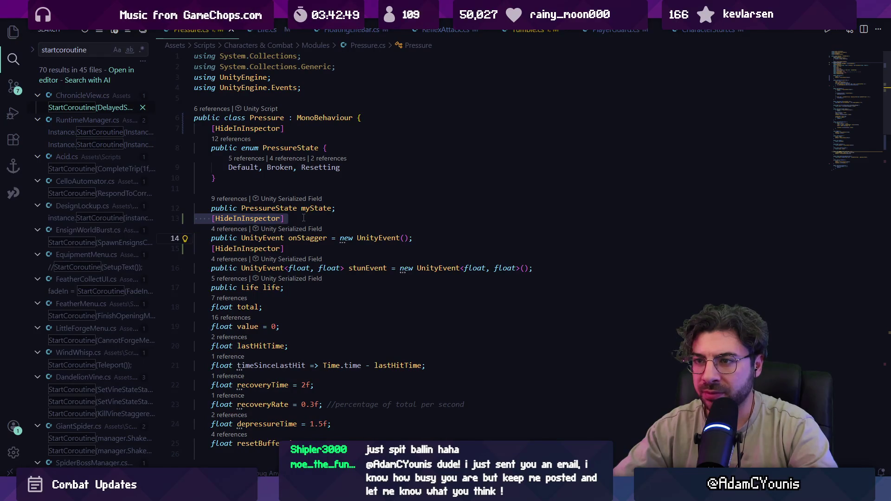
pyautogui.tripleClick(251, 128)
pyautogui.press('Delete')
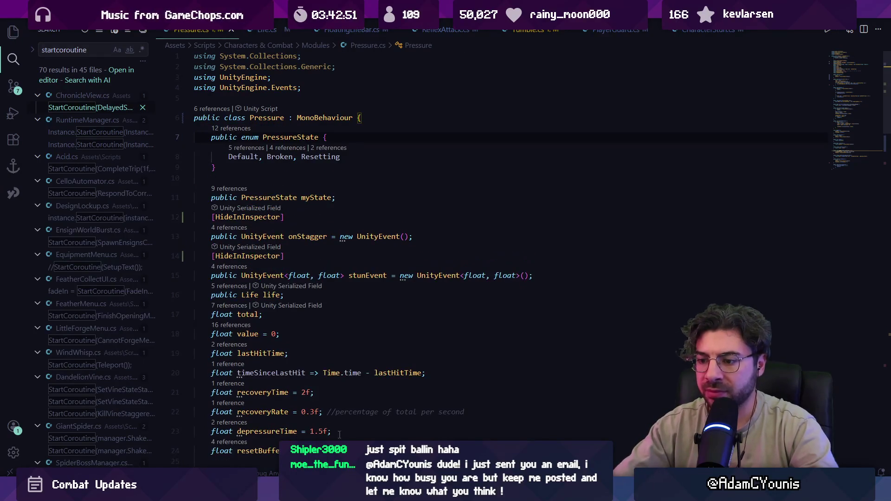
pyautogui.hotkey('ctrl', 's')
# - Move the public Life life field to the top of the Pressure class with Alt+Up
pyautogui.hotkey('alt', 'Tab')
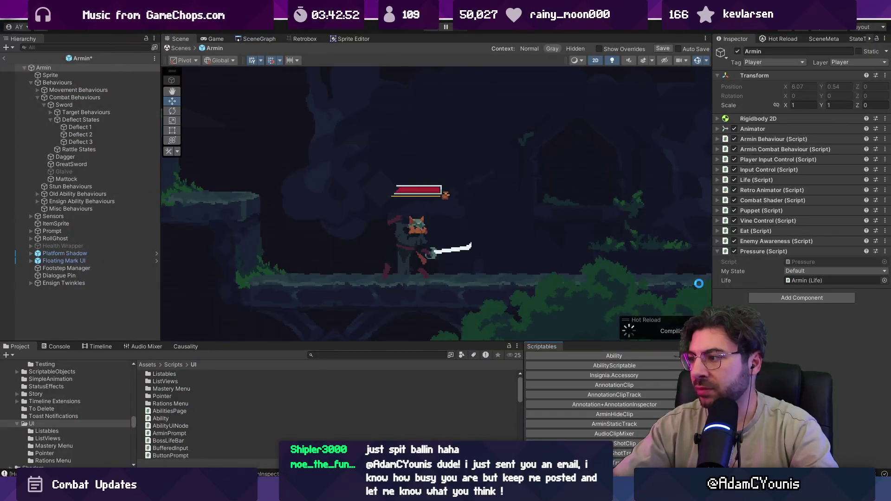
pyautogui.hotkey('alt', 'Tab')
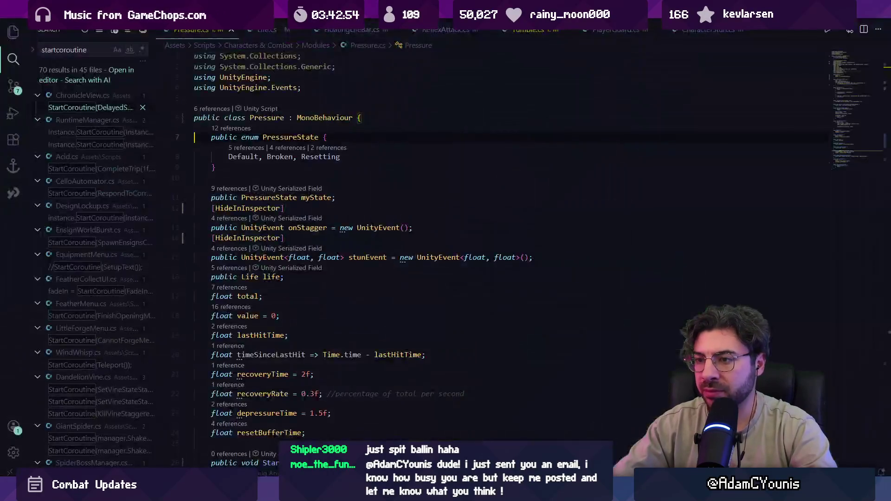
pyautogui.click(263, 277)
pyautogui.hotkey('alt', 'Up')
pyautogui.hotkey('alt', 'Up')
pyautogui.hotkey('alt', 'Up')
pyautogui.hotkey('alt', 'Up')
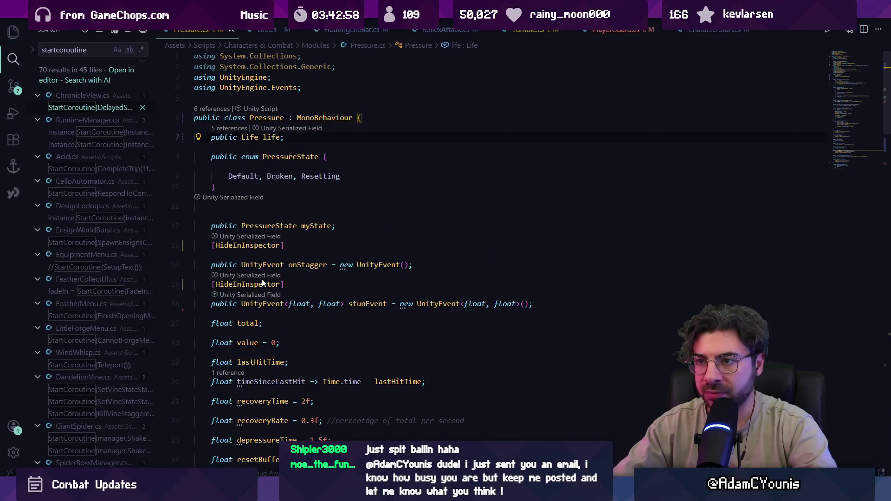
# - Set the Pressure field of Armin's Life component to Armin
pyautogui.moveTo(269, 490)
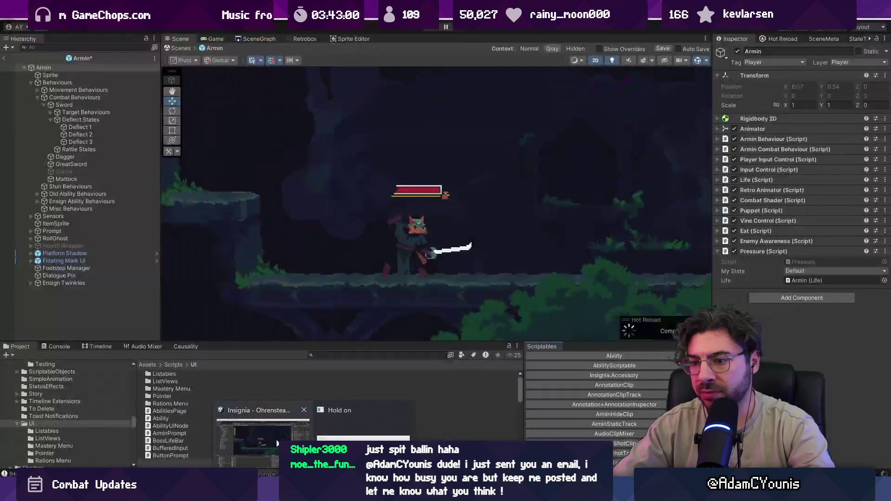
pyautogui.click(277, 443)
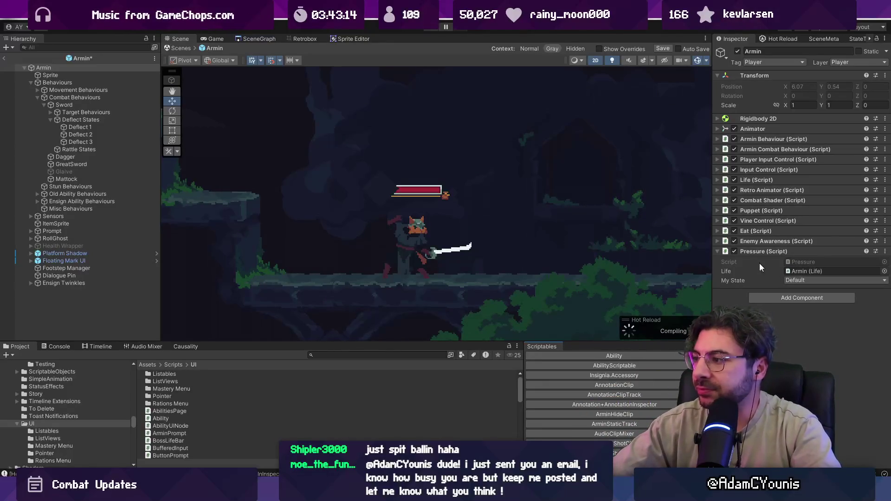
pyautogui.click(764, 183)
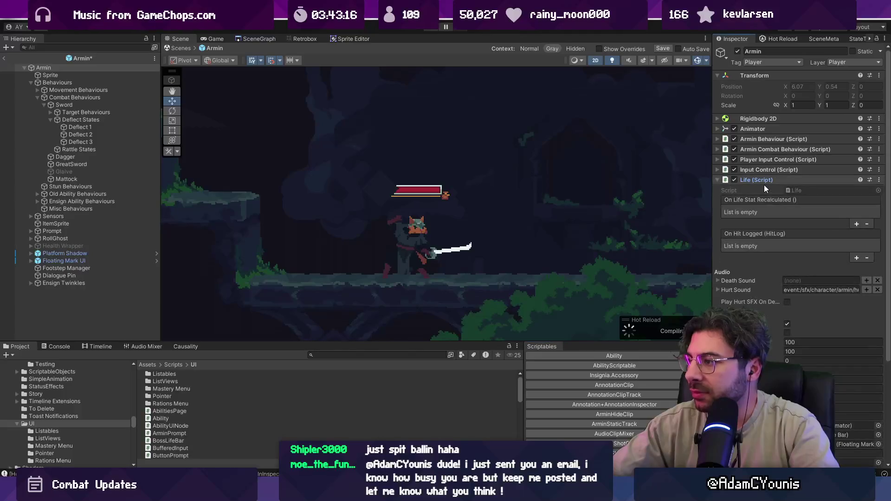
pyautogui.scroll(-5, 770, 279)
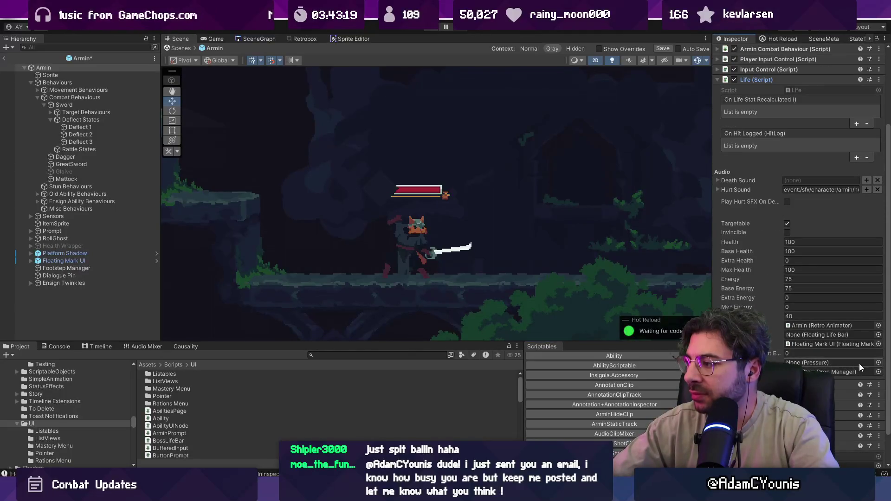
pyautogui.click(878, 364)
pyautogui.press('Down')
pyautogui.press('Return')
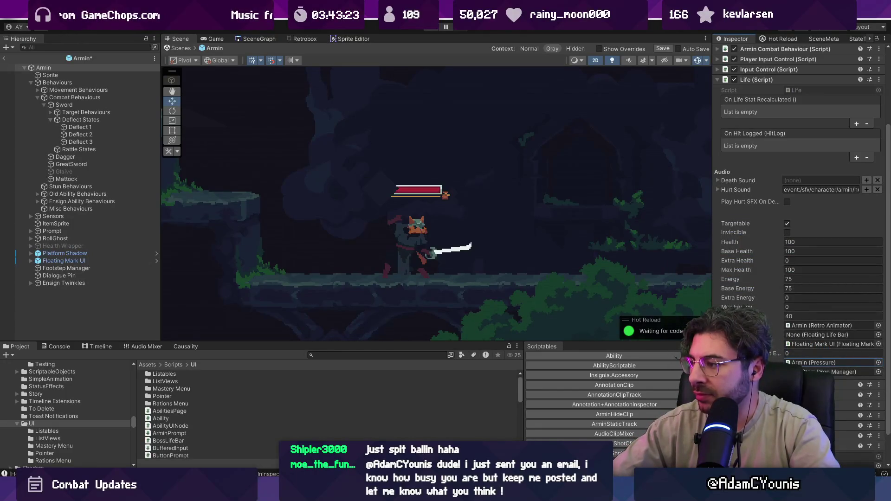
# - Collapse the Life component and exit the Armin prefab to the Ohrenstead Under Tower scene
pyautogui.click(756, 80)
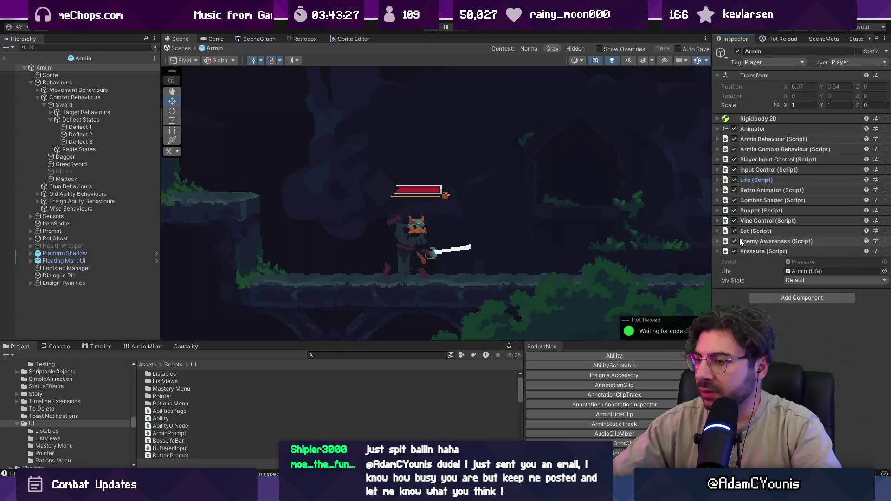
pyautogui.click(4, 58)
pyautogui.click(338, 356)
pyautogui.write('hedge')
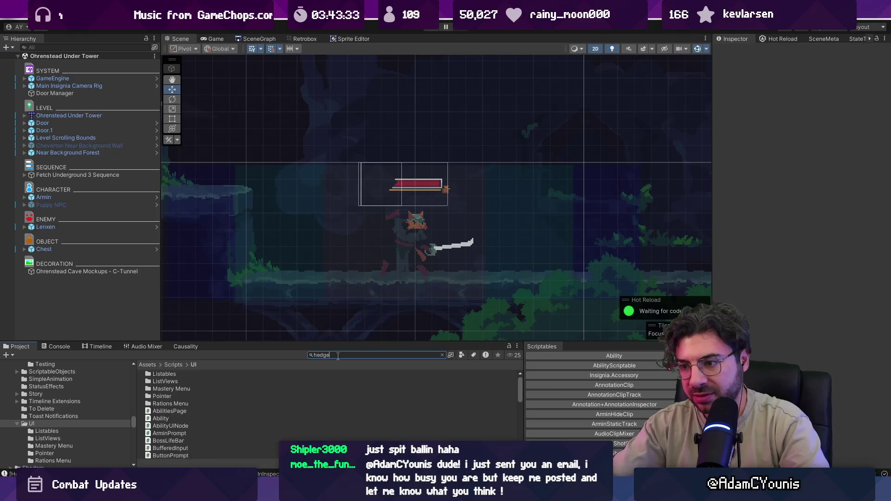
# - Clear the project search, enlarge the Project panel, search for hedgehog and open the Hedgehog prefab
pyautogui.press('BackSpace')
pyautogui.press('BackSpace')
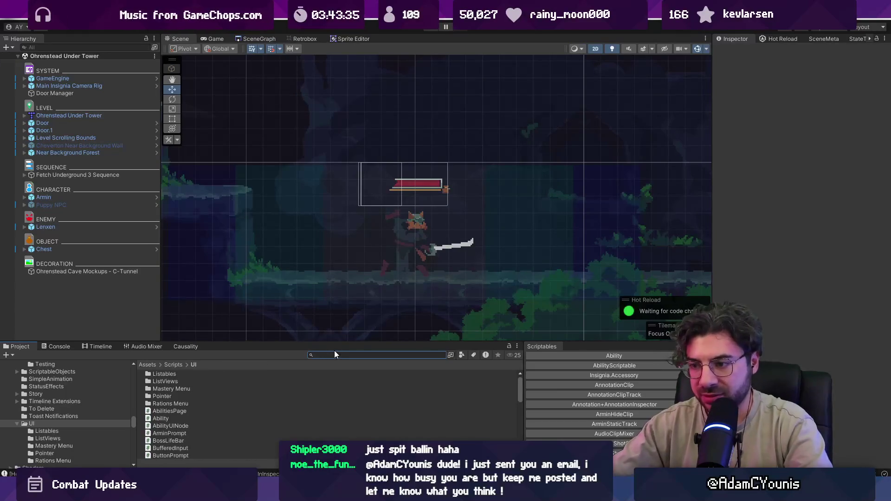
pyautogui.moveTo(341, 344); pyautogui.dragTo(351, 208)
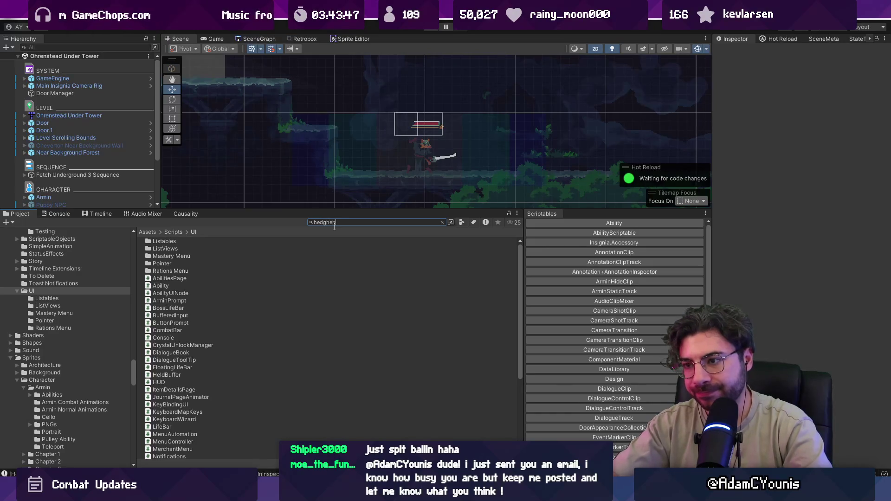
pyautogui.write('bo')
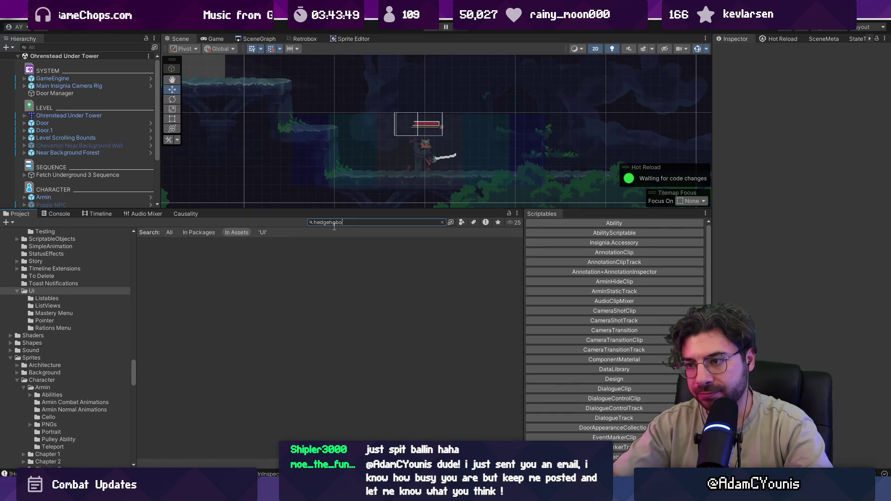
pyautogui.write('g')
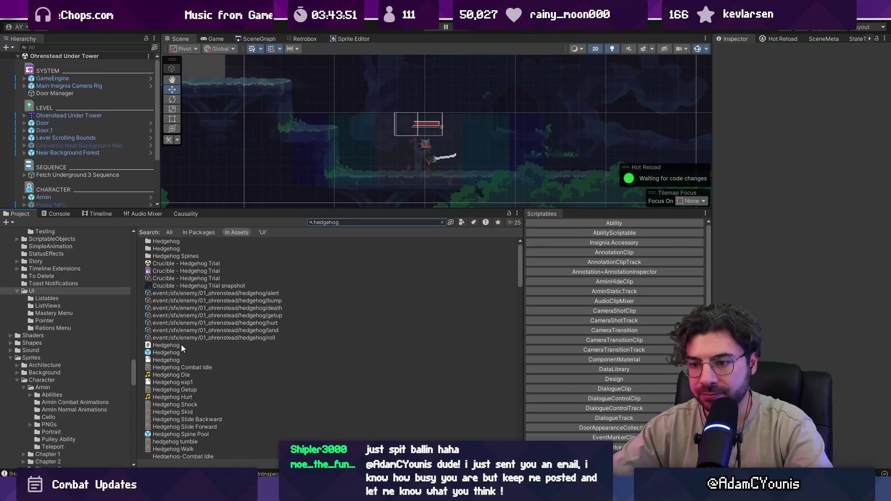
pyautogui.doubleClick(182, 351)
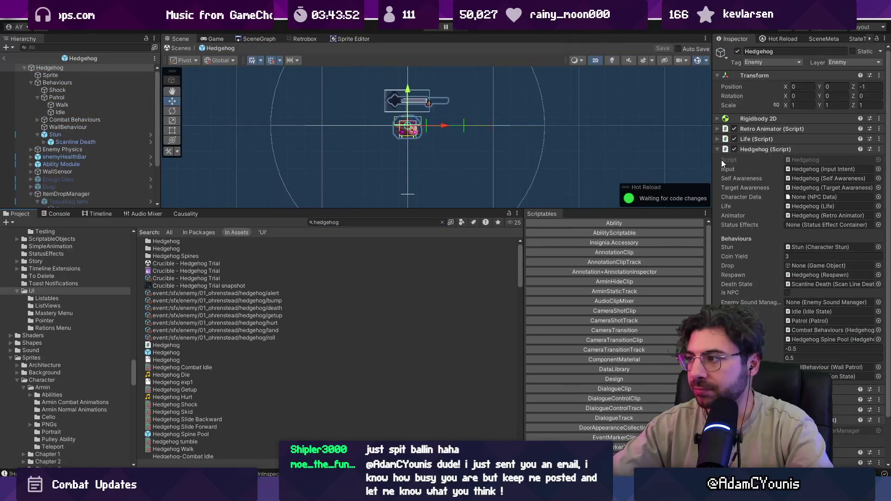
# - Add a Pressure component to Hedgehog and drag its Life into Pressure's Life field
pyautogui.click(719, 149)
pyautogui.click(777, 278)
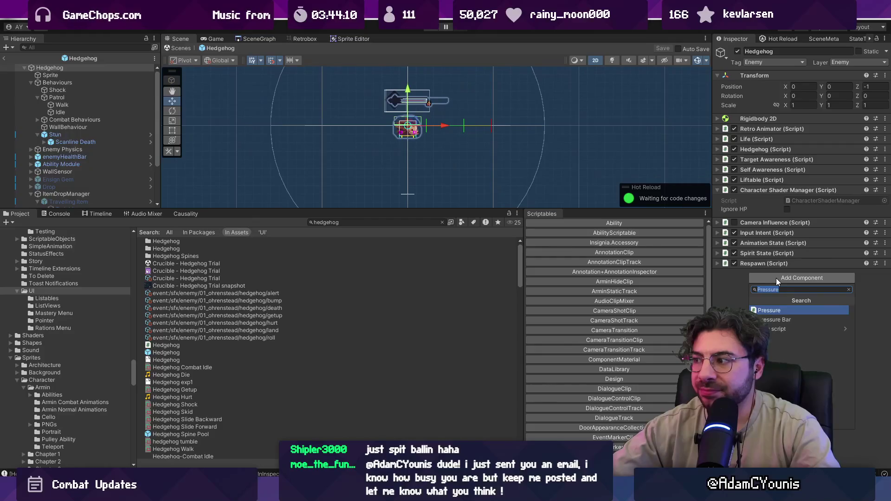
pyautogui.press('Return')
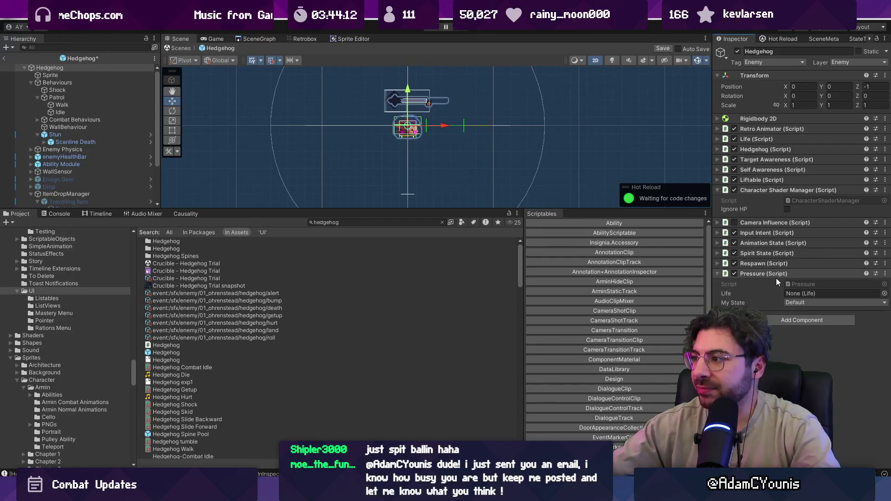
pyautogui.moveTo(757, 140); pyautogui.dragTo(817, 293)
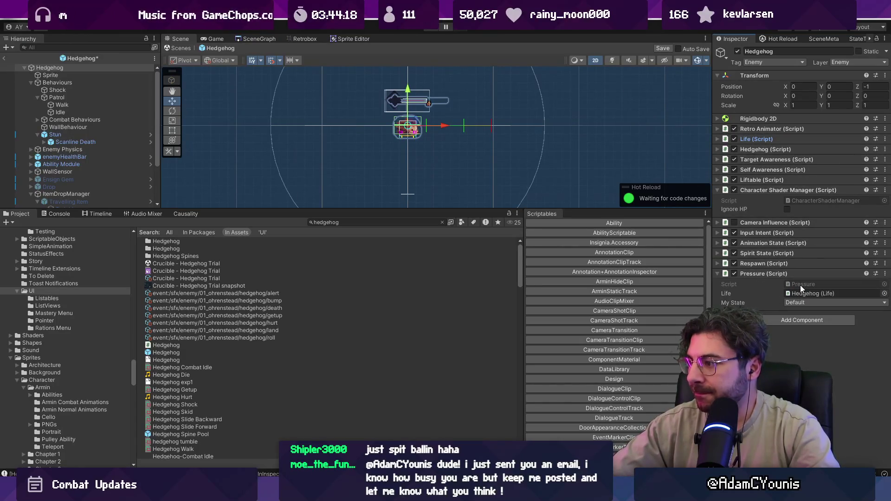
pyautogui.click(761, 274)
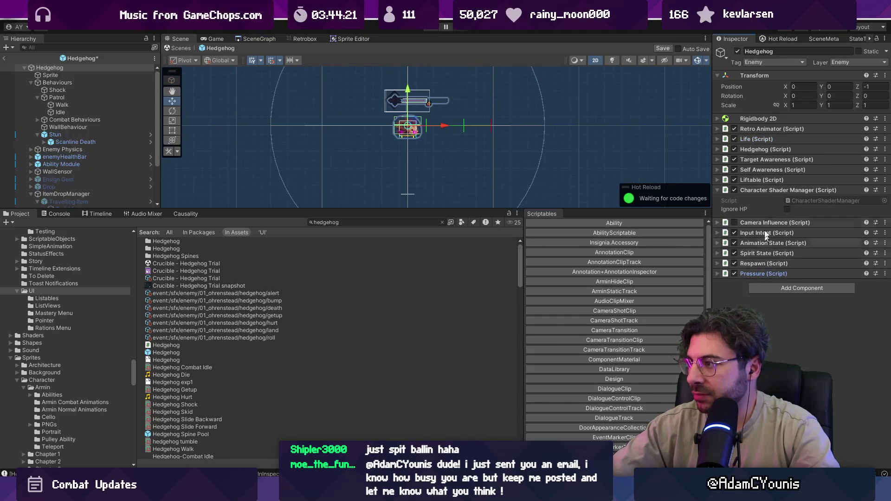
# - Set Life's Pressure field to Hedgehog's Pressure, check both links, and exit Prefab Mode
pyautogui.click(773, 139)
pyautogui.scroll(-5, 773, 139)
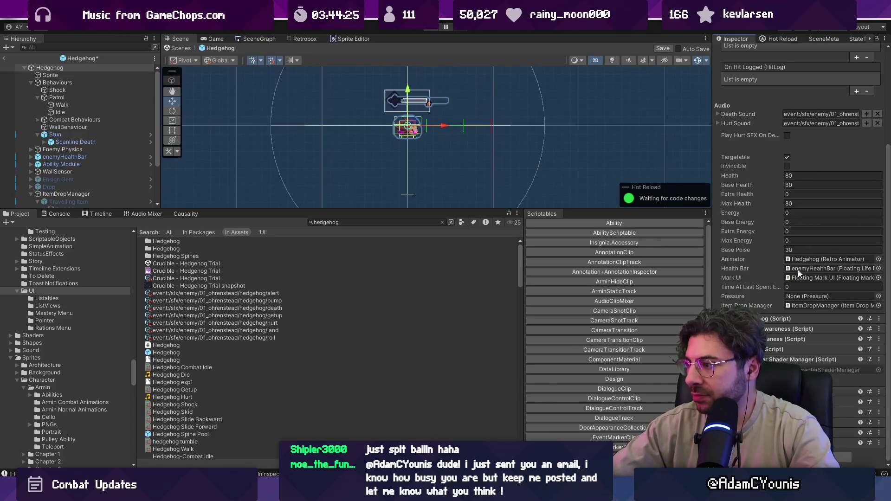
pyautogui.moveTo(817, 307); pyautogui.dragTo(817, 297)
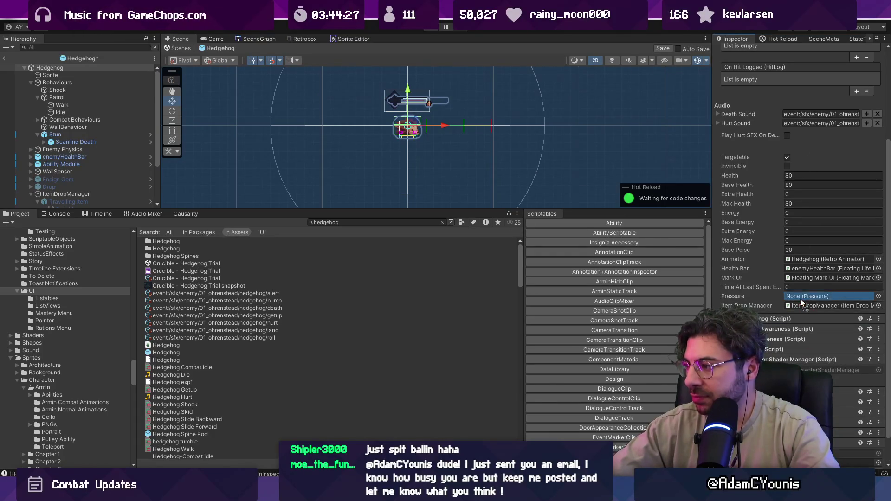
pyautogui.scroll(2, 764, 113)
pyautogui.scroll(1, 763, 113)
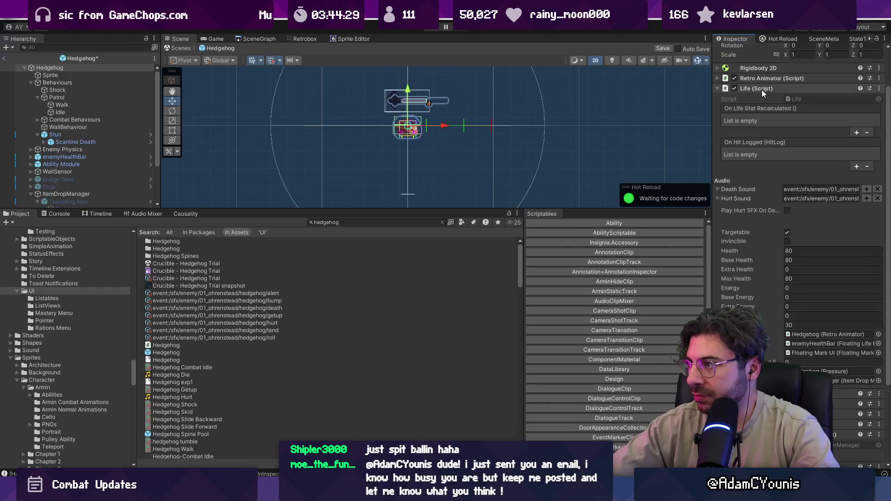
pyautogui.click(766, 87)
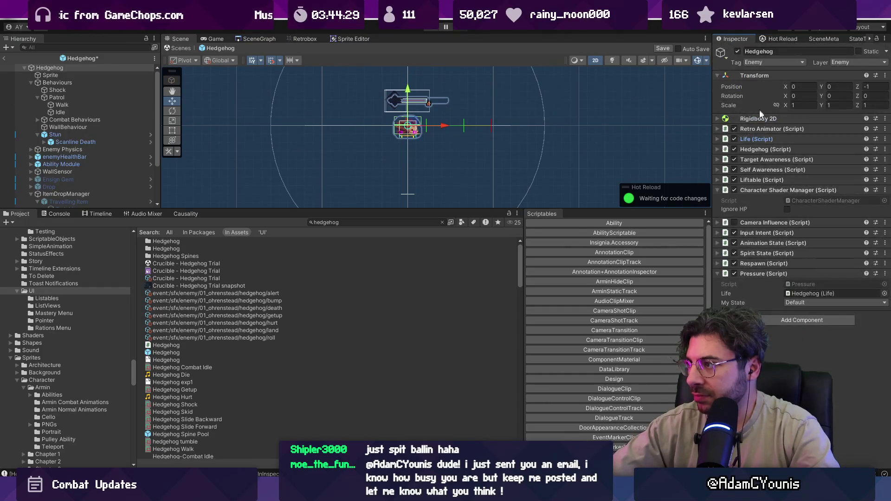
pyautogui.click(750, 275)
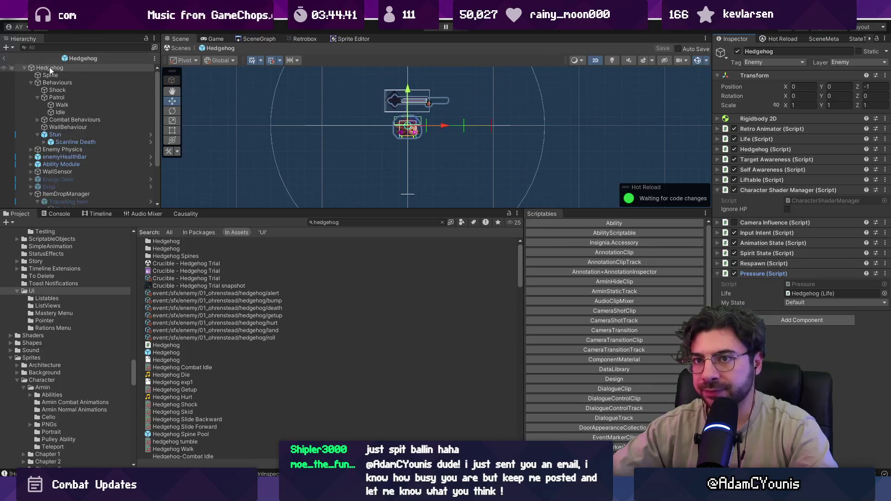
pyautogui.click(13, 59)
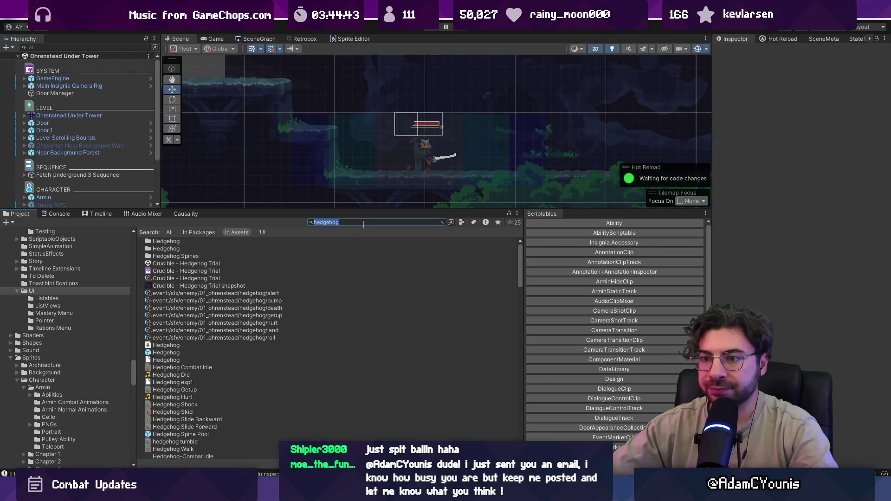
# - Open the Marten prefab from a 'ten' search and add a Pressure component
pyautogui.write('marten')
pyautogui.doubleClick(162, 367)
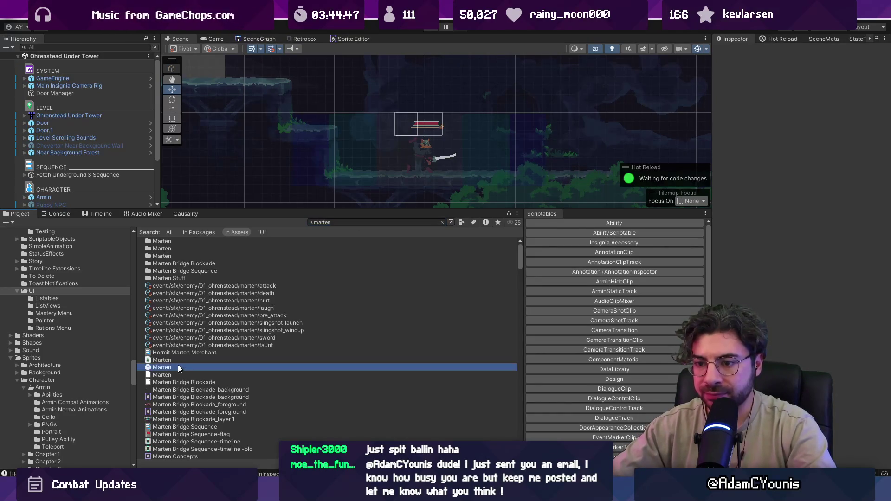
pyautogui.click(791, 247)
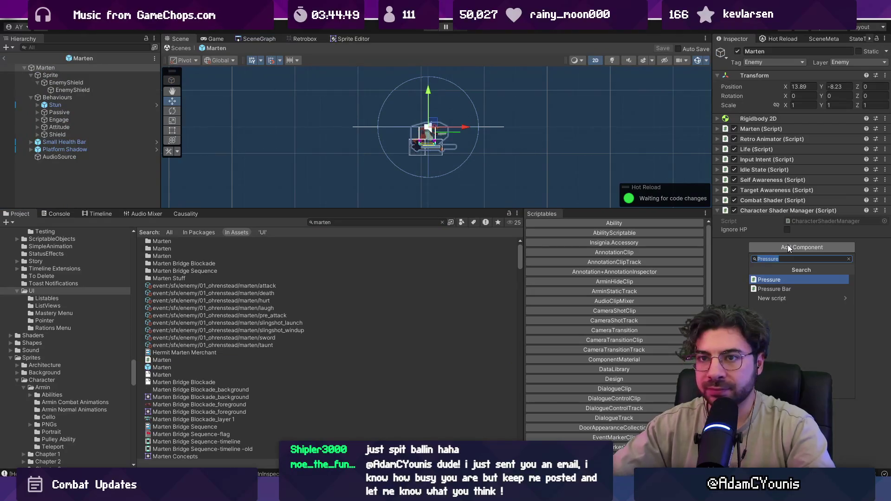
pyautogui.write('presu')
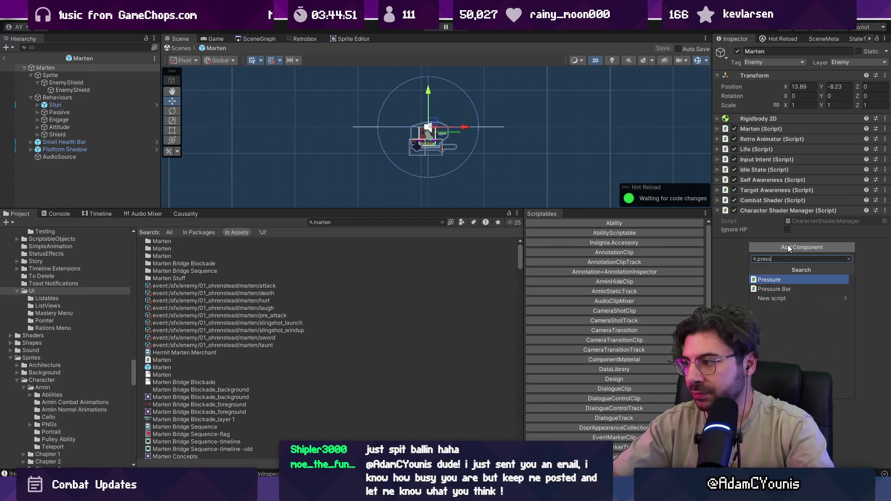
pyautogui.press('Return')
# - Cross-link Marten's Life and Pressure components, then save the prefab
pyautogui.click(761, 151)
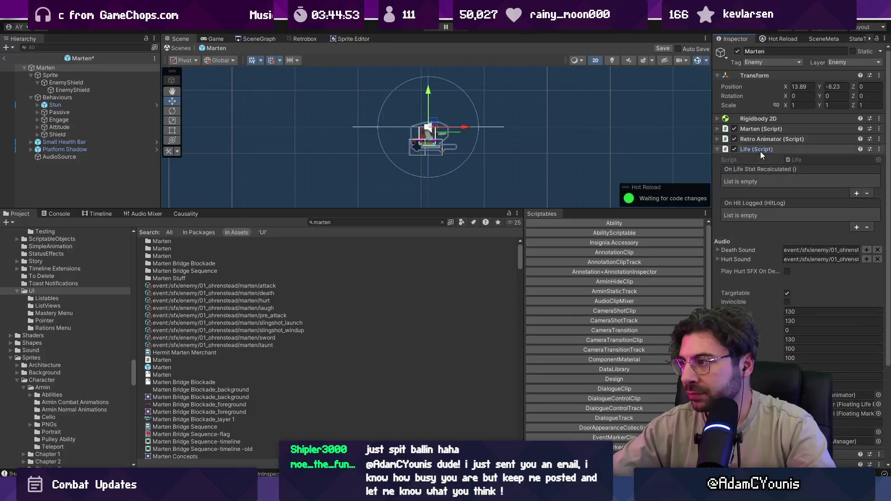
pyautogui.click(761, 149)
pyautogui.moveTo(757, 246)
pyautogui.mouseDown()
pyautogui.moveTo(767, 160)
pyautogui.moveTo(822, 225)
pyautogui.moveTo(810, 262)
pyautogui.mouseUp()
pyautogui.moveTo(762, 211); pyautogui.dragTo(756, 159)
pyautogui.click(756, 149)
pyautogui.scroll(-3, 776, 292)
pyautogui.moveTo(817, 350)
pyautogui.mouseDown()
pyautogui.moveTo(811, 211)
pyautogui.moveTo(808, 329)
pyautogui.mouseUp()
pyautogui.hotkey('ctrl', 's')
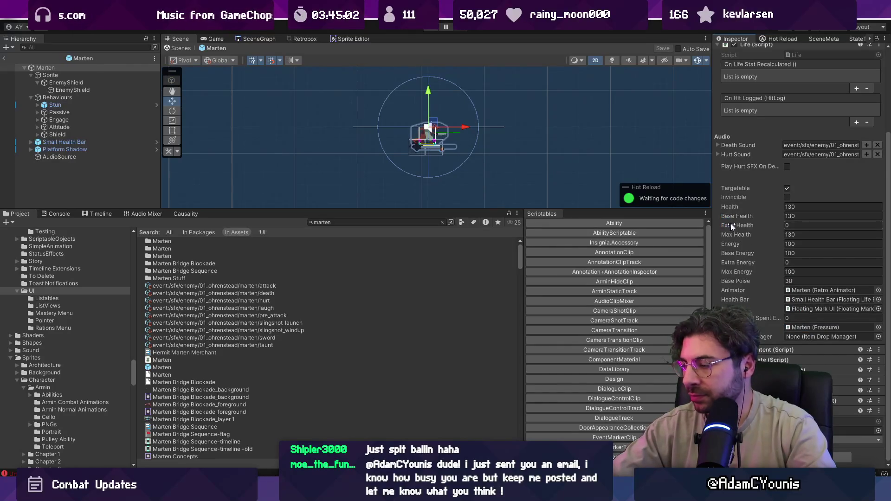
# - Collapse the components, then search the project for 'he' and select the Hedgehog prefab
pyautogui.scroll(5, 730, 227)
pyautogui.click(757, 149)
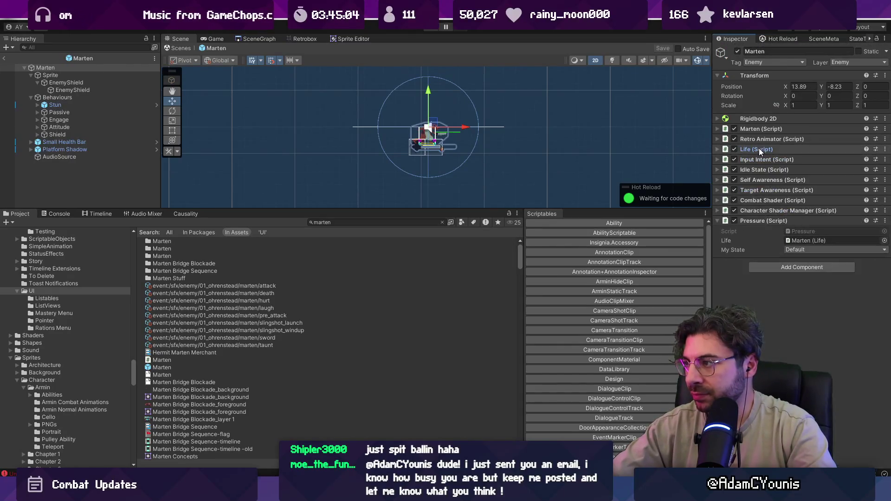
pyautogui.click(765, 221)
pyautogui.click(368, 223)
pyautogui.write('shield marten')
pyautogui.click(364, 224)
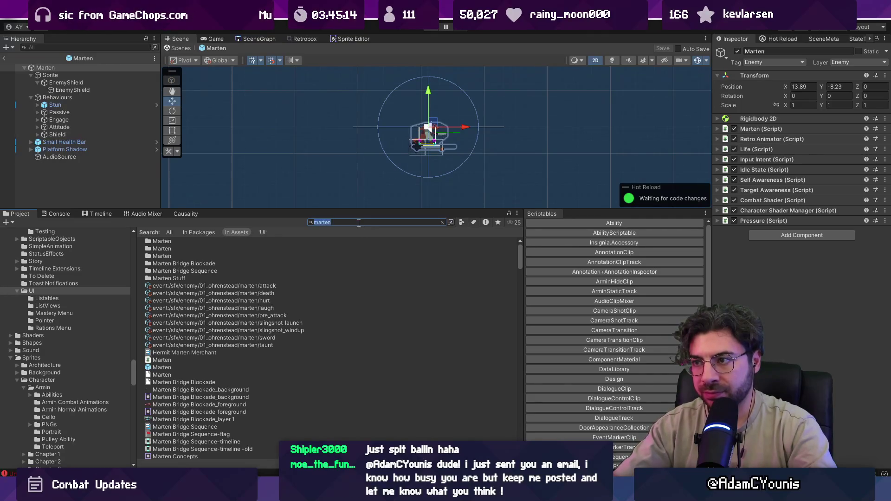
pyautogui.write('hedgehog')
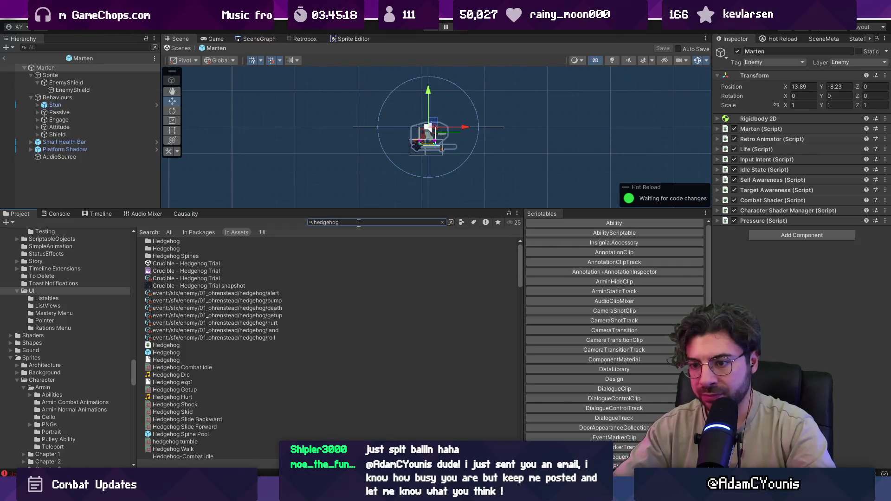
pyautogui.click(176, 355)
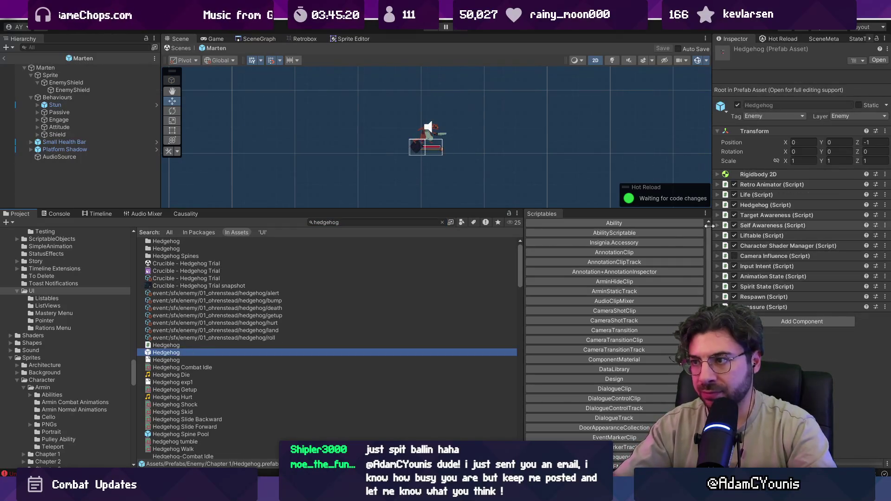
# - Remove Pressure from the Hedgehog prefab, save it, and search the project for 'wolverine barbarian'
pyautogui.doubleClick(179, 352)
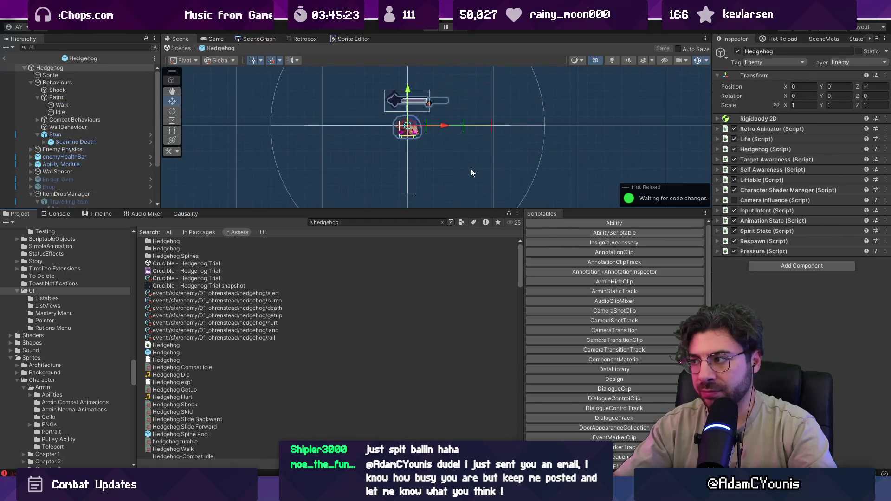
pyautogui.rightClick(754, 251)
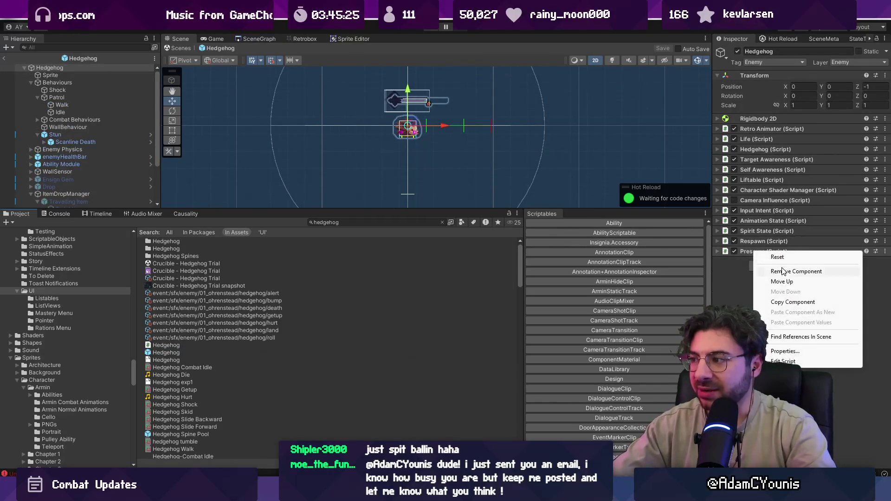
pyautogui.click(785, 282)
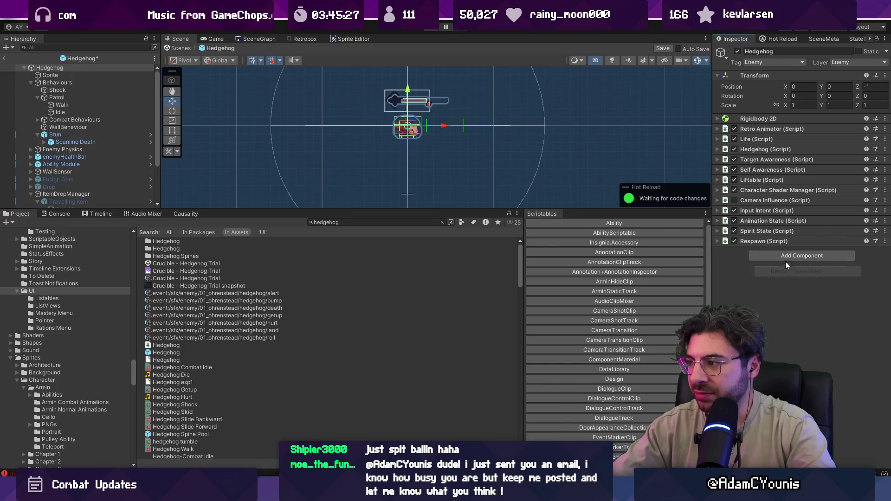
pyautogui.click(762, 139)
pyautogui.scroll(-2, 770, 268)
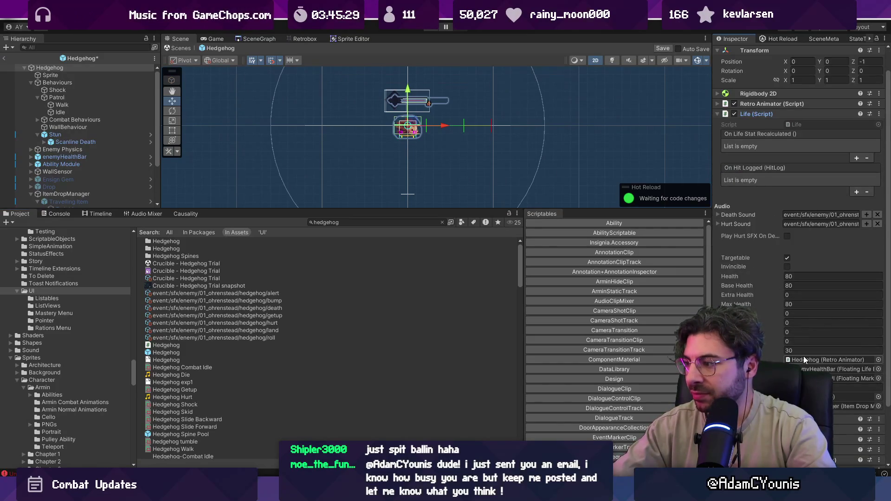
pyautogui.click(857, 397)
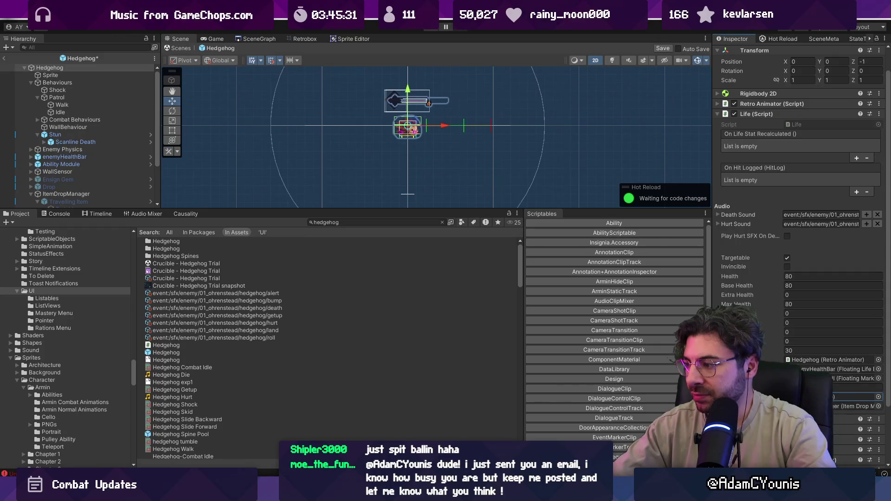
pyautogui.hotkey('ctrl', 's')
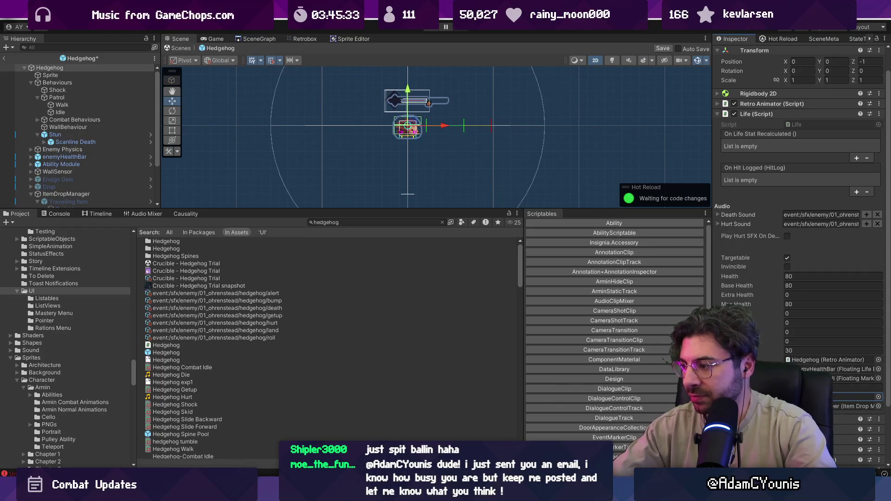
pyautogui.click(399, 221)
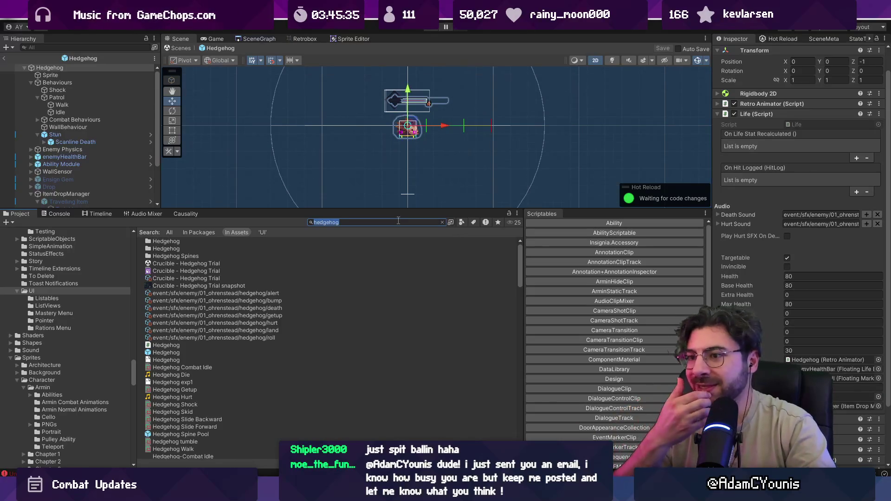
pyautogui.write('wolverine barbarian')
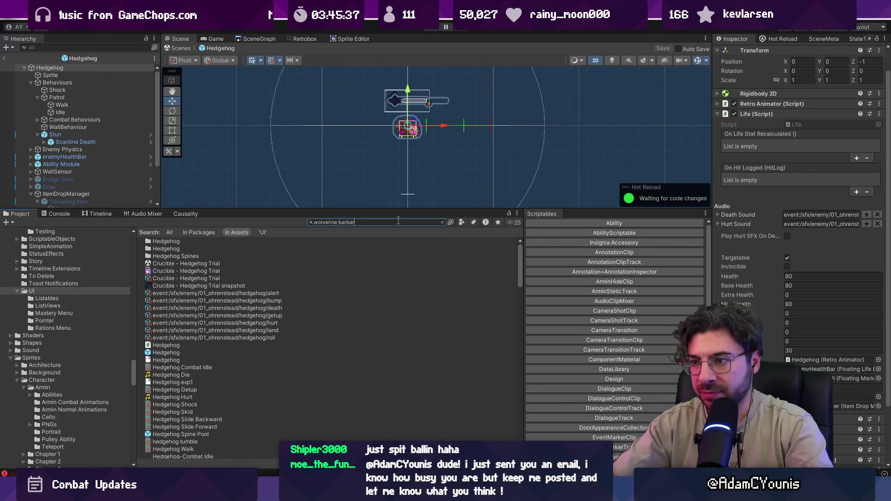
# - Open the Wolverine Barbarian prefab and add a Pressure component
pyautogui.click(180, 318)
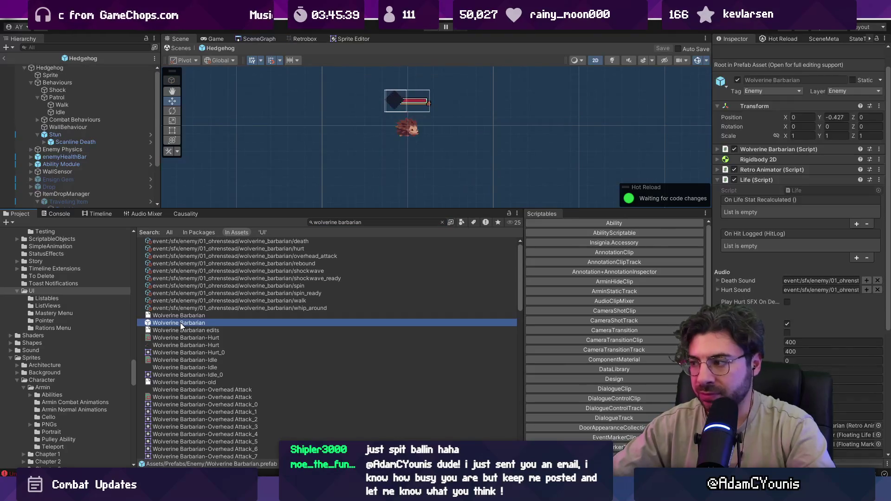
pyautogui.doubleClick(294, 319)
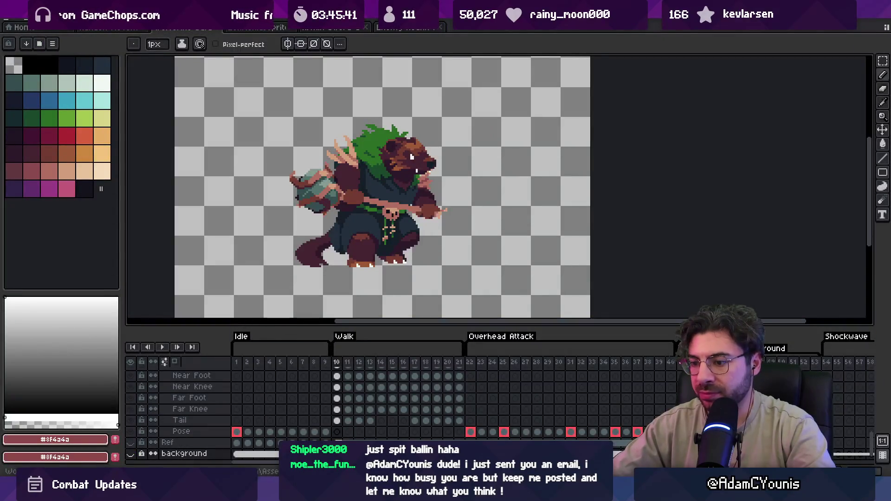
pyautogui.hotkey('alt', 'Tab')
pyautogui.doubleClick(236, 322)
pyautogui.scroll(-5, 836, 295)
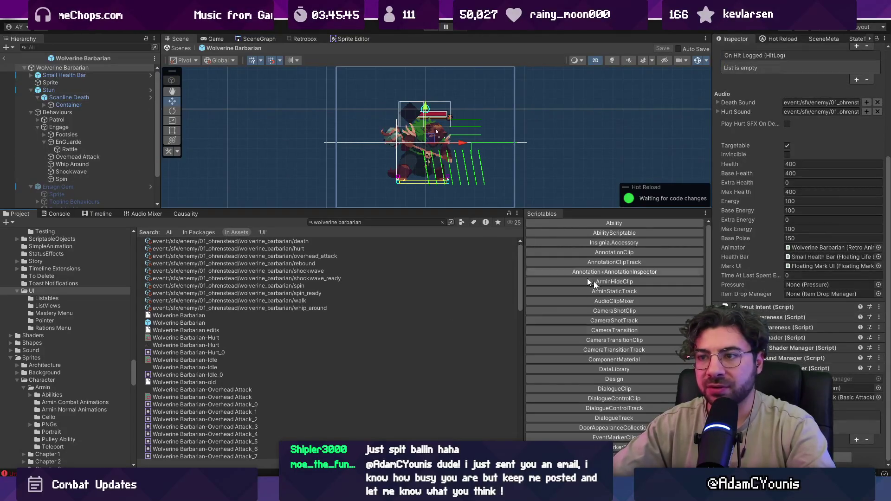
pyautogui.write('press')
pyautogui.press('Return')
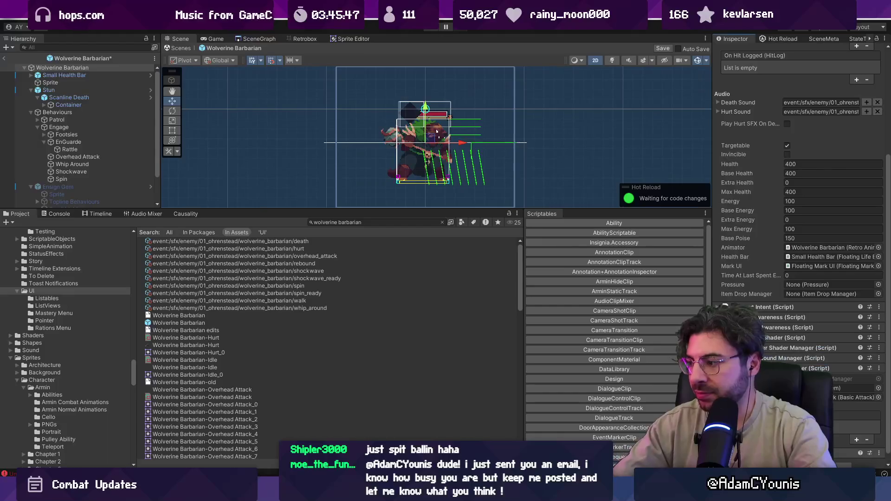
# - Link Pressure into Life's Pressure slot and Life into Pressure's Life field, then exit to the scene
pyautogui.moveTo(809, 276); pyautogui.dragTo(812, 284)
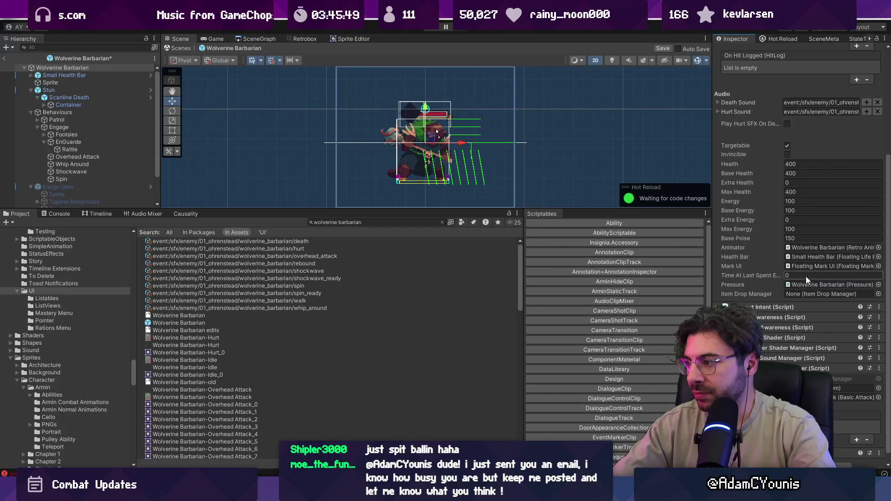
pyautogui.scroll(2, 749, 88)
pyautogui.scroll(1, 748, 86)
pyautogui.click(751, 76)
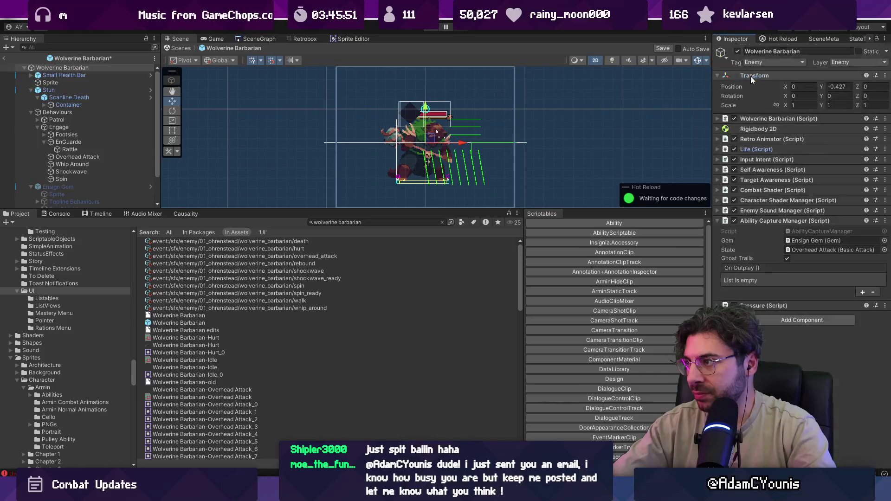
pyautogui.click(761, 306)
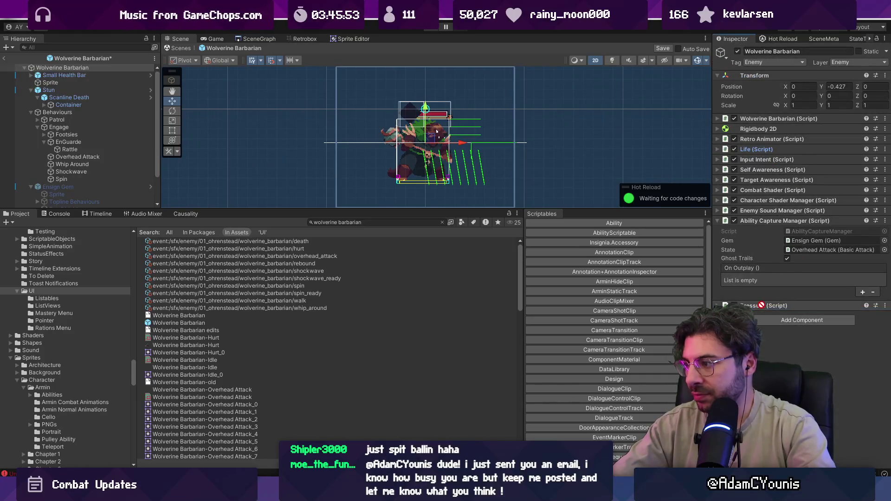
pyautogui.moveTo(759, 147); pyautogui.dragTo(810, 325)
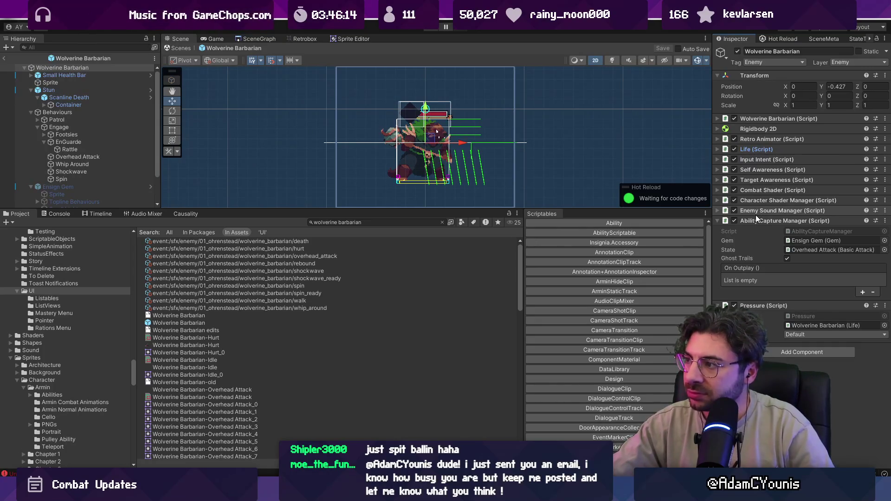
pyautogui.click(753, 222)
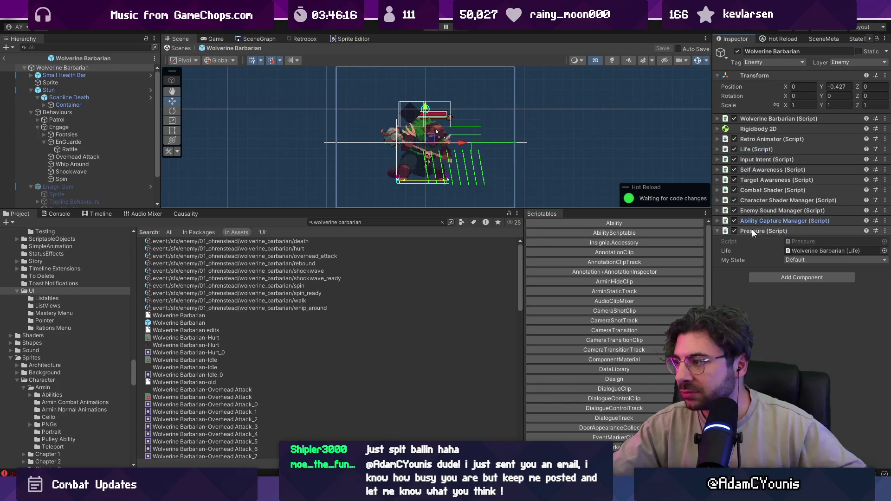
pyautogui.click(754, 232)
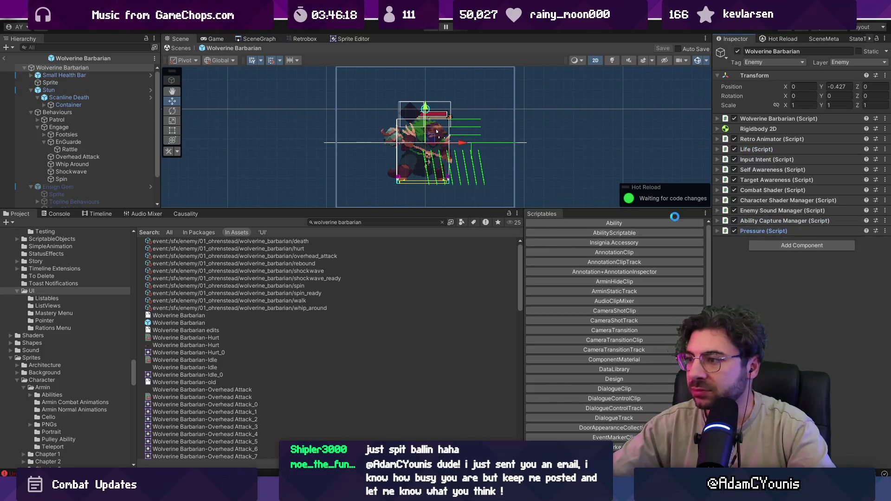
pyautogui.click(7, 58)
pyautogui.click(382, 221)
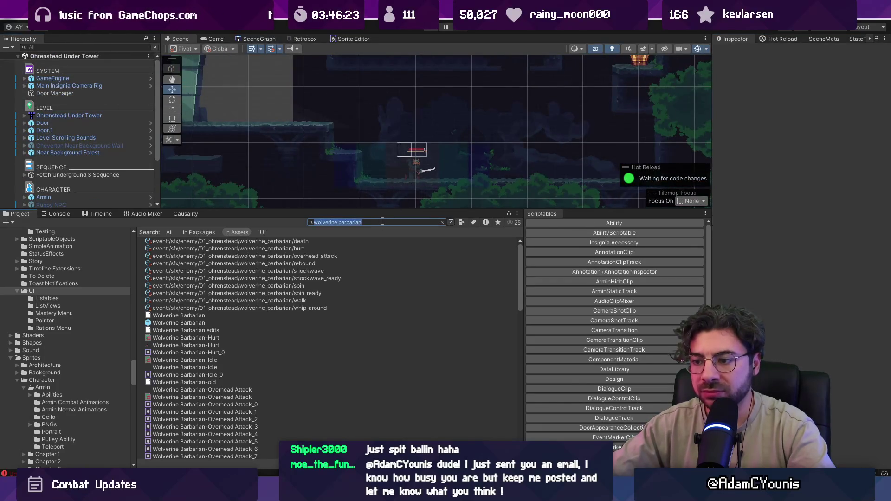
# - Open the Lenxen Highwayman prefab from the level and add a Pressure component
pyautogui.click(415, 166)
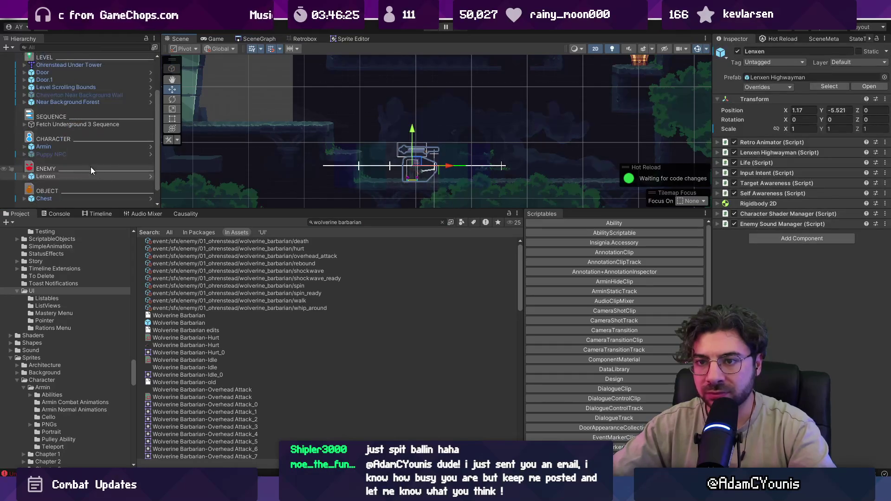
pyautogui.click(150, 176)
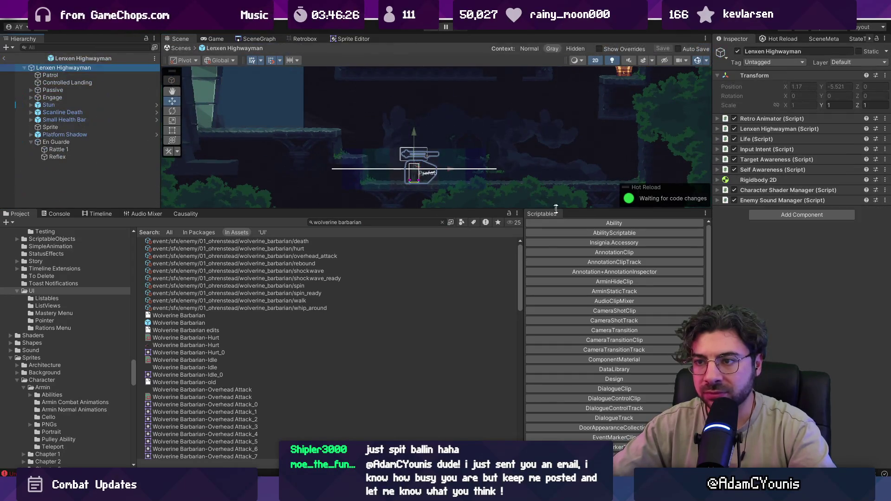
pyautogui.click(762, 214)
pyautogui.press('Return')
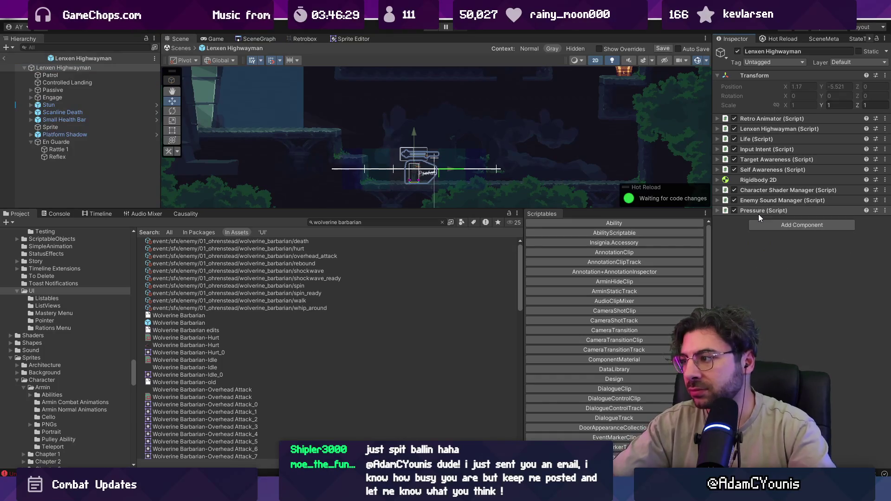
# - Cross-link Lenxen's Life and Pressure fields, save the prefab, and return to the scene
pyautogui.click(769, 138)
pyautogui.scroll(-3, 776, 298)
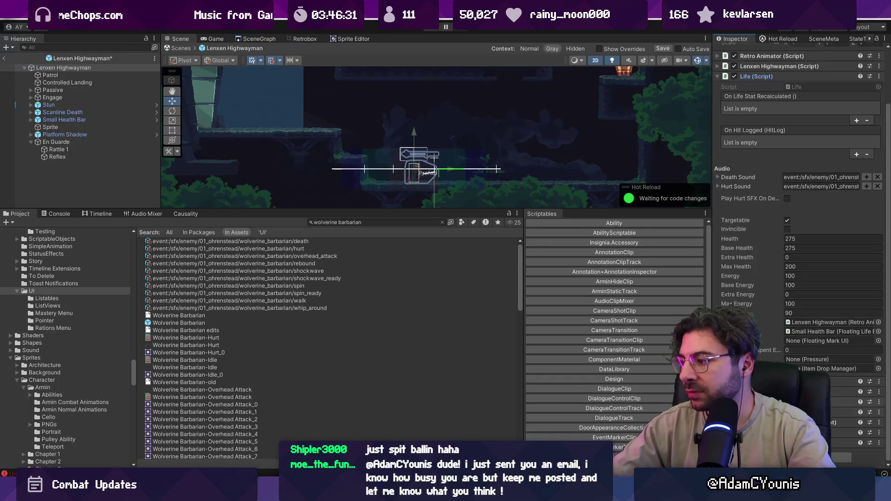
pyautogui.moveTo(836, 412); pyautogui.dragTo(829, 363)
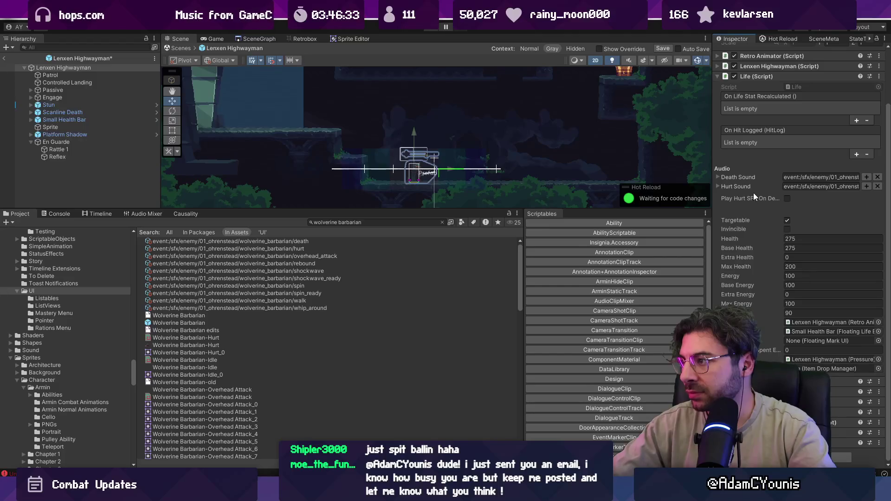
pyautogui.click(744, 76)
pyautogui.moveTo(757, 139)
pyautogui.mouseDown()
pyautogui.moveTo(777, 191)
pyautogui.moveTo(773, 169)
pyautogui.moveTo(784, 148)
pyautogui.moveTo(812, 229)
pyautogui.mouseUp()
pyautogui.hotkey('ctrl', 's')
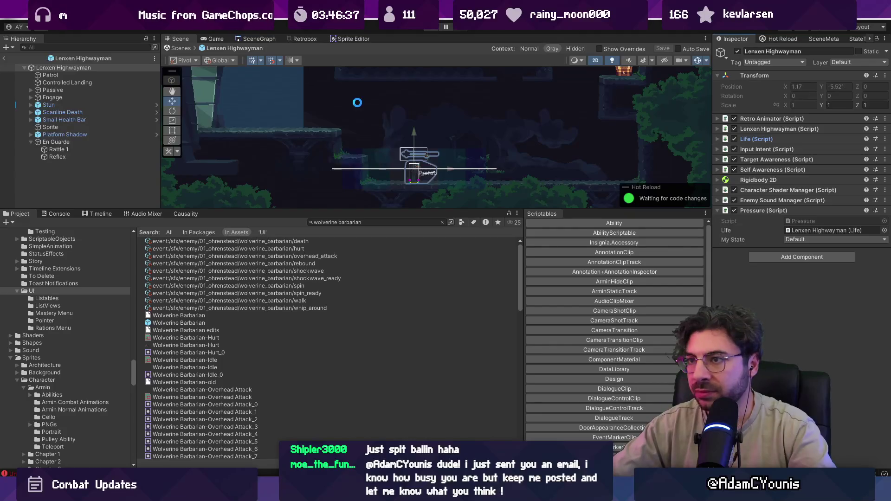
pyautogui.click(182, 49)
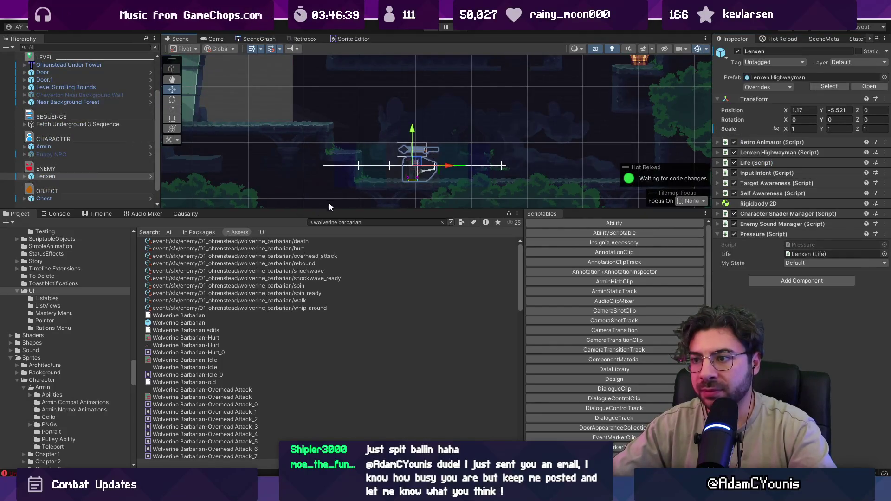
pyautogui.click(363, 223)
# - Search the project for 'hunden', open the Hunden prefab, and select its Stun module
pyautogui.write('hudn')
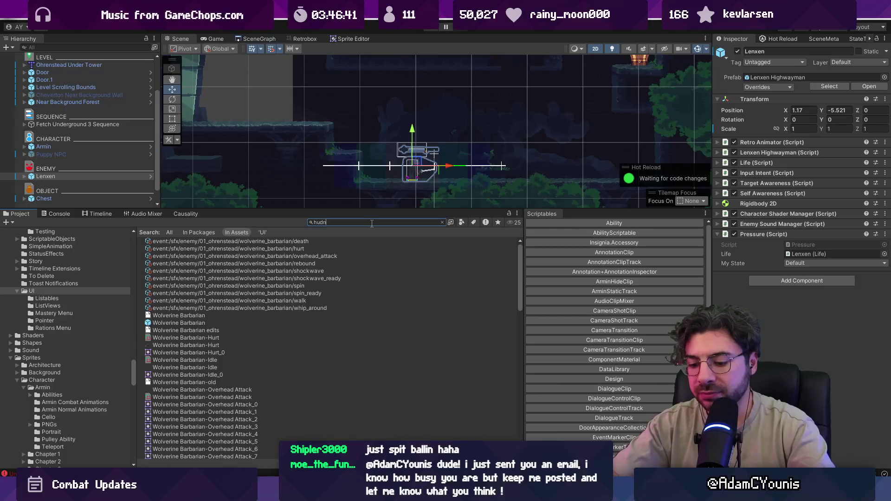
pyautogui.press('BackSpace')
pyautogui.press('BackSpace')
pyautogui.write('nden')
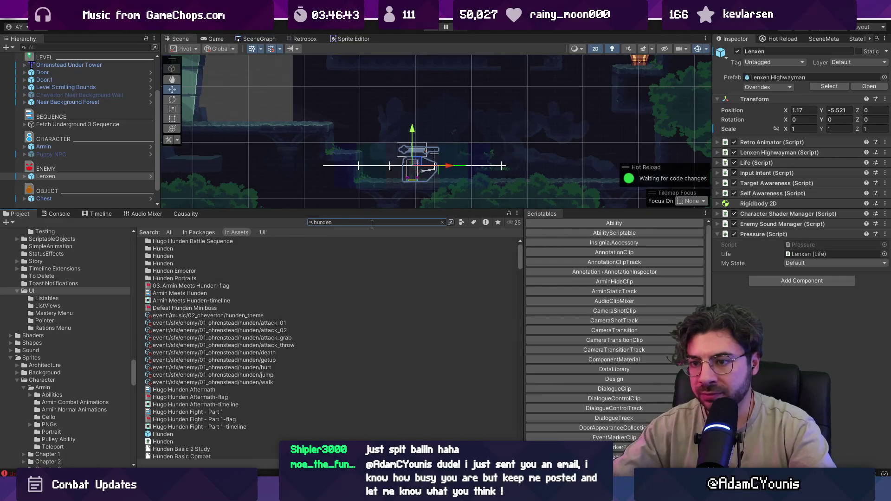
pyautogui.scroll(-3, 219, 283)
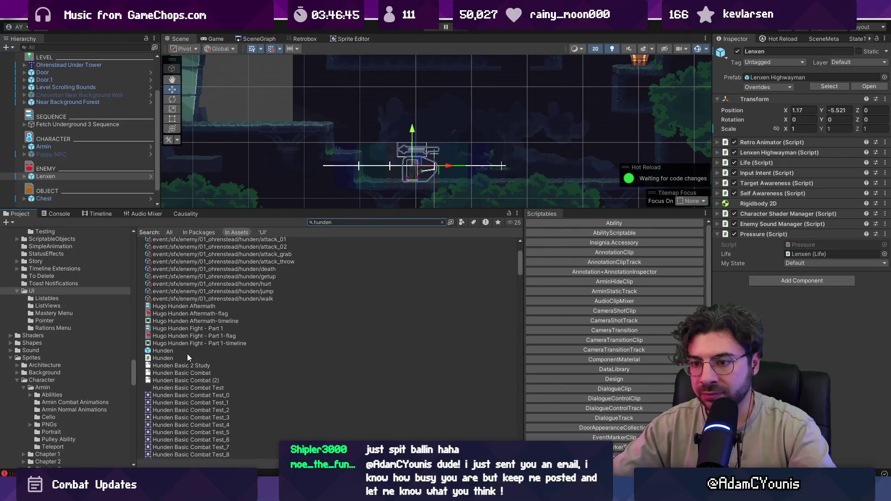
pyautogui.doubleClick(186, 351)
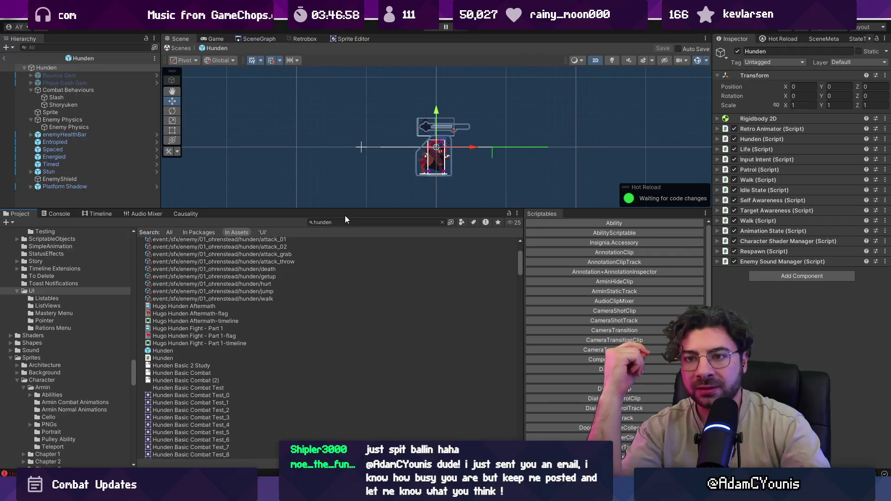
pyautogui.click(343, 221)
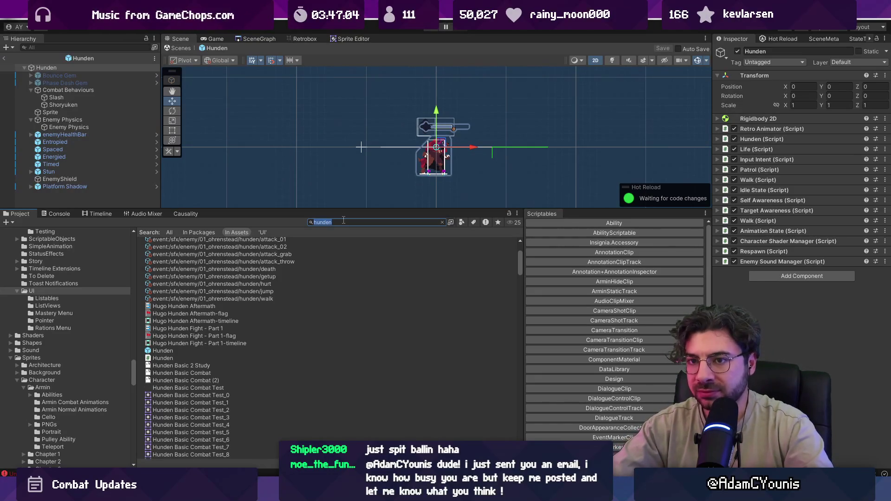
pyautogui.click(49, 172)
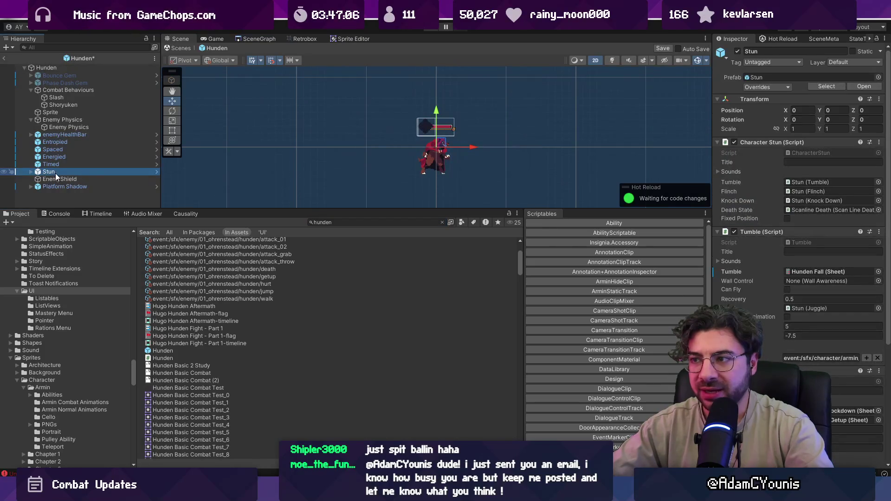
# - Collapse Stun's components, add Pressure on the instance, then undo that addition
pyautogui.click(753, 142)
pyautogui.click(755, 152)
pyautogui.click(755, 163)
pyautogui.click(754, 172)
pyautogui.click(757, 183)
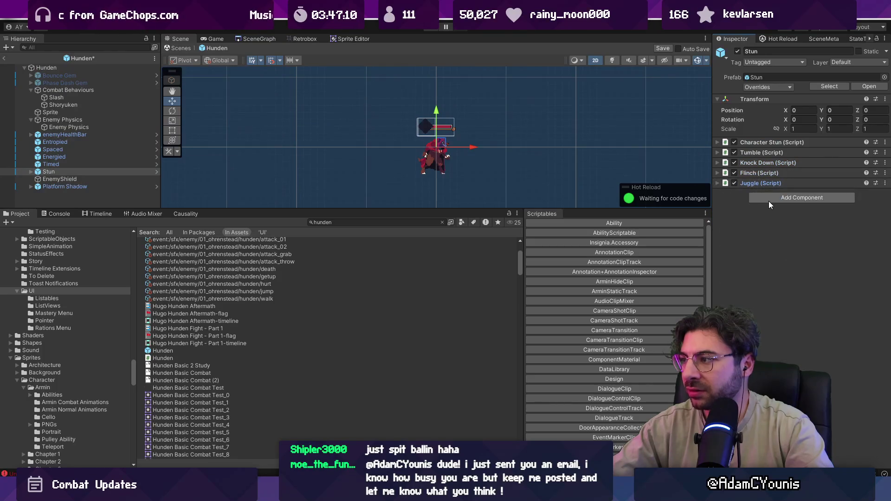
pyautogui.click(767, 196)
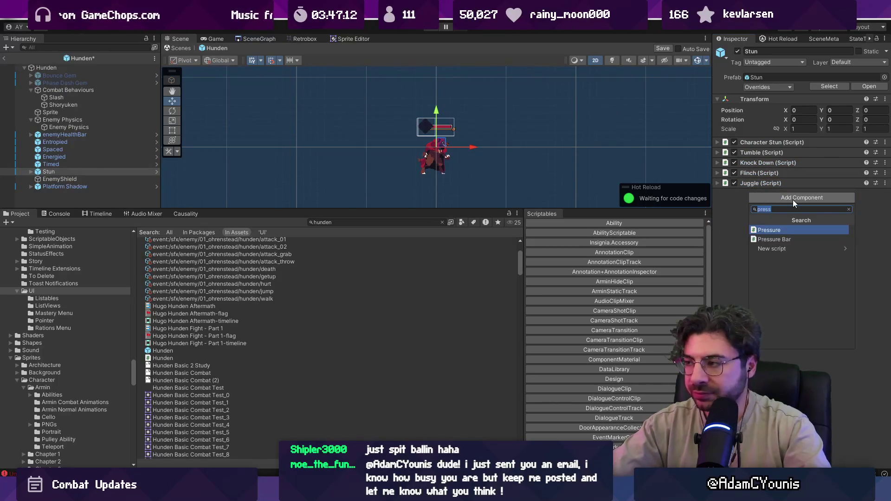
pyautogui.press('Return')
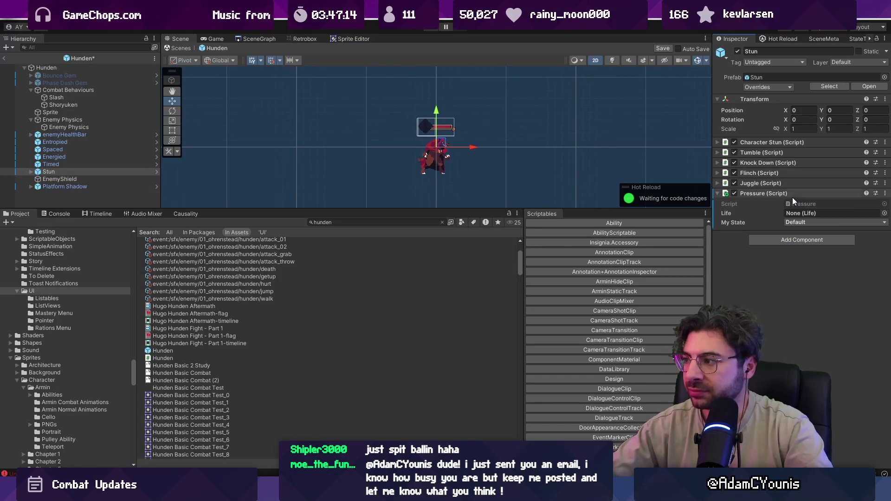
pyautogui.hotkey('ctrl', 'z')
# - Open the Stun prefab, discarding pending changes, add a Pressure component and save
pyautogui.click(157, 172)
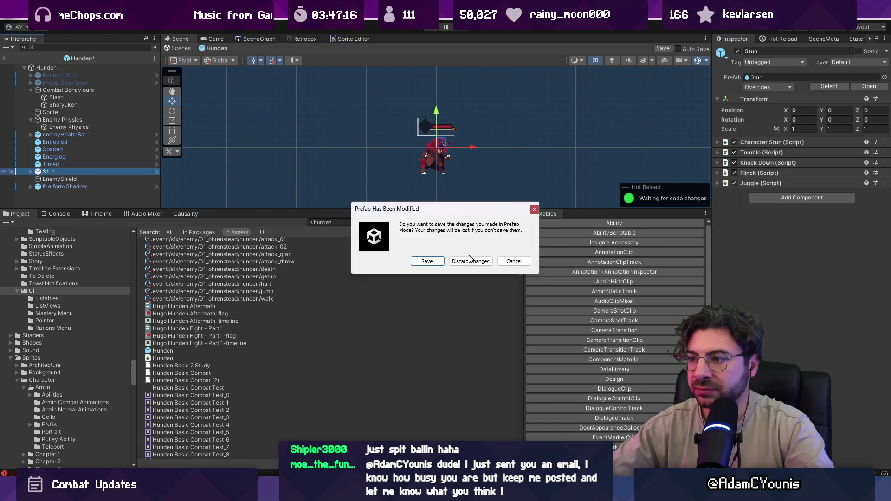
pyautogui.click(470, 262)
pyautogui.click(774, 173)
pyautogui.press('Return')
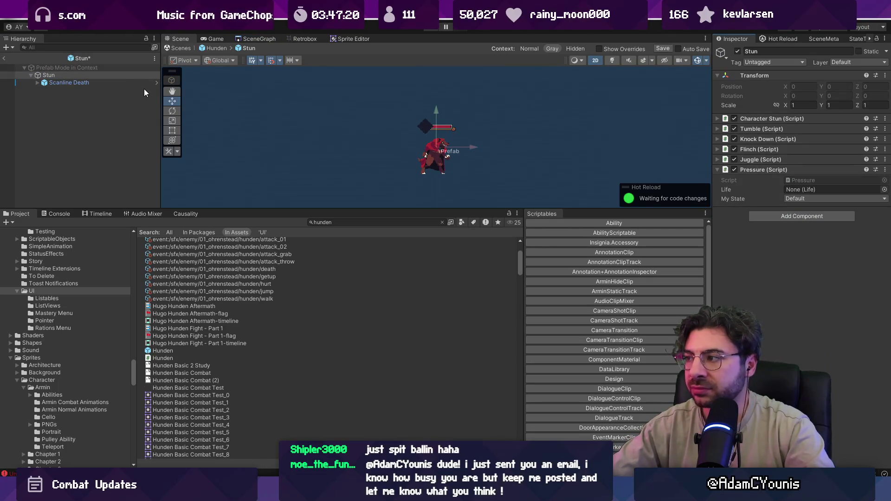
pyautogui.hotkey('ctrl', 's')
# - Back in Hunden, assign Hunden's Life to the Pressure component's Life field
pyautogui.click(4, 58)
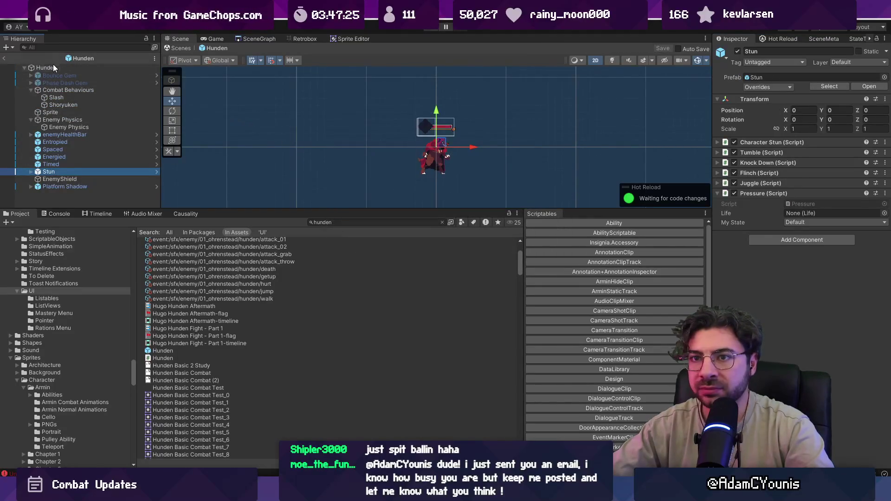
pyautogui.click(808, 214)
pyautogui.moveTo(808, 216); pyautogui.dragTo(808, 216)
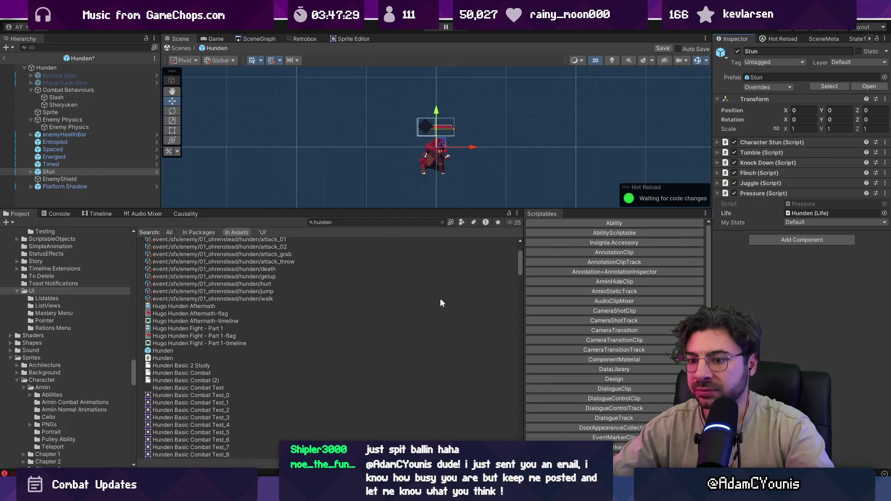
pyautogui.moveTo(333, 493)
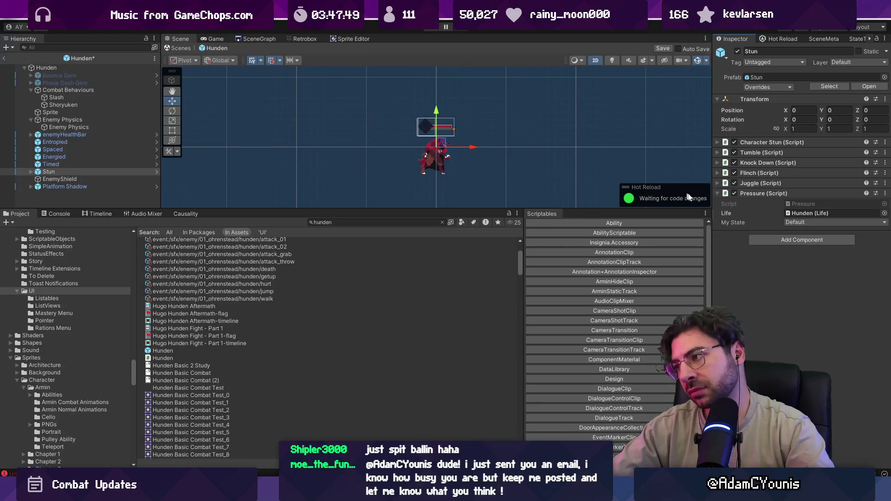
# - Save the Hunden prefab and review Fork's local changes, including the Marten.prefab diff
pyautogui.hotkey('ctrl', 's')
pyautogui.click(366, 222)
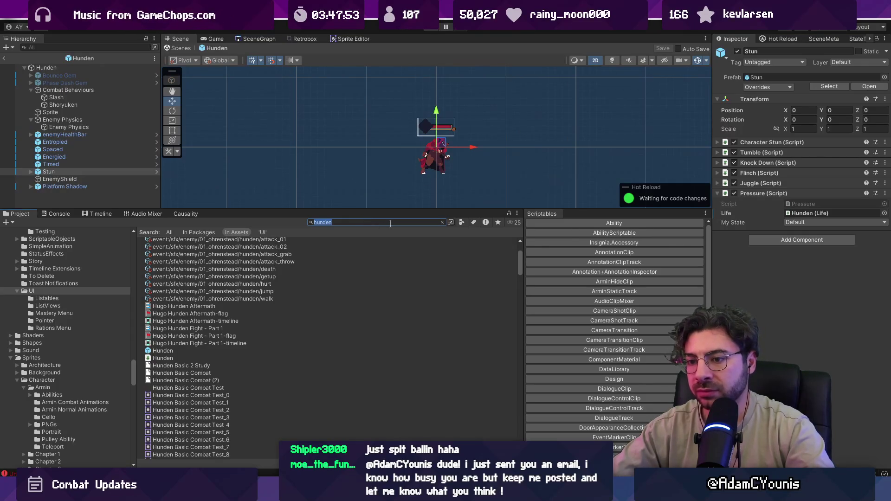
pyautogui.hotkey('alt', 'Tab')
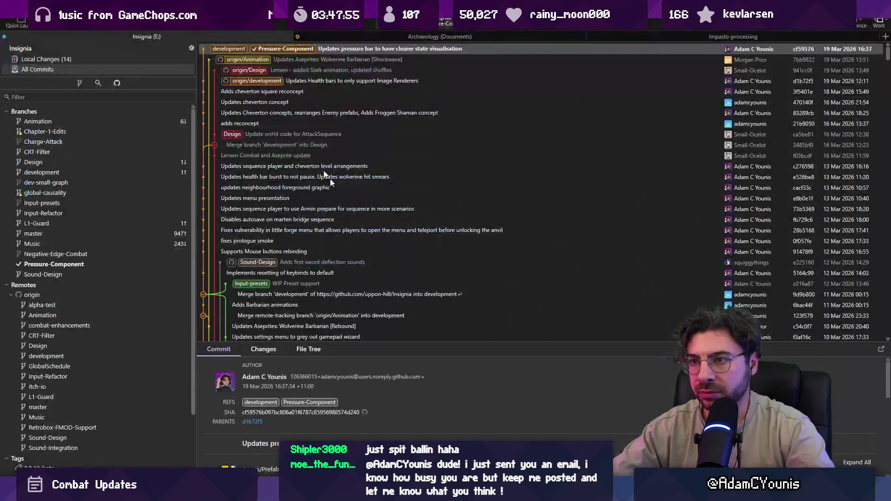
pyautogui.click(88, 59)
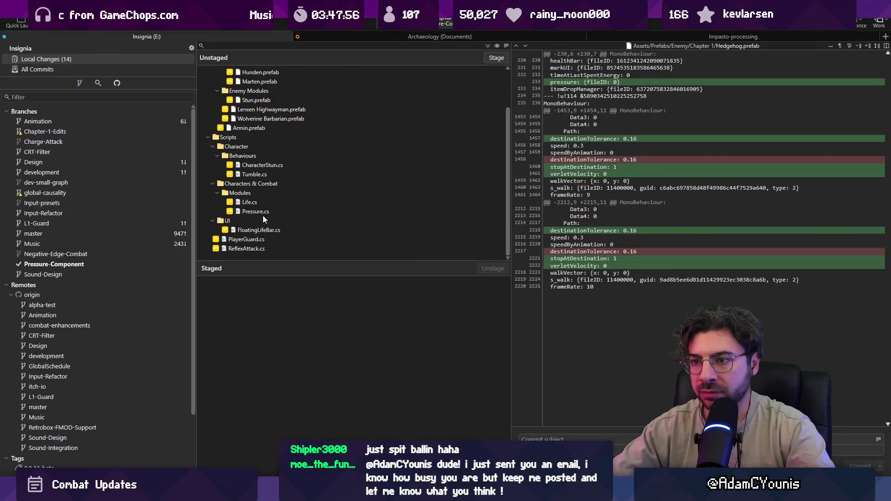
pyautogui.scroll(3, 266, 206)
pyautogui.click(261, 128)
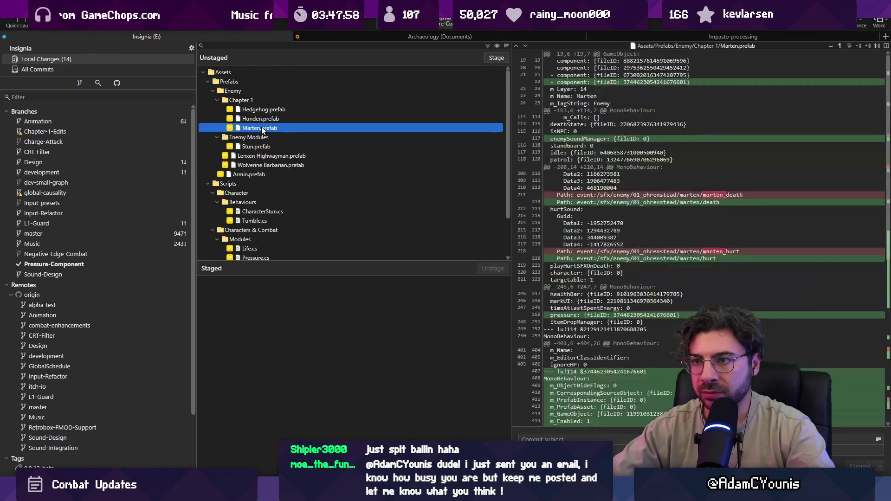
pyautogui.hotkey('alt', 'Tab')
pyautogui.press('super')
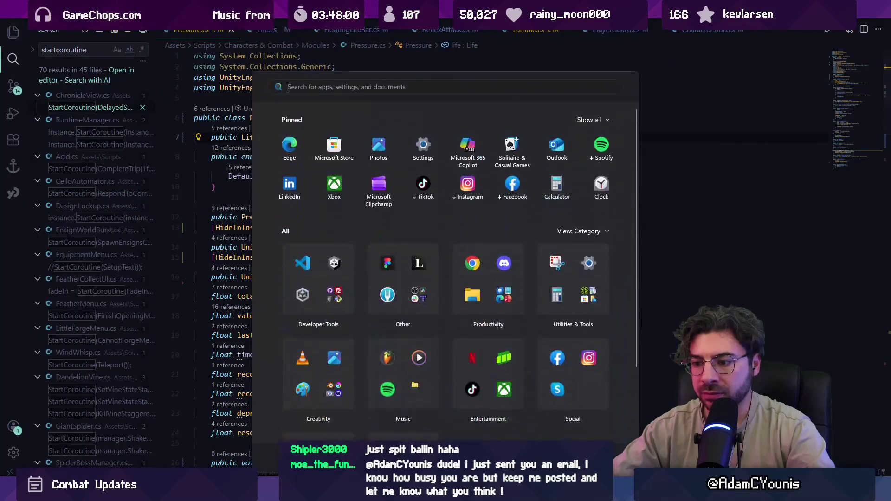
pyautogui.hotkey('alt', 'Tab')
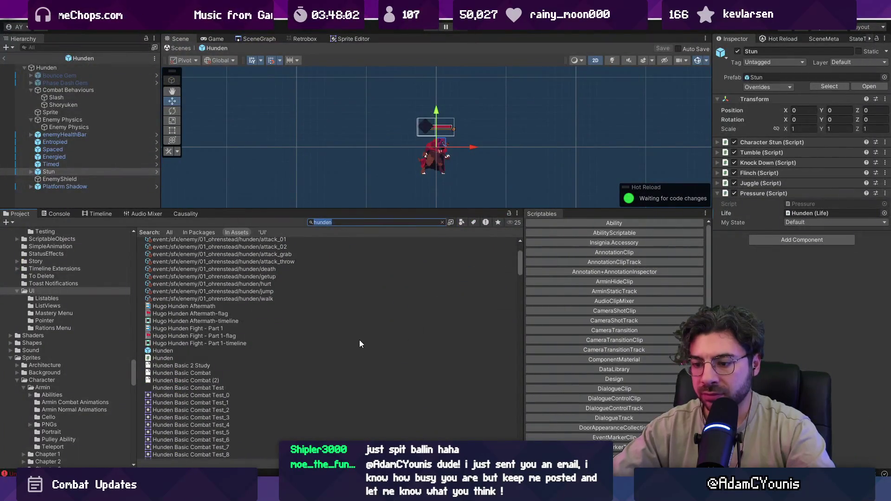
# - Open the Marten prefab and remove its root Pressure component
pyautogui.write('marten')
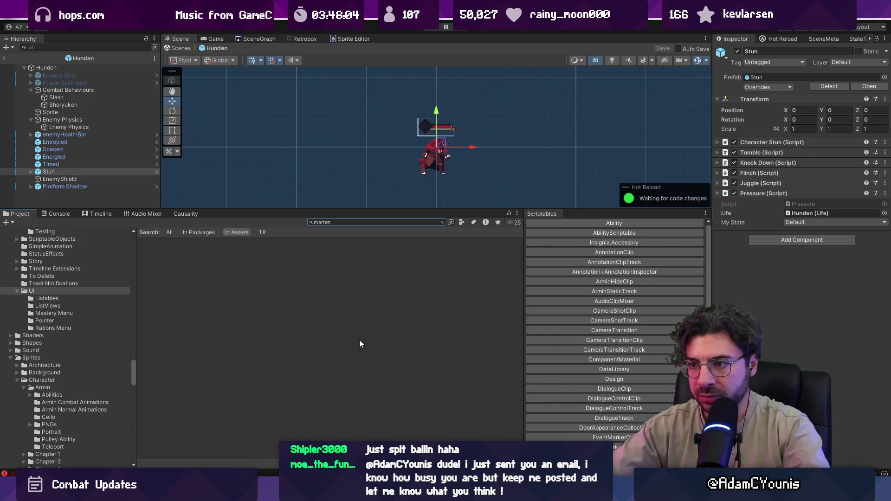
pyautogui.doubleClick(176, 367)
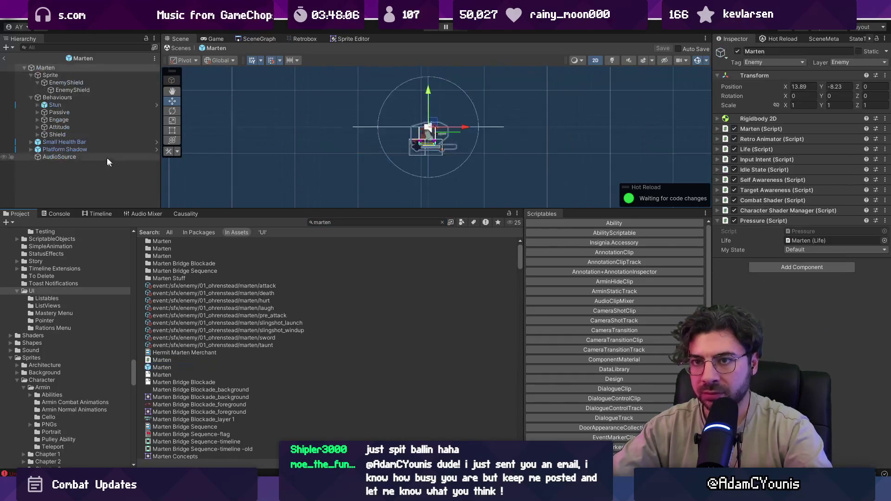
pyautogui.rightClick(765, 221)
pyautogui.click(785, 242)
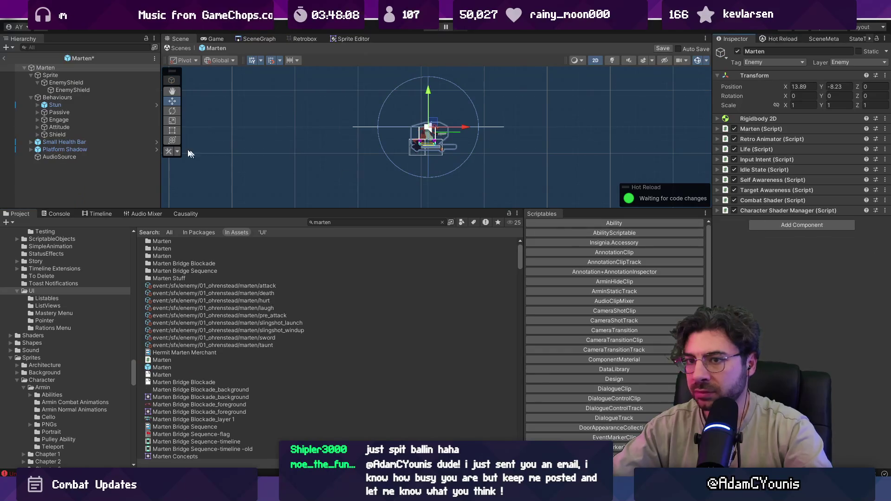
# - Select Marten's Stun module and open its Pressure script in VS Code
pyautogui.click(41, 106)
pyautogui.click(38, 106)
pyautogui.click(54, 68)
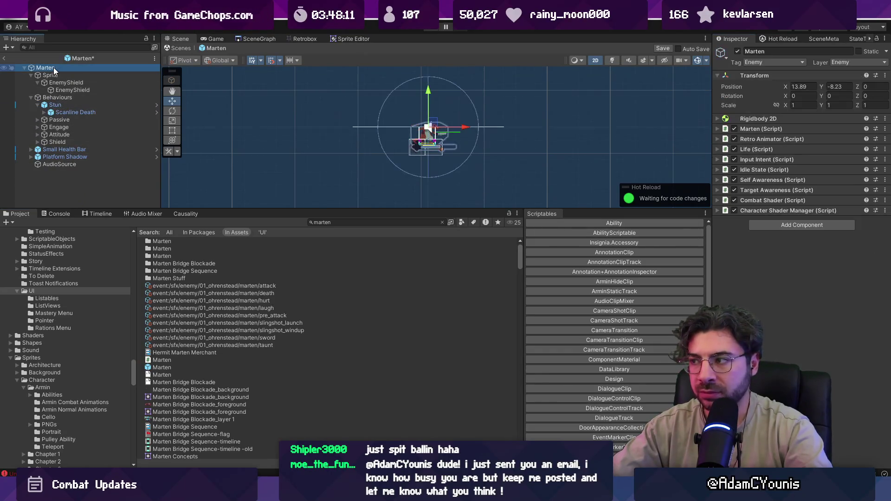
pyautogui.click(62, 103)
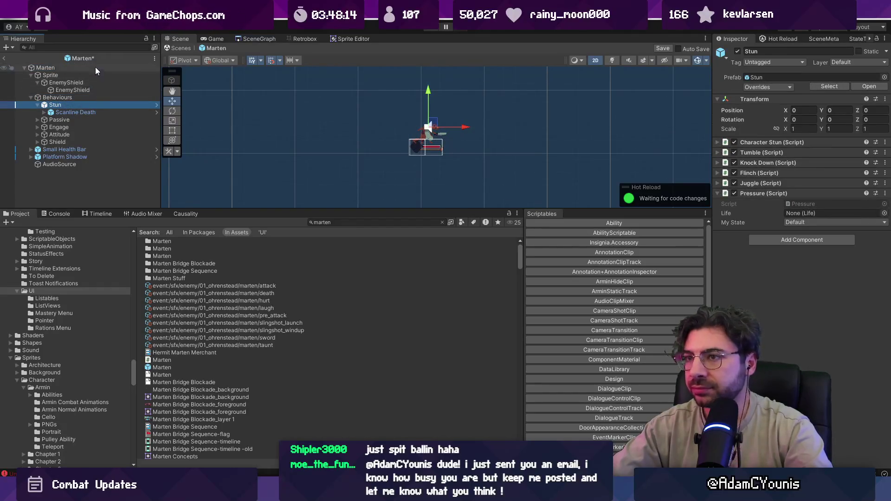
pyautogui.click(797, 214)
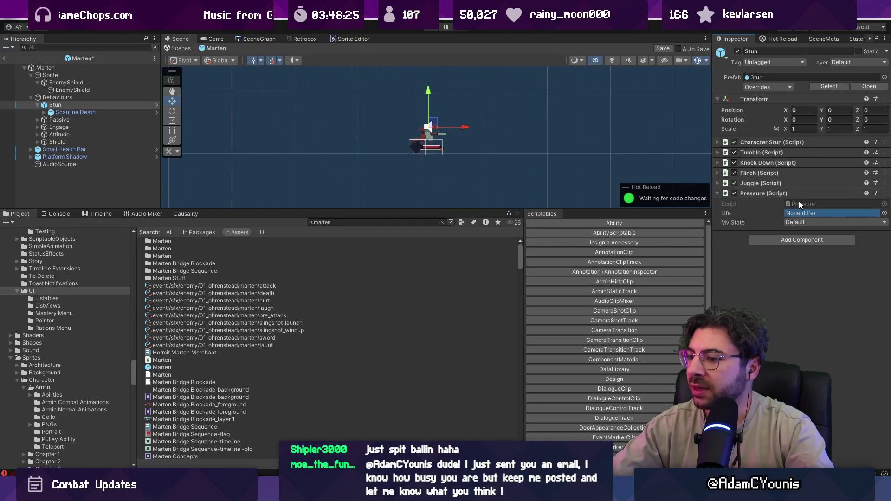
pyautogui.click(789, 203)
pyautogui.doubleClick(790, 203)
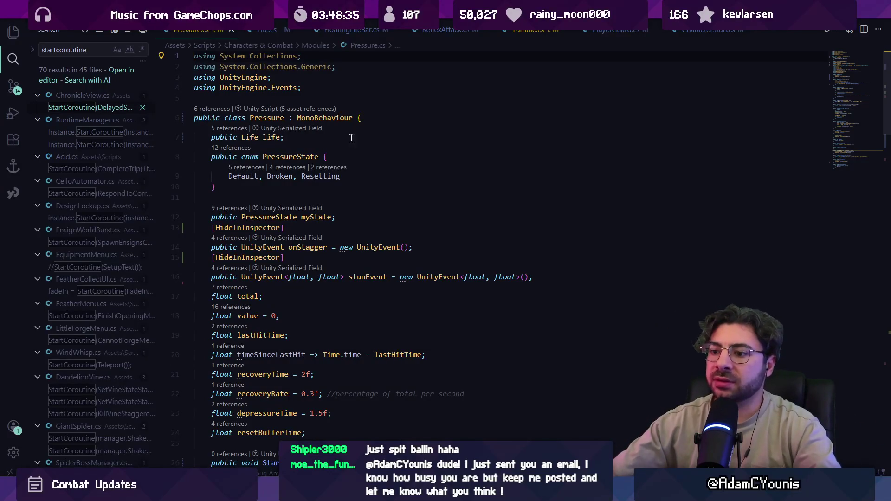
# - Change Pressure's base class from MonoBehaviour to SensorBehaviour and peek at its definition
pyautogui.moveTo(342, 277)
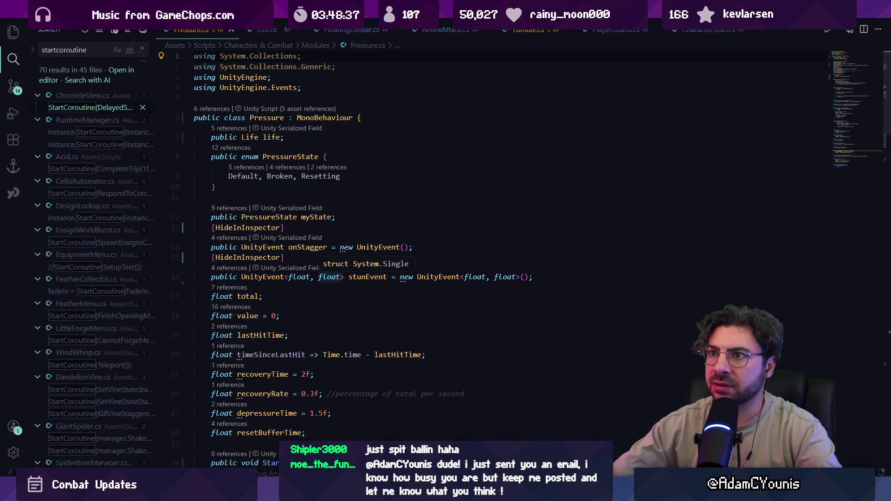
pyautogui.moveTo(334, 492)
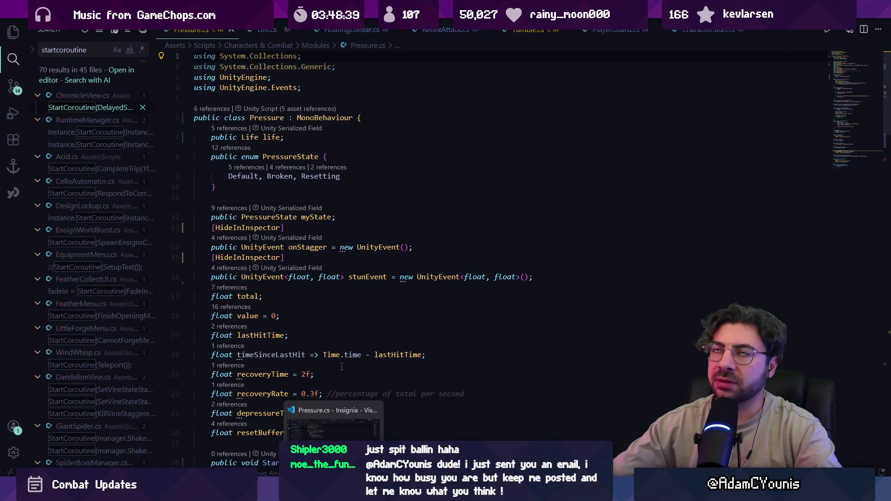
pyautogui.doubleClick(337, 118)
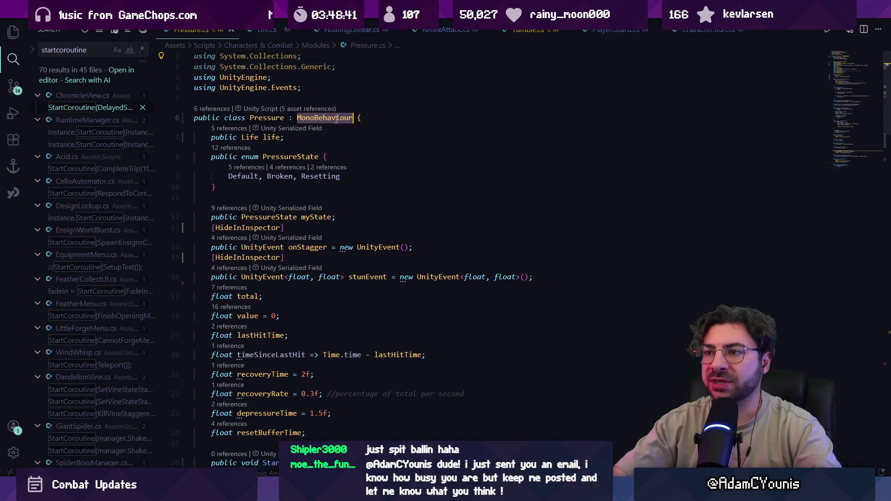
pyautogui.write('SensorB')
pyautogui.press('Tab')
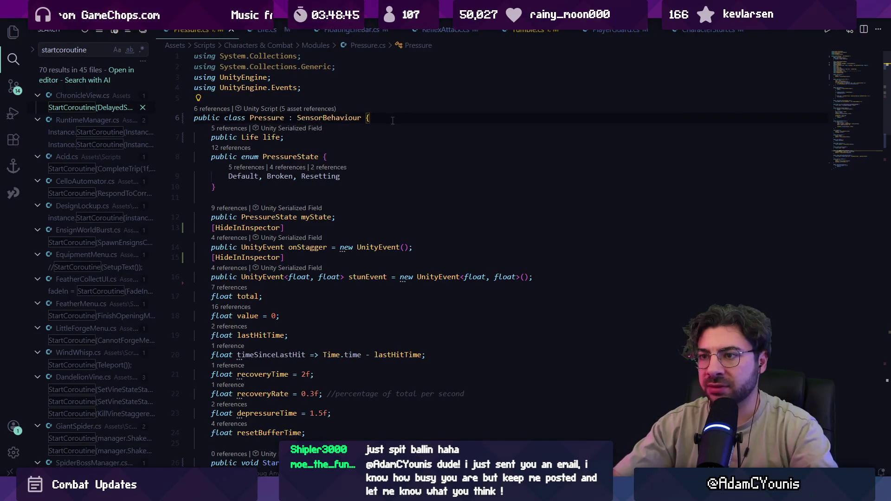
pyautogui.press('Return')
pyautogui.press('Return')
pyautogui.write('public void')
pyautogui.hotkey('shift', 'Home')
pyautogui.press('BackSpace')
pyautogui.press('BackSpace')
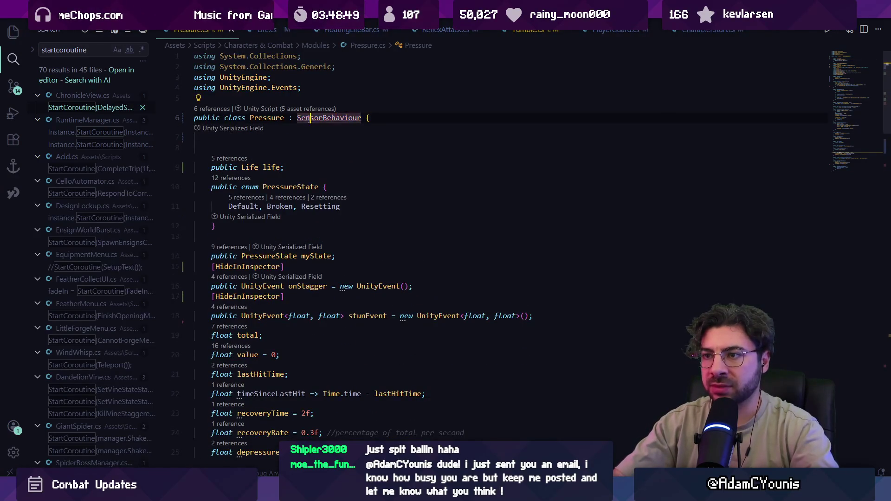
pyautogui.keyDown('ctrl'); pyautogui.click(335, 119); pyautogui.keyUp('ctrl')
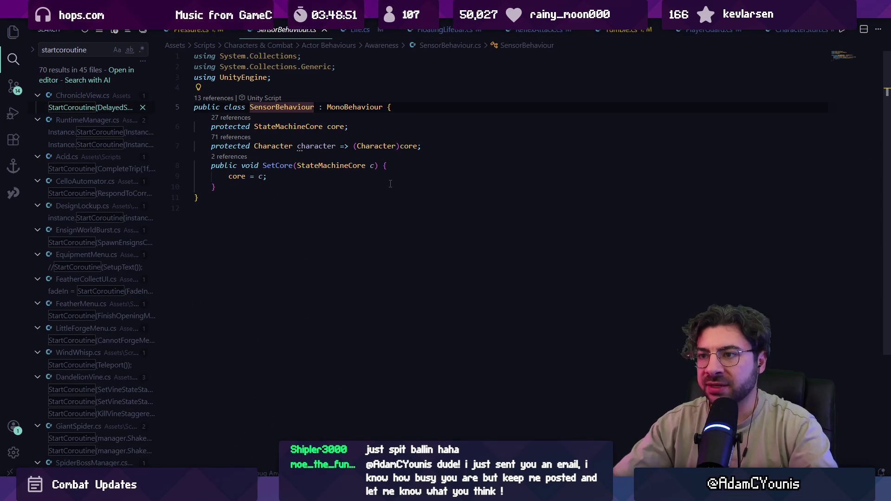
pyautogui.hotkey('alt', 'Left')
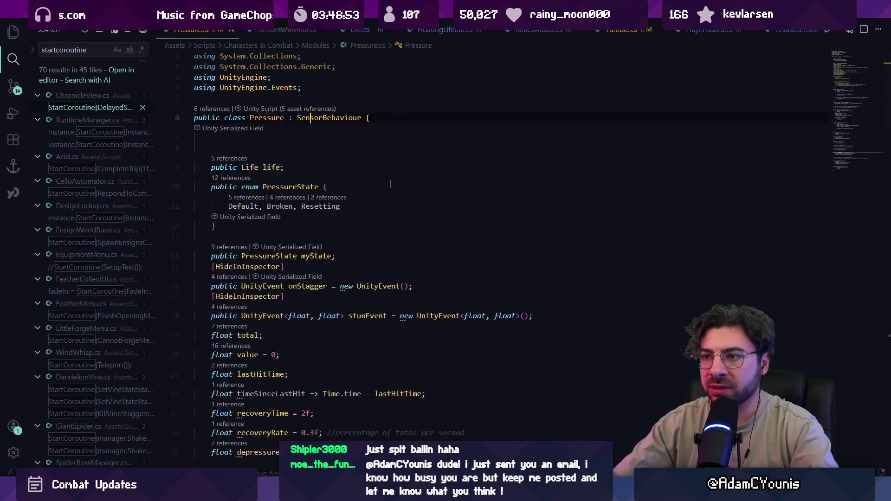
# - Add a new line inside Start() beginning with core, removing the trailing dot
pyautogui.scroll(-10, 297, 232)
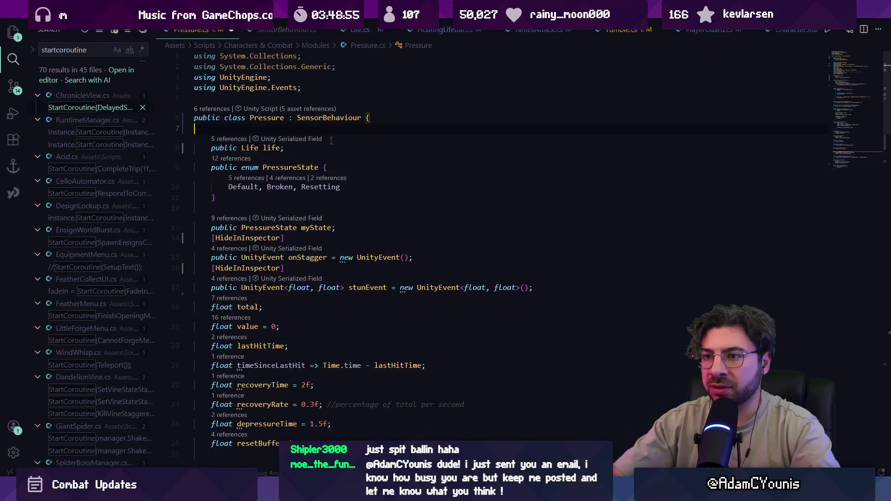
pyautogui.click(215, 149)
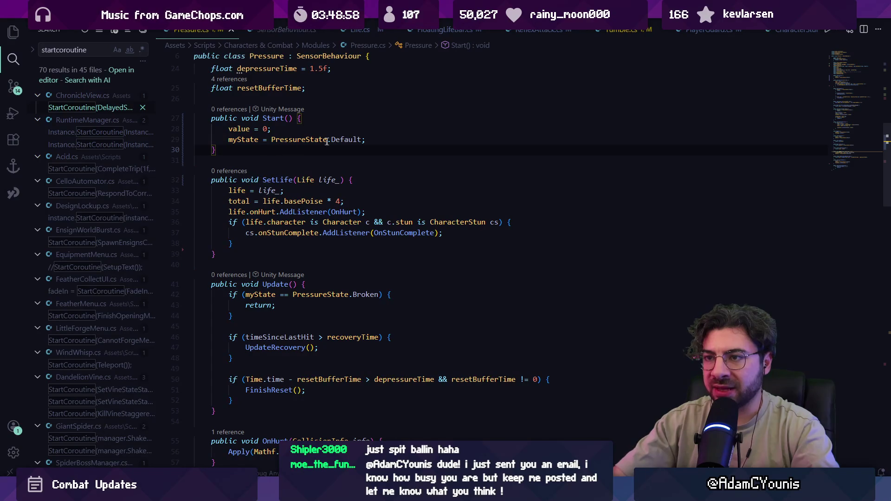
pyautogui.press('Return')
pyautogui.write('core.life.pressure = this;')
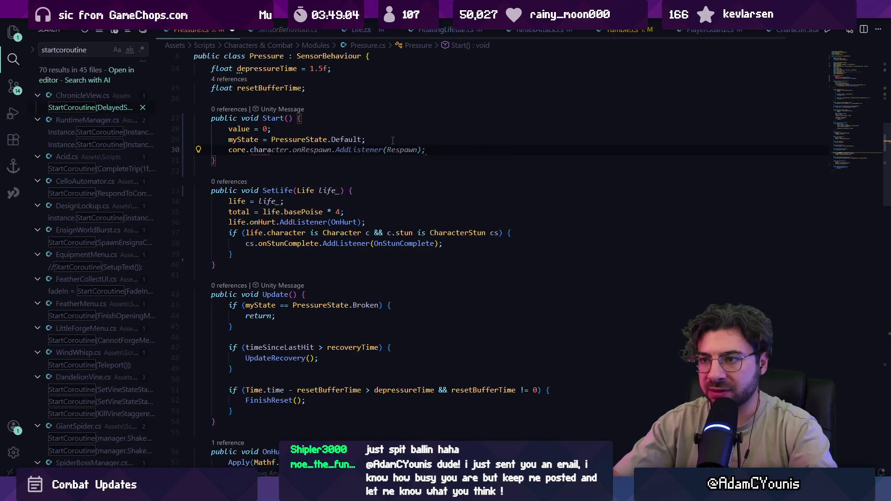
pyautogui.press('Escape')
pyautogui.press('BackSpace')
pyautogui.scroll(8, 394, 140)
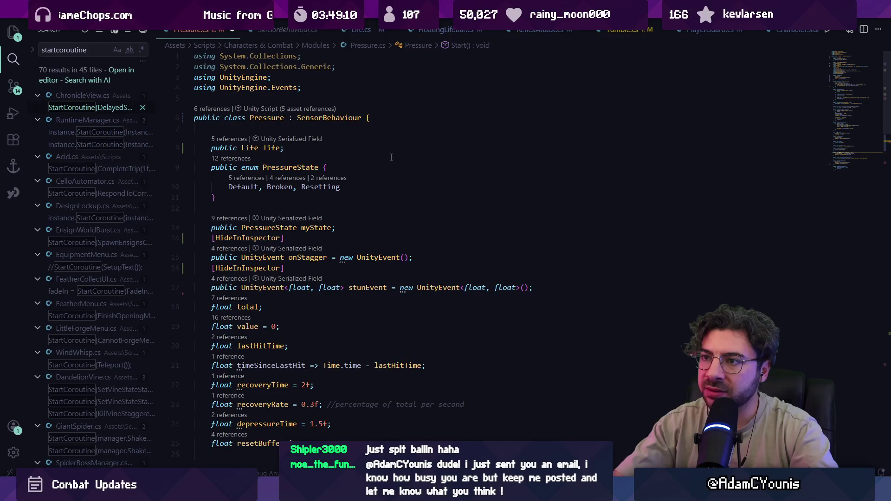
# - Try writing a character.life assignment in Start(), then delete the unfinished line
pyautogui.keyDown('ctrl'); pyautogui.click(333, 120); pyautogui.keyUp('ctrl')
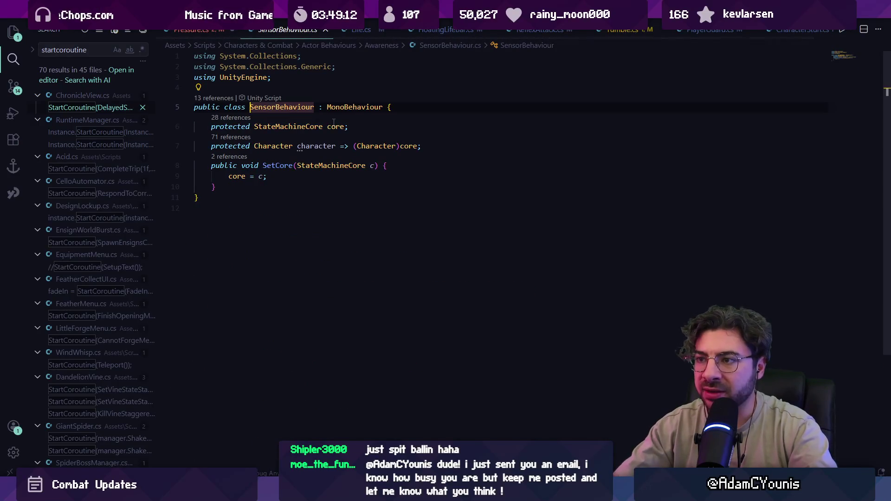
pyautogui.hotkey('alt', 'Left')
pyautogui.hotkey('alt', 'Left')
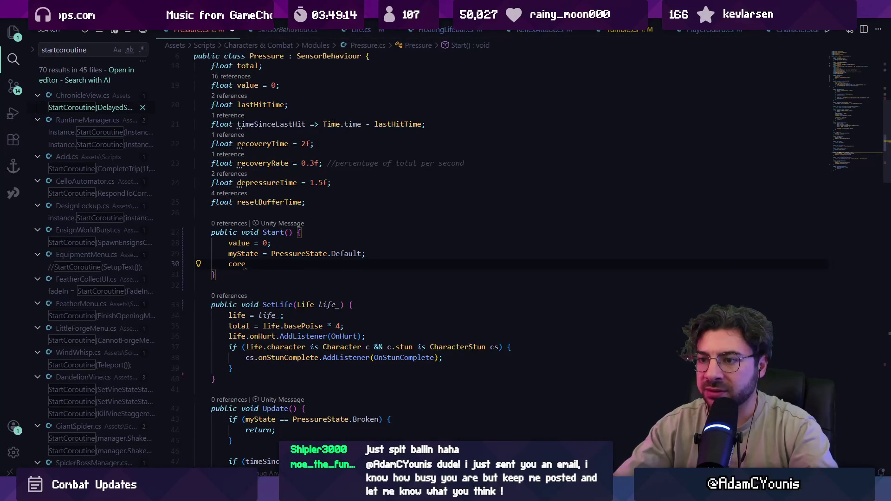
pyautogui.press('BackSpace')
pyautogui.press('BackSpace')
pyautogui.press('BackSpace')
pyautogui.write('harac')
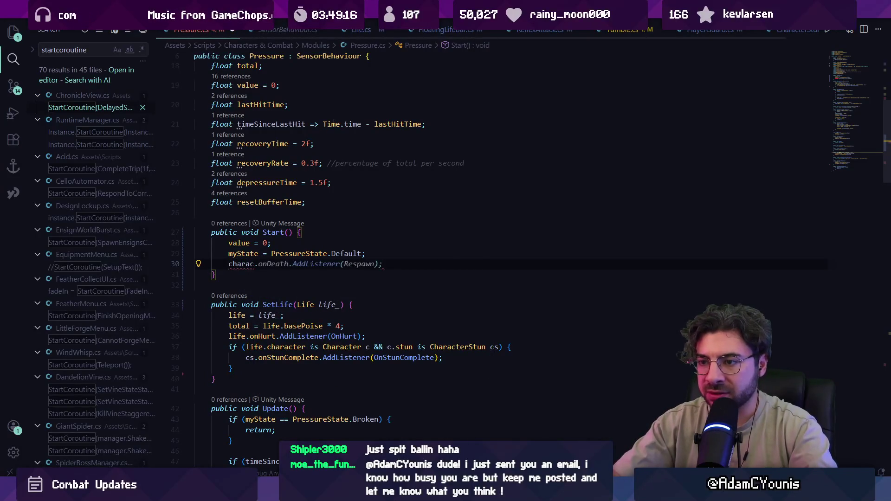
pyautogui.write('ter.life')
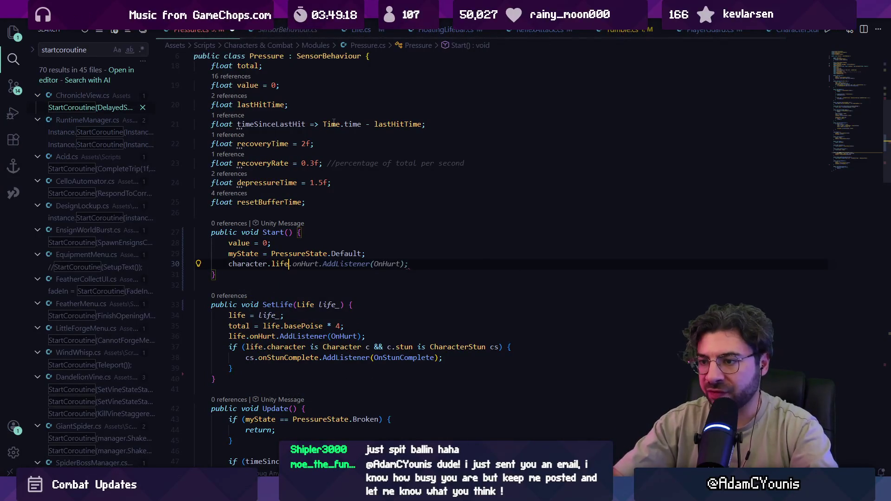
pyautogui.press('Home')
pyautogui.write('life =')
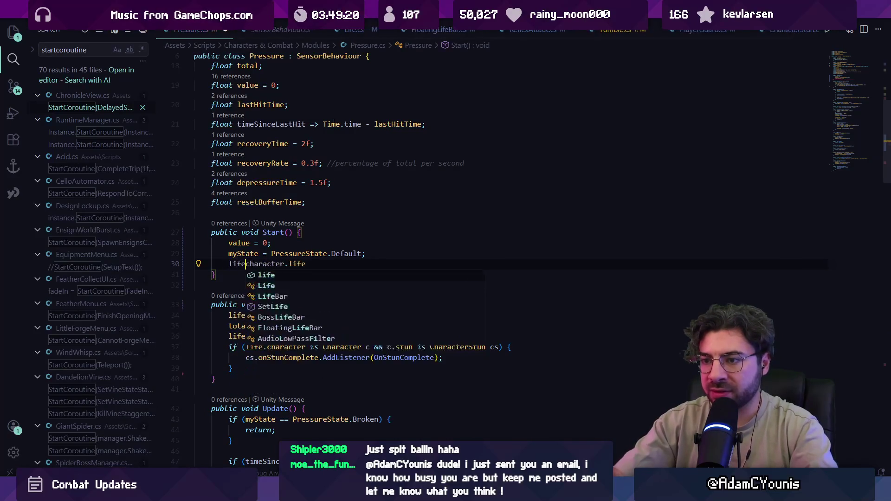
pyautogui.press('BackSpace')
pyautogui.press('BackSpace')
pyautogui.press('BackSpace')
pyautogui.press('End')
pyautogui.write(';')
pyautogui.hotkey('shift', 'Home')
pyautogui.press('BackSpace')
# - Turn line 8 into 'public Life life => character.life;'
pyautogui.scroll(3, 336, 175)
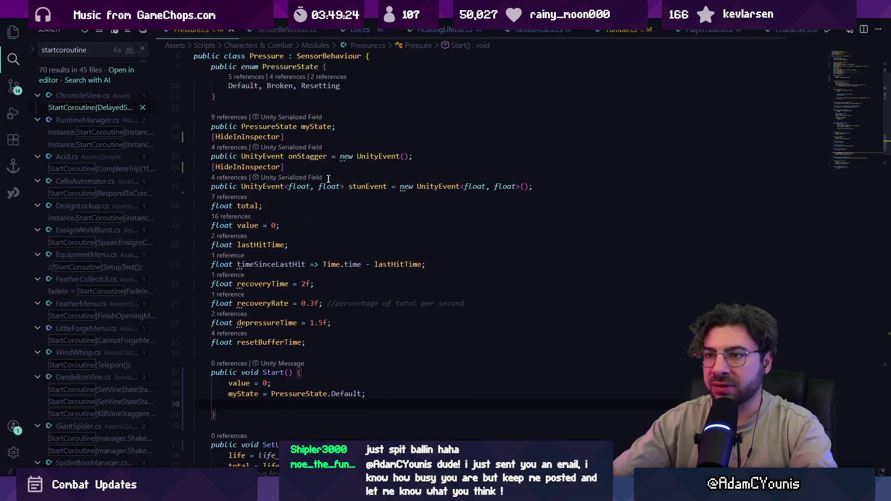
pyautogui.scroll(2, 318, 258)
pyautogui.click(285, 148)
pyautogui.press('BackSpace')
pyautogui.write('= character.life;')
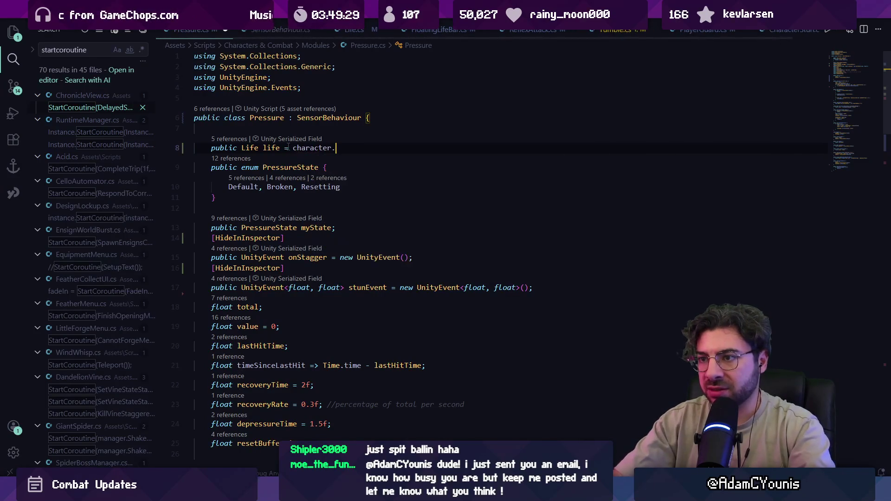
pyautogui.click(288, 148)
pyautogui.write('>')
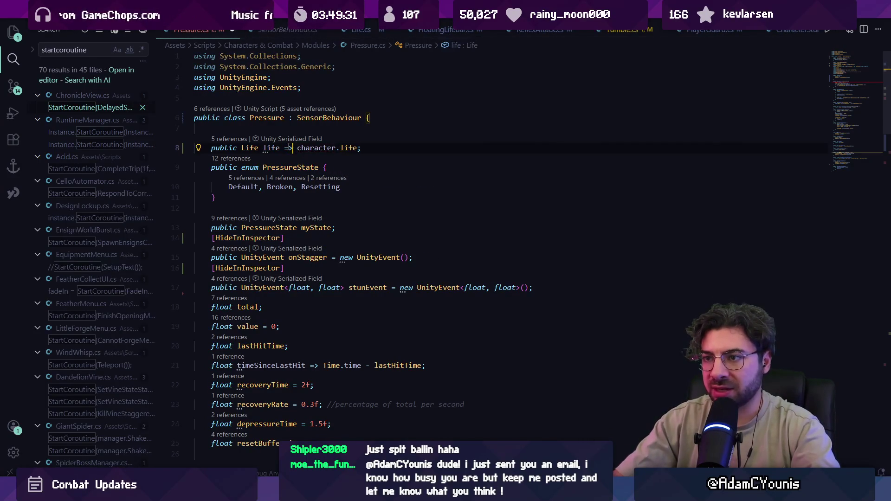
# - Delete the life = life_ assignment and move SetLife's remaining setup code into Start()
pyautogui.scroll(-5, 358, 222)
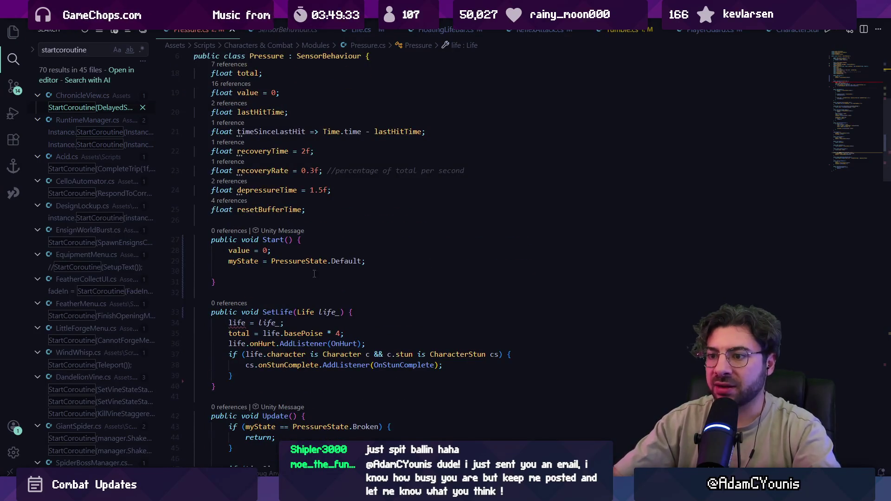
pyautogui.scroll(-2, 315, 274)
pyautogui.click(260, 229)
pyautogui.hotkey('ctrl', 'shift', 'k')
pyautogui.hotkey('shift', 'Down')
pyautogui.hotkey('shift', 'Down')
pyautogui.hotkey('shift', 'Down')
pyautogui.hotkey('ctrl', 'x')
pyautogui.press('Up')
pyautogui.press('Up')
pyautogui.press('Up')
pyautogui.hotkey('ctrl', 'v')
# - Delete the now-empty SetLife method
pyautogui.press('Down')
pyautogui.hotkey('shift', 'Down')
pyautogui.hotkey('shift', 'Down')
pyautogui.hotkey('shift', 'Down')
pyautogui.press('Delete')
pyautogui.scroll(-1, 283, 224)
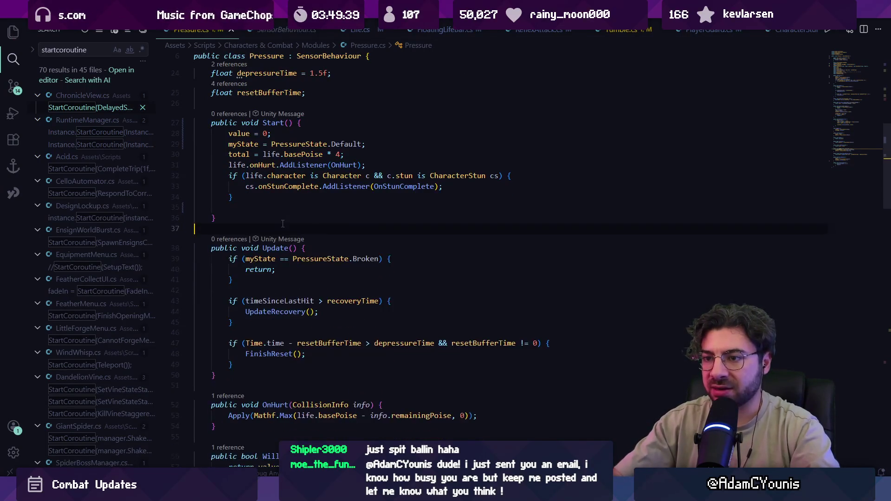
pyautogui.scroll(-4, 283, 224)
pyautogui.scroll(-4, 325, 269)
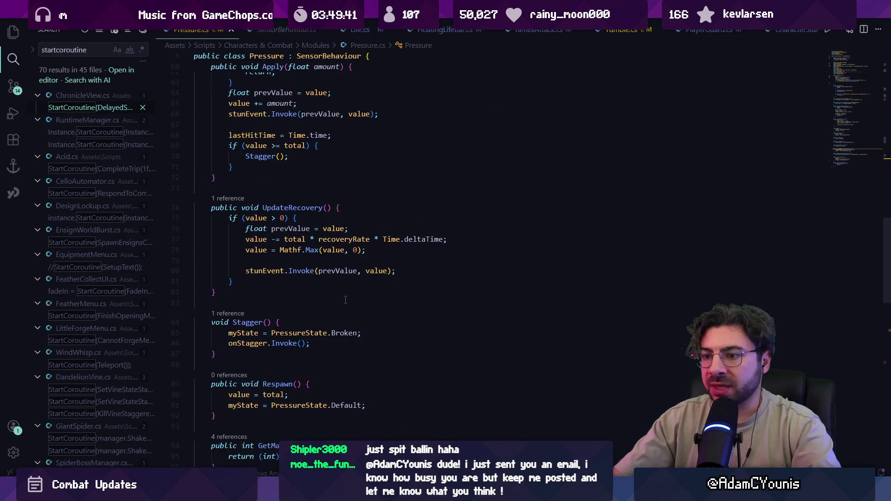
pyautogui.scroll(7, 345, 300)
# - Open Life.cs through the quick file search
pyautogui.hotkey('ctrl', 'p')
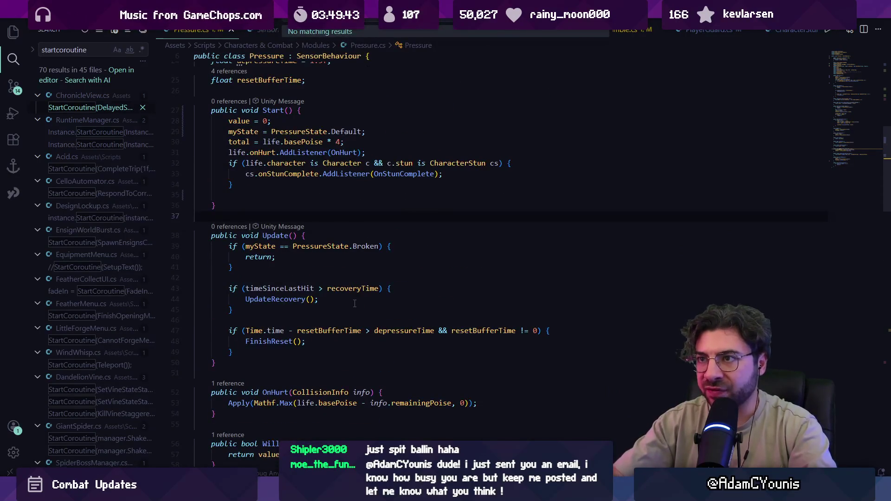
pyautogui.write('life')
pyautogui.press('Return')
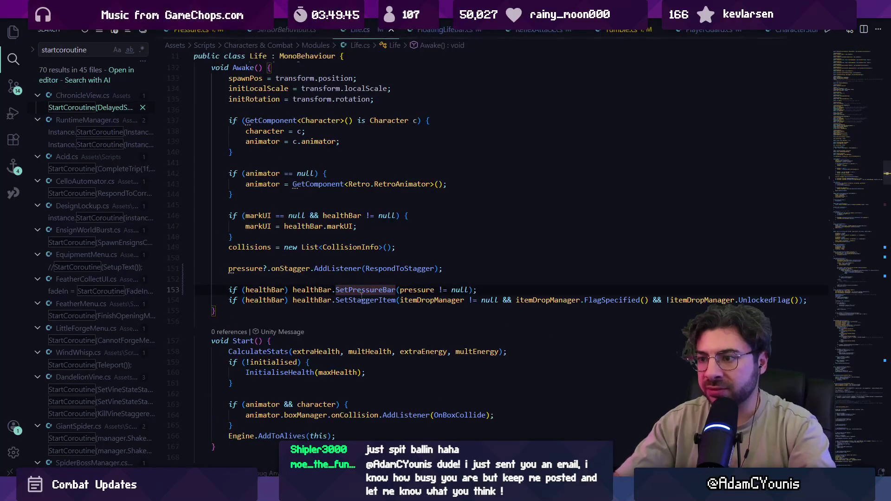
# - Search Life.cs for pressure and jump to the pressure field's definition
pyautogui.click(371, 312)
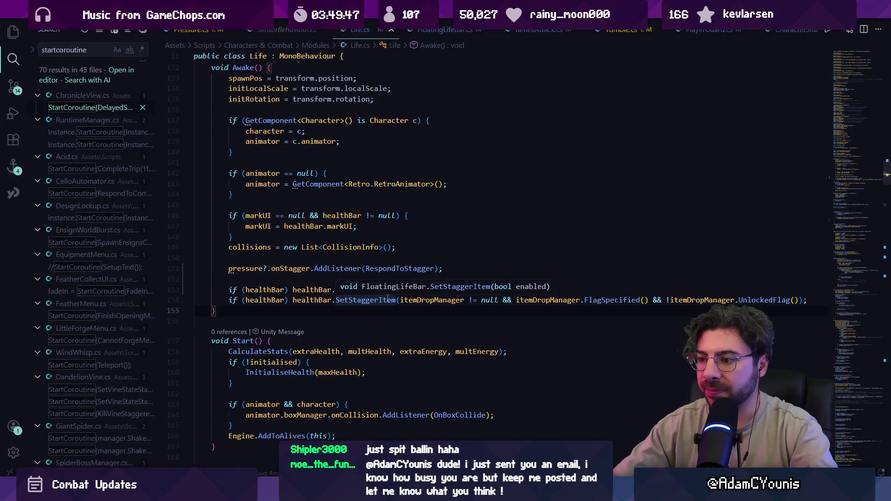
pyautogui.hotkey('ctrl', 'f')
pyautogui.press('Return')
pyautogui.press('Return')
pyautogui.press('Return')
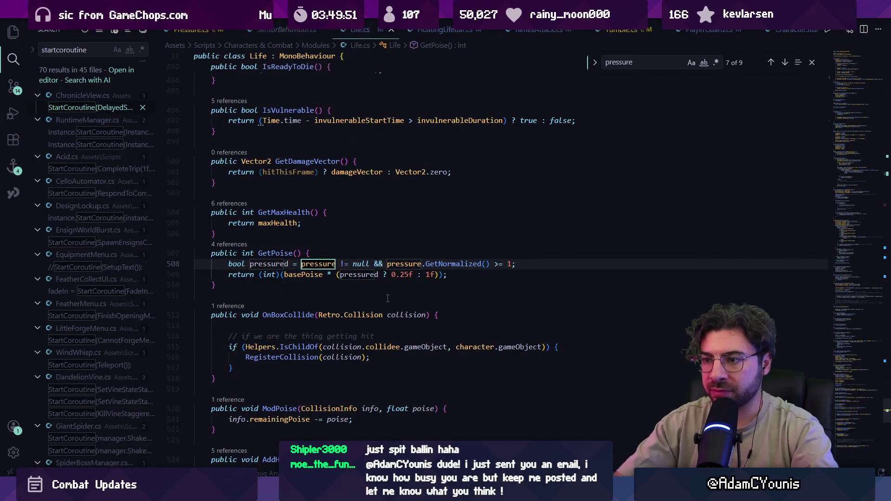
pyautogui.doubleClick(311, 267)
pyautogui.keyDown('ctrl'); pyautogui.click(324, 267); pyautogui.keyUp('ctrl')
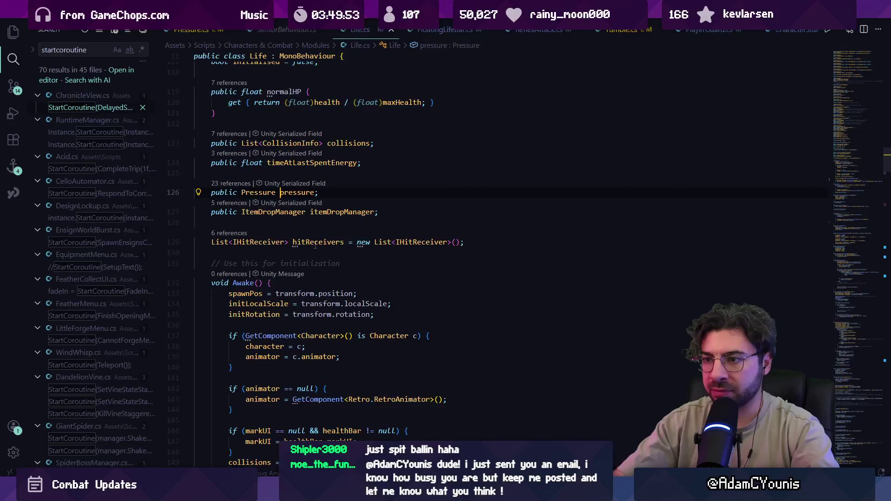
pyautogui.click(245, 192)
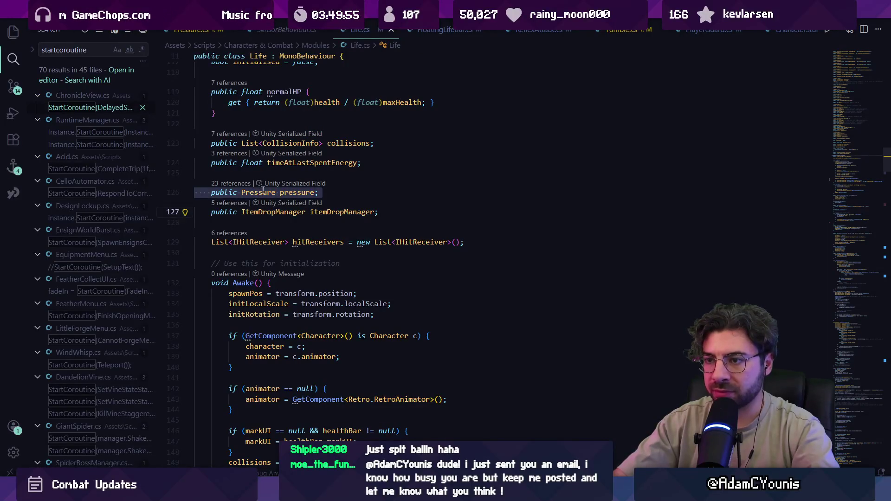
pyautogui.scroll(-4, 302, 196)
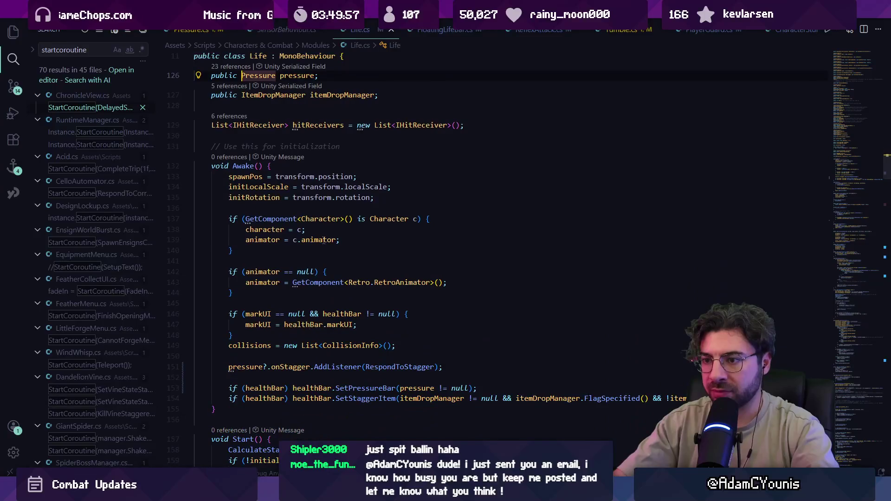
pyautogui.scroll(3, 367, 176)
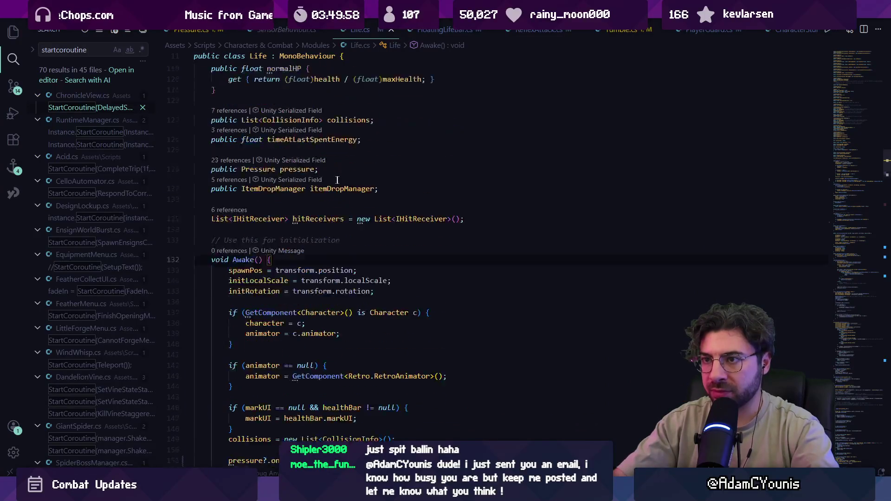
# - Add [HideInInspector] above the pressure field and save Life.cs
pyautogui.click(367, 176)
pyautogui.press('Return')
pyautogui.write('[Hide')
pyautogui.press('Escape')
pyautogui.press('Tab')
pyautogui.scroll(-5, 338, 215)
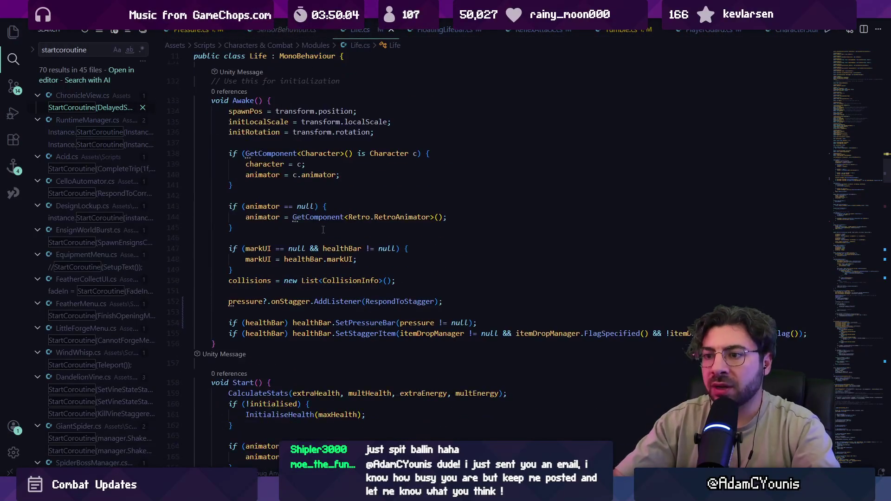
pyautogui.click(317, 134)
pyautogui.press('Tab')
pyautogui.press('Tab')
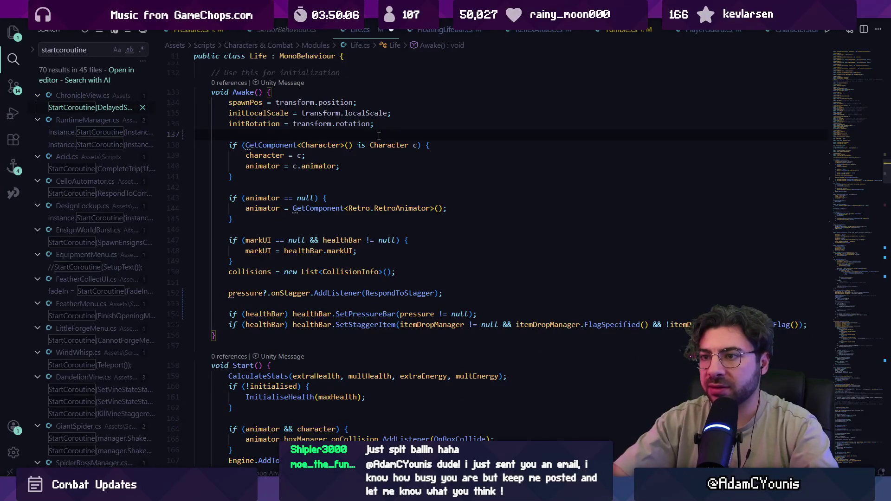
pyautogui.scroll(4, 379, 136)
pyautogui.click(264, 108)
pyautogui.hotkey('ctrl', 's')
# - Move the pressure and healthBar setup lines from Awake() into Start()
pyautogui.scroll(-4, 274, 284)
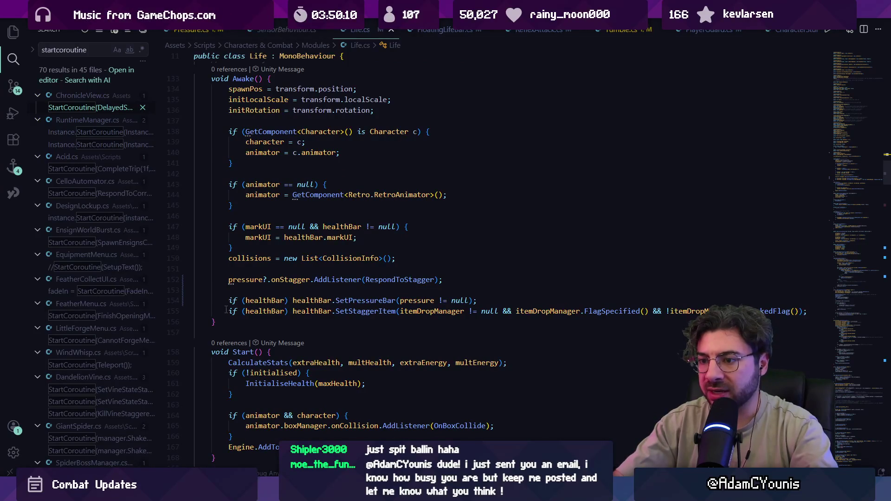
pyautogui.moveTo(201, 322); pyautogui.dragTo(202, 280)
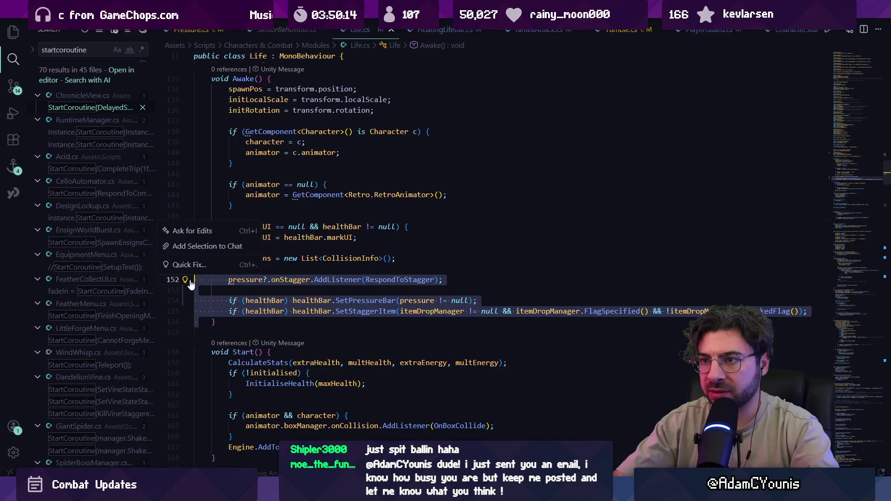
pyautogui.press('Delete')
pyautogui.scroll(-1, 288, 288)
pyautogui.click(307, 287)
pyautogui.hotkey('ctrl', 'v')
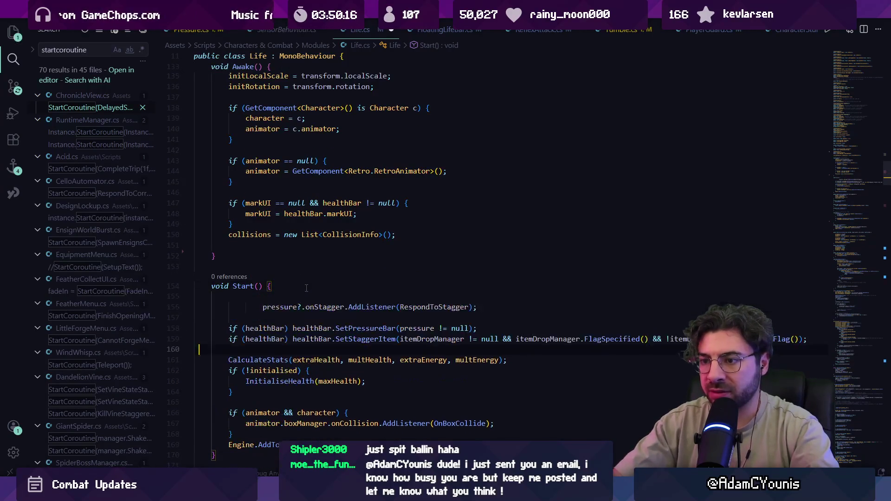
# - Add 'pressure = GetComponentInChildren<Pressure>();' to Start(), save, and return to Pressure.cs
pyautogui.press('Return')
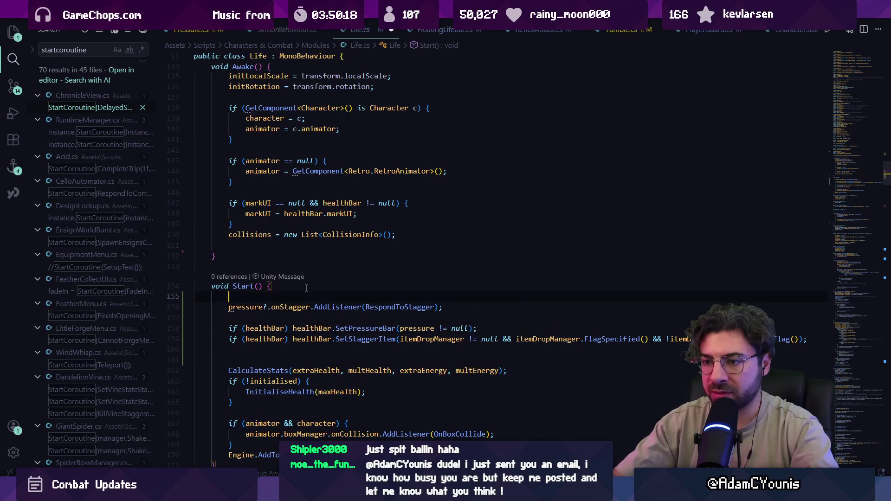
pyautogui.write('pressure = GetComponent<Pressure>();')
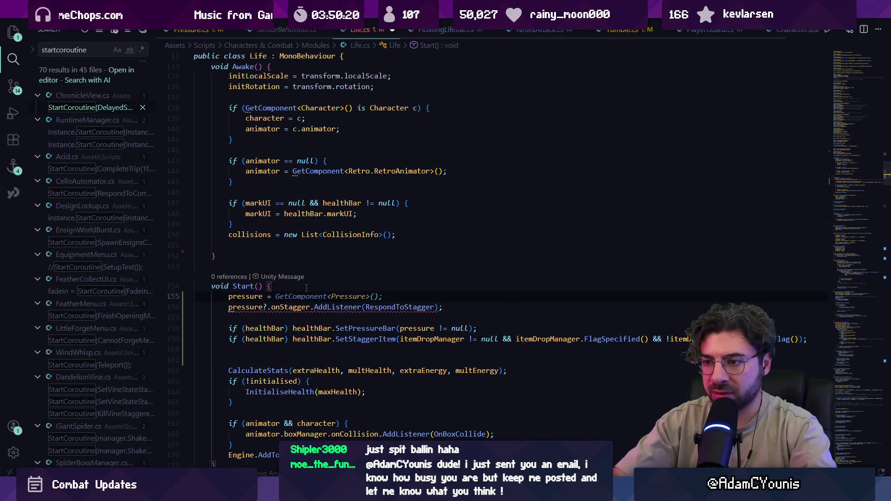
pyautogui.hotkey('ctrl', 'Left')
pyautogui.hotkey('ctrl', 'Left')
pyautogui.hotkey('ctrl', 'Left')
pyautogui.write('InChil')
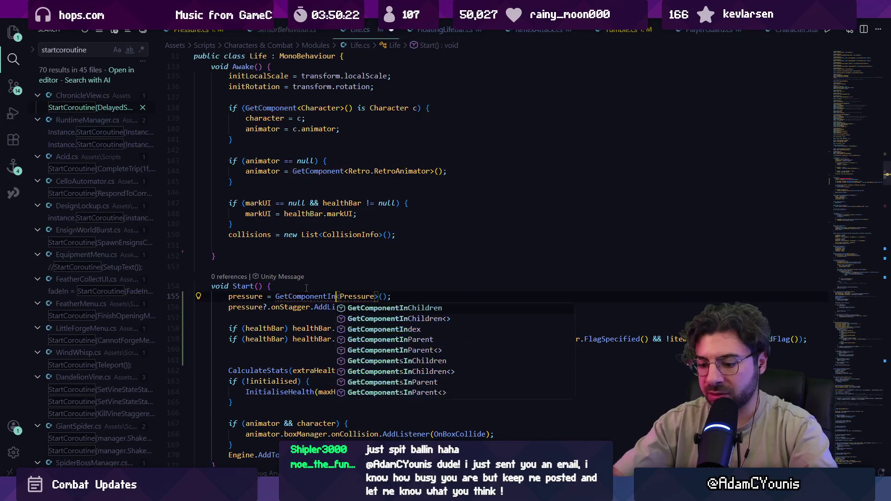
pyautogui.write('dren')
pyautogui.hotkey('ctrl', 's')
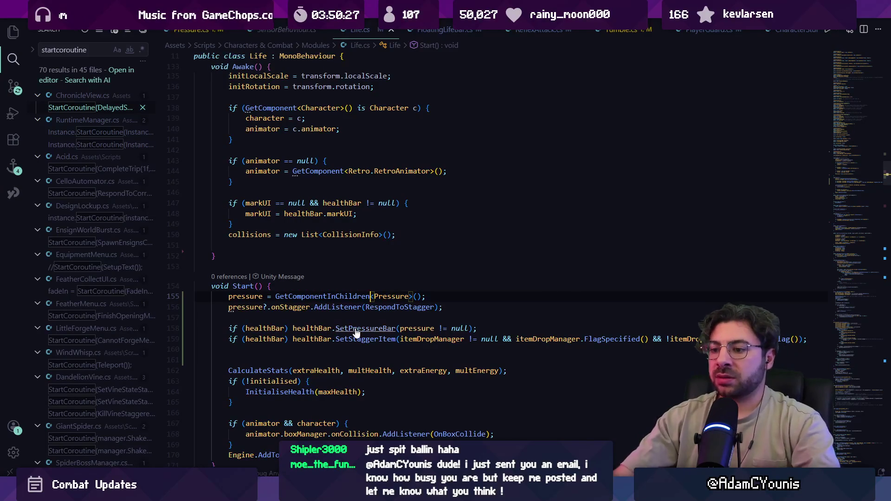
pyautogui.moveTo(313, 493)
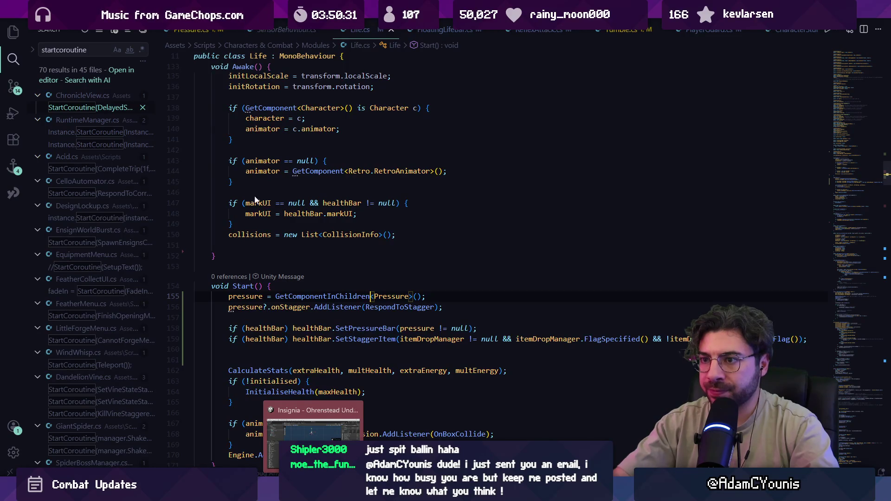
pyautogui.click(192, 30)
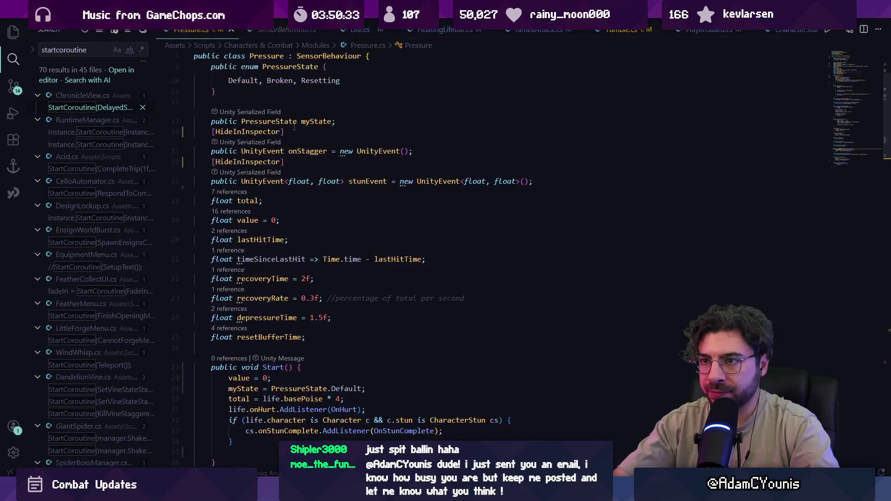
# - In Unity, select Marten in the Hierarchy and look at its Life component
pyautogui.scroll(3, 295, 126)
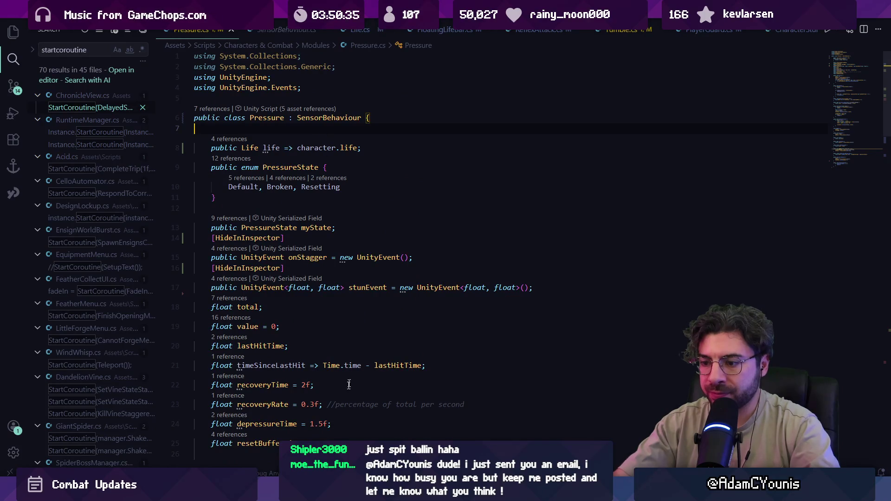
pyautogui.hotkey('alt', 'Tab')
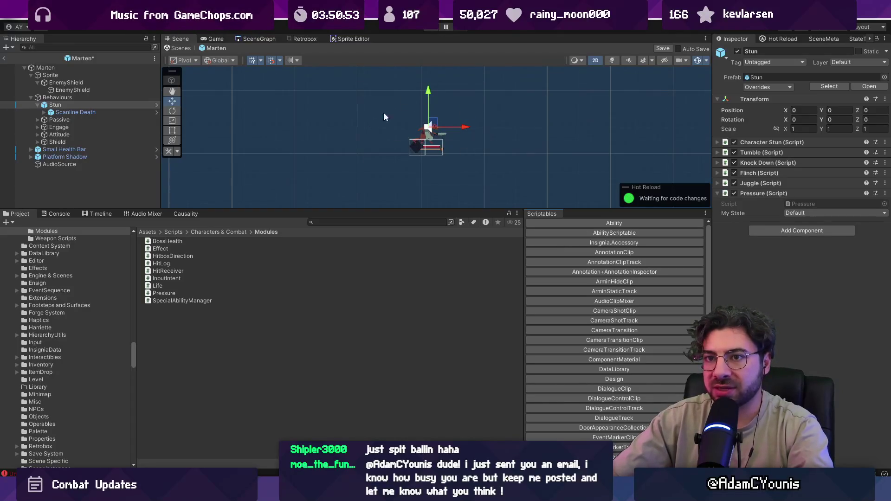
pyautogui.click(111, 69)
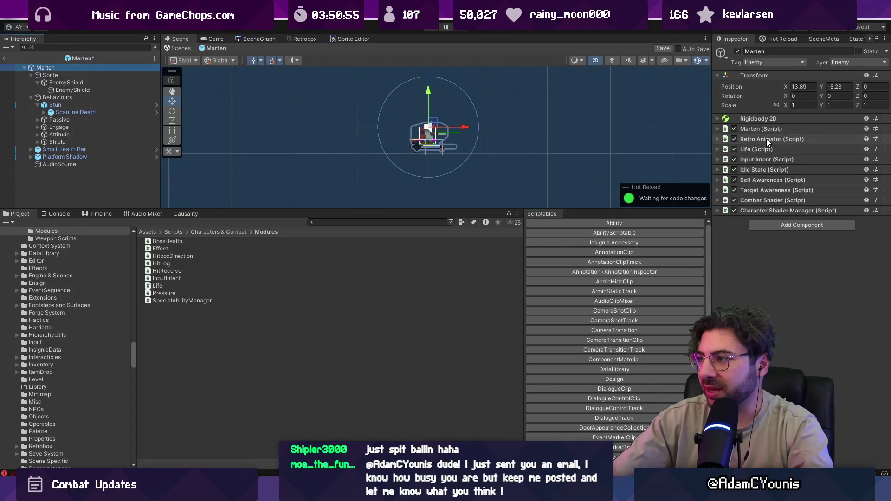
pyautogui.click(762, 149)
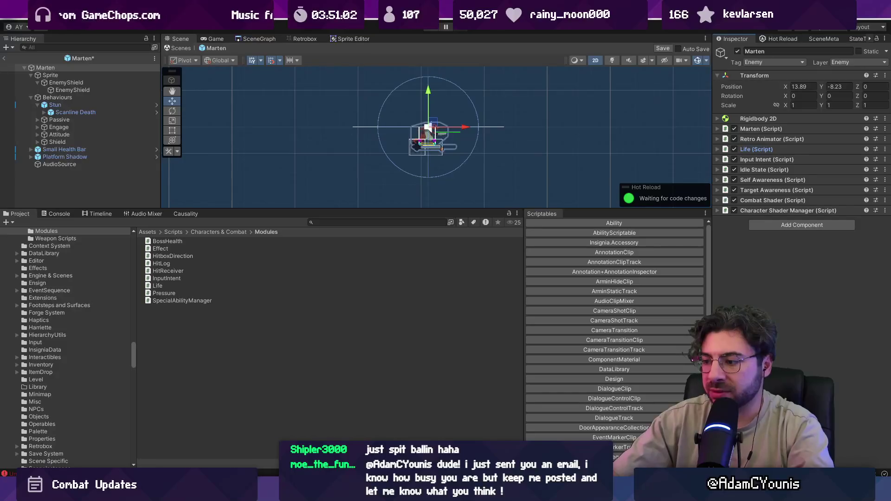
# - Review the Hunden.prefab and Hedgehog.prefab diffs in Fork, then return to Unity's project search
pyautogui.hotkey('alt', 'Tab')
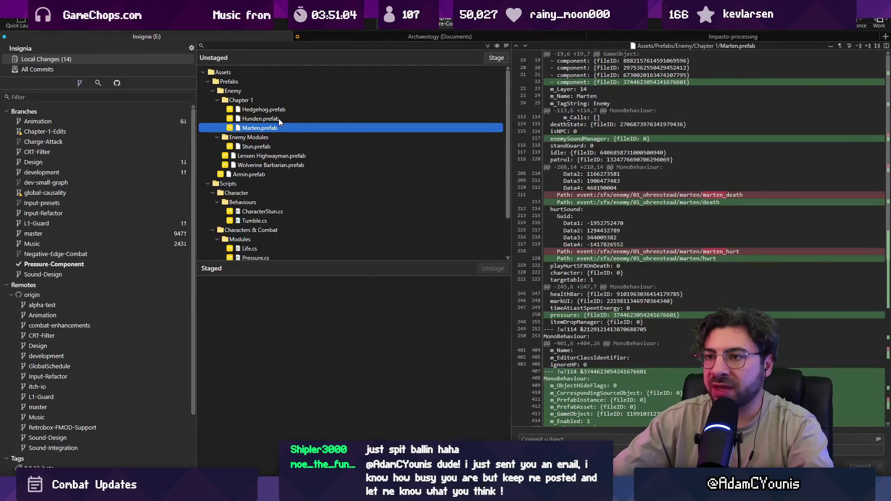
pyautogui.click(279, 118)
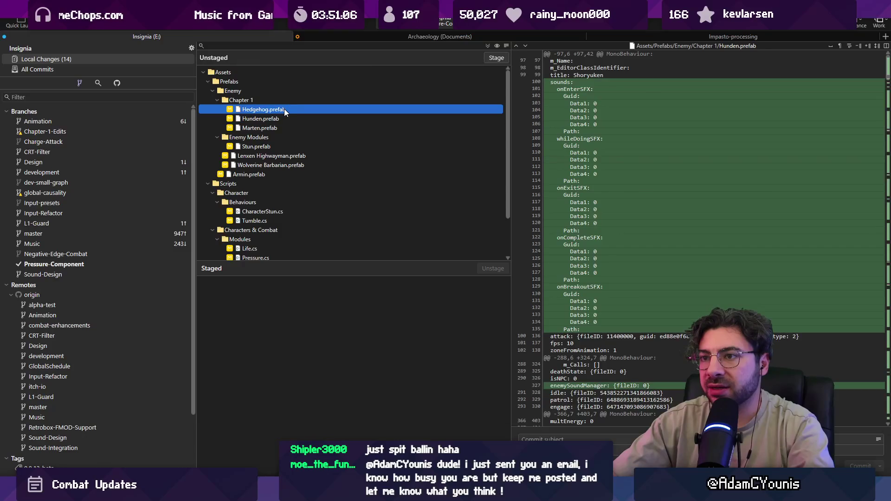
pyautogui.click(285, 109)
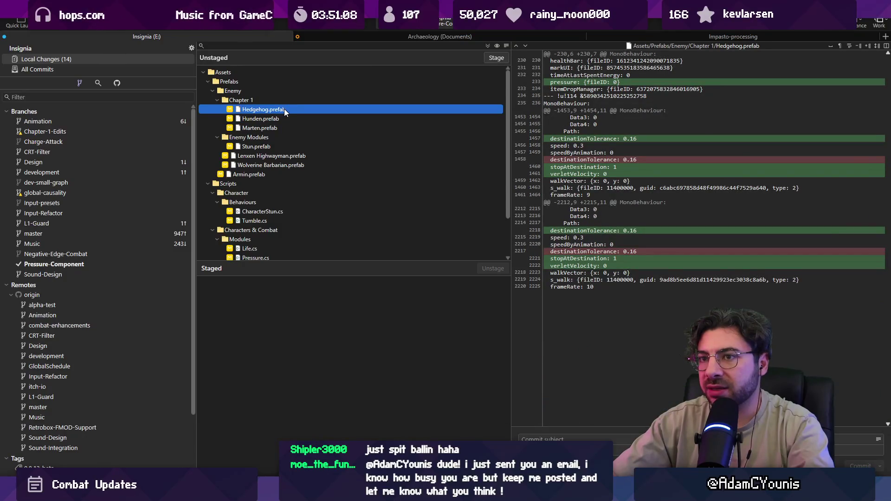
pyautogui.hotkey('alt', 'Tab')
pyautogui.click(350, 224)
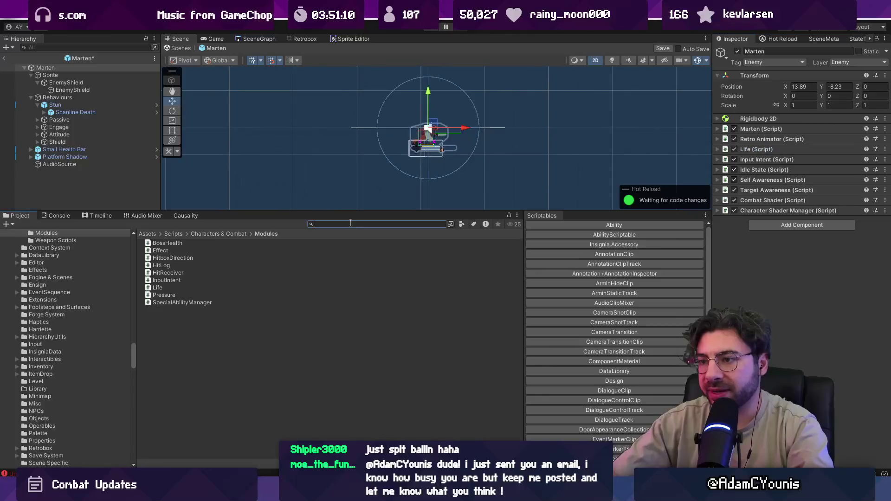
# - Search the project for 'hedgehog' and open the Hedgehog prefab, resolving the save prompt
pyautogui.press('BackSpace')
pyautogui.press('BackSpace')
pyautogui.write('hedgehog')
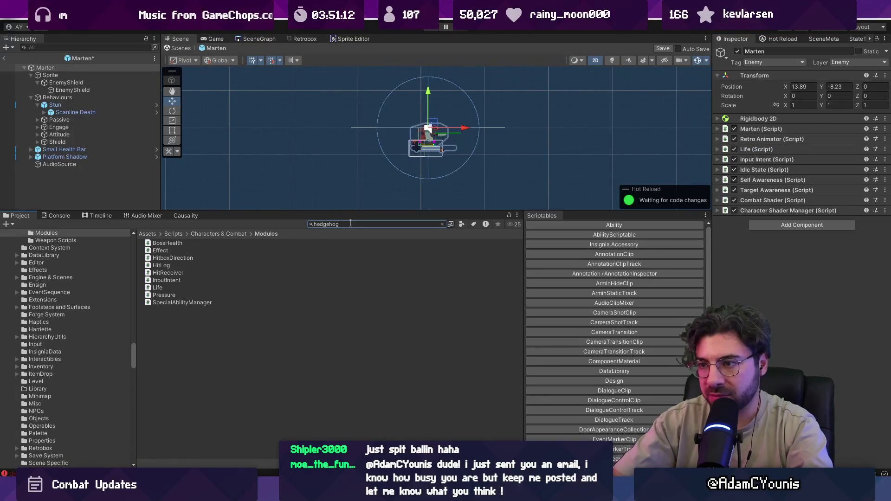
pyautogui.doubleClick(173, 354)
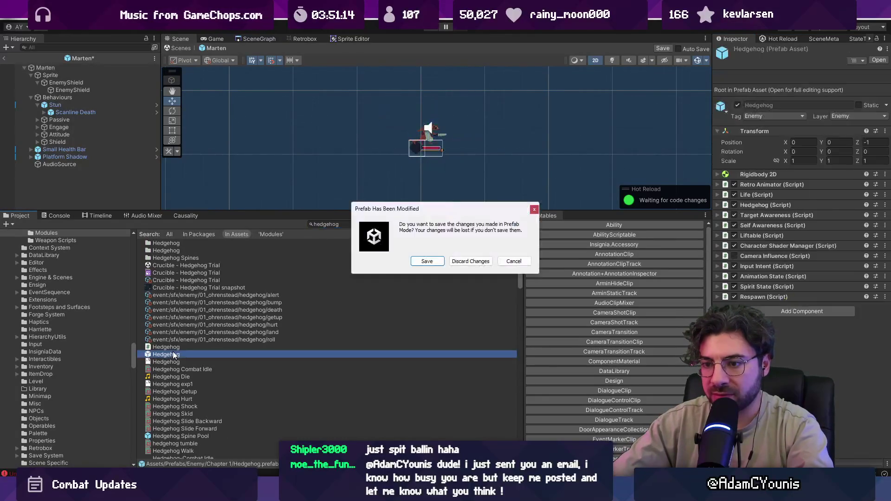
pyautogui.click(470, 261)
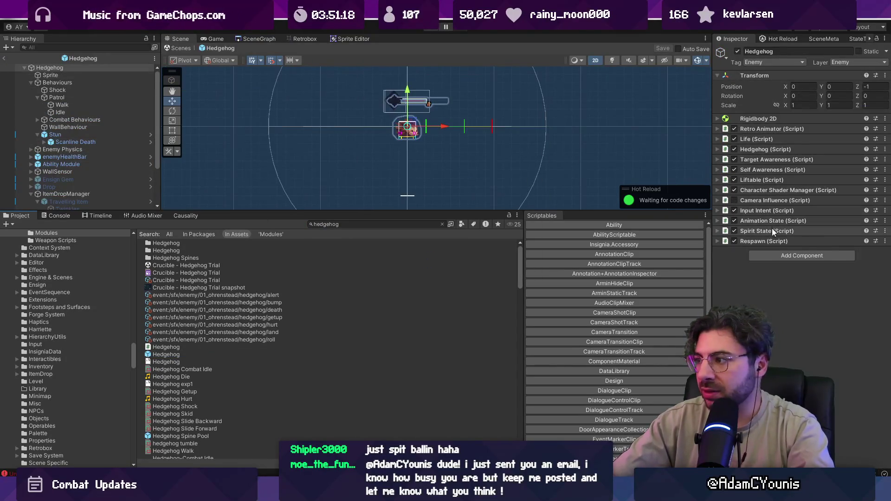
# - Select Hedgehog's Stun child and open its Pressure script in the code editor
pyautogui.click(761, 139)
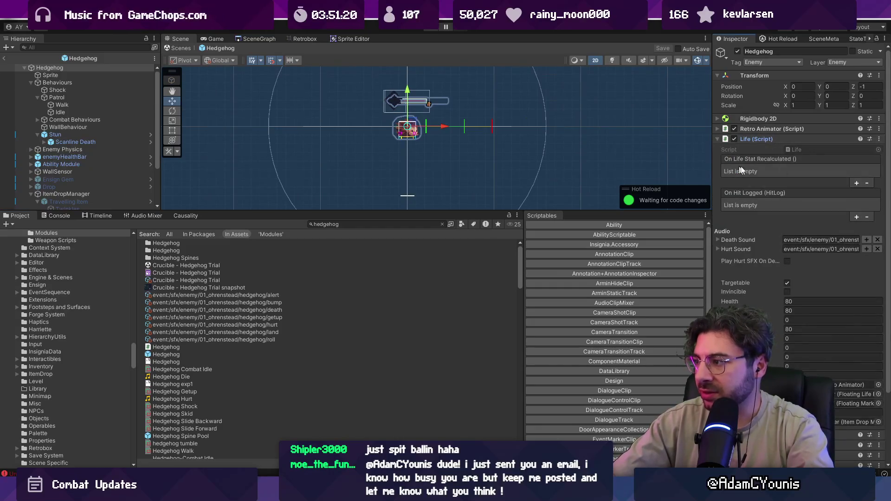
pyautogui.click(762, 139)
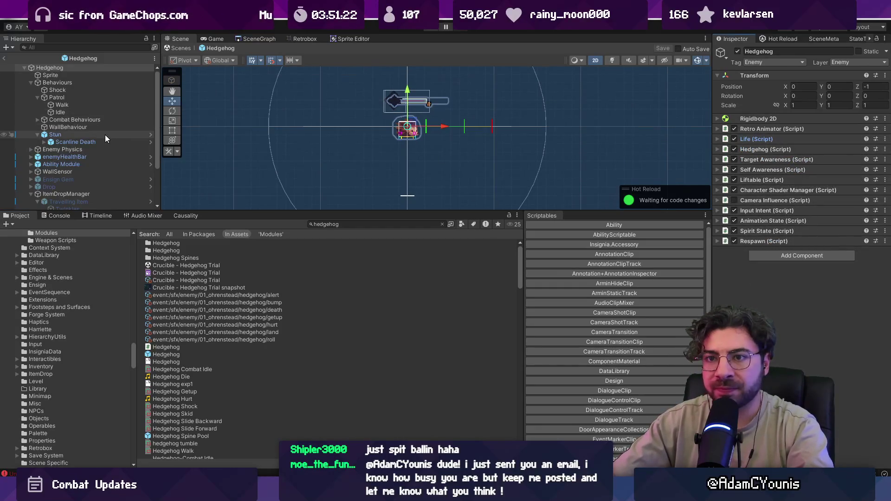
pyautogui.click(105, 135)
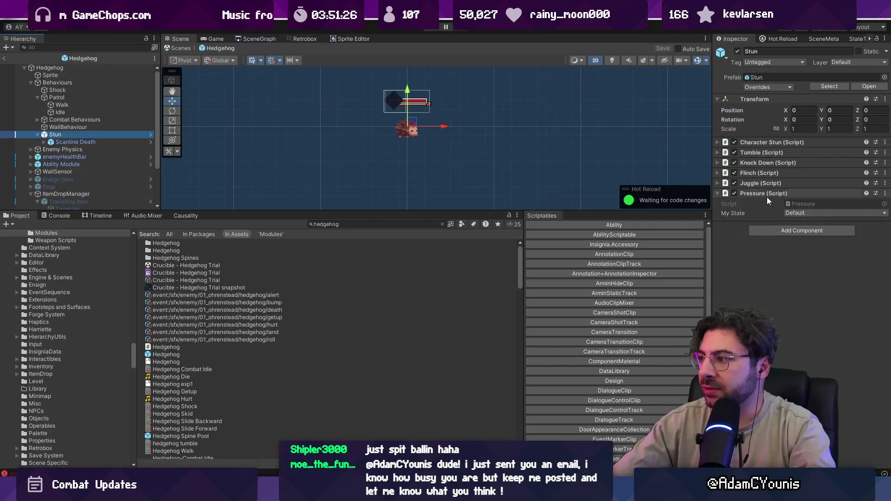
pyautogui.doubleClick(798, 204)
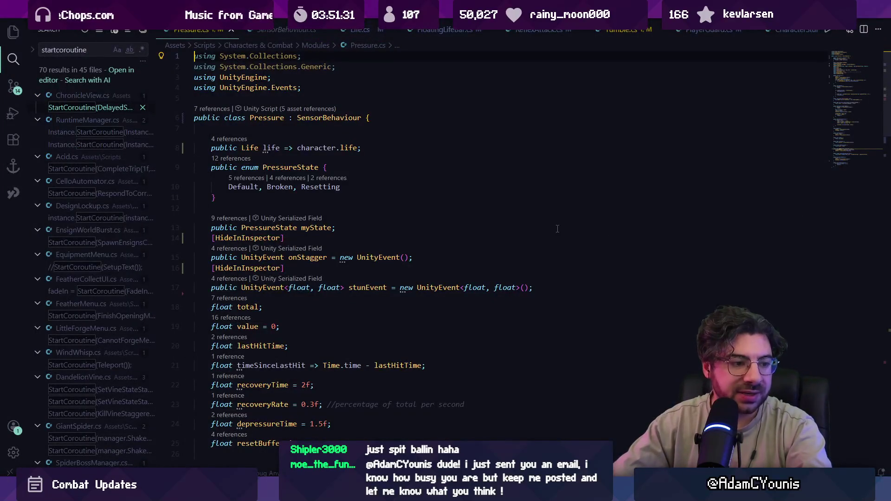
# - Start a public enum PressureType at the top of the Pressure class with a None entry
pyautogui.click(451, 132)
pyautogui.press('Tab')
pyautogui.write('public ')
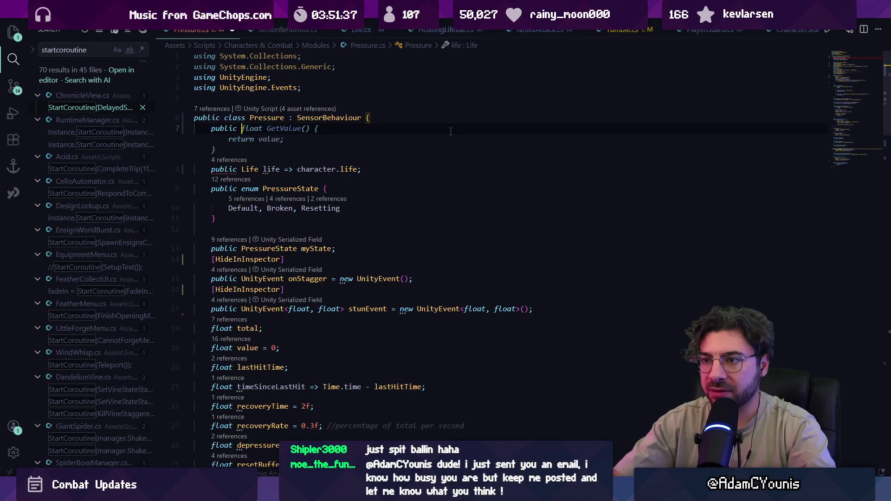
pyautogui.write('enum Pressu')
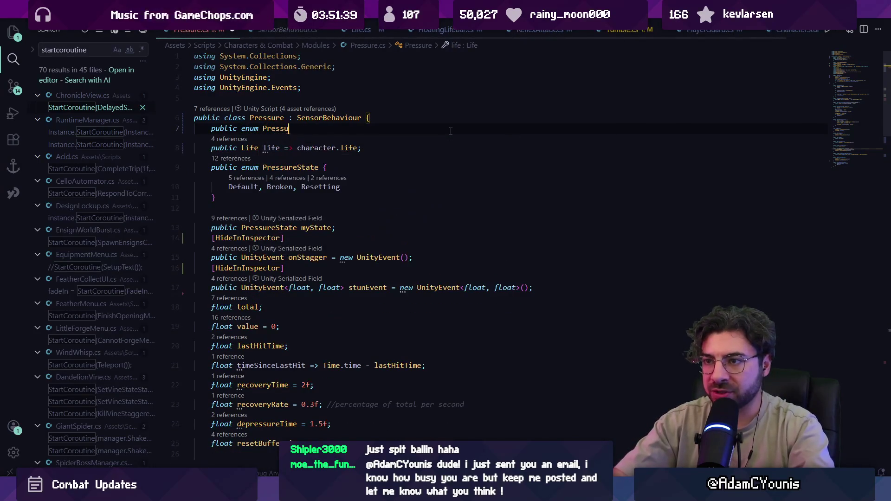
pyautogui.write('reType {')
pyautogui.press('Return')
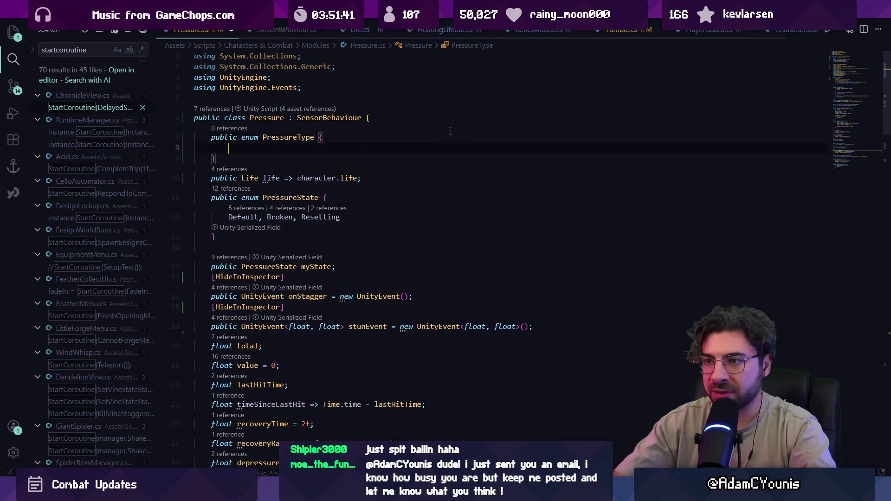
pyautogui.write('None,')
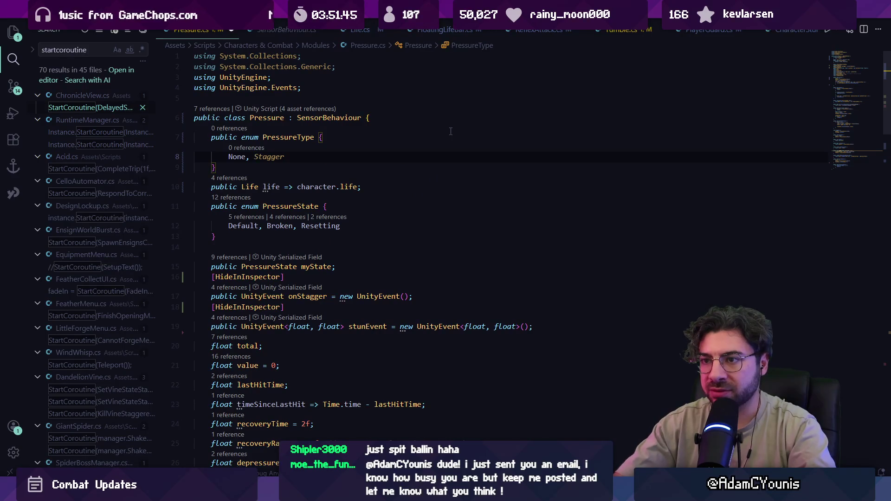
# - Enter the enum values None, WithDatamDamage and Defend on line 8
pyautogui.hotkey('shift', 'Home')
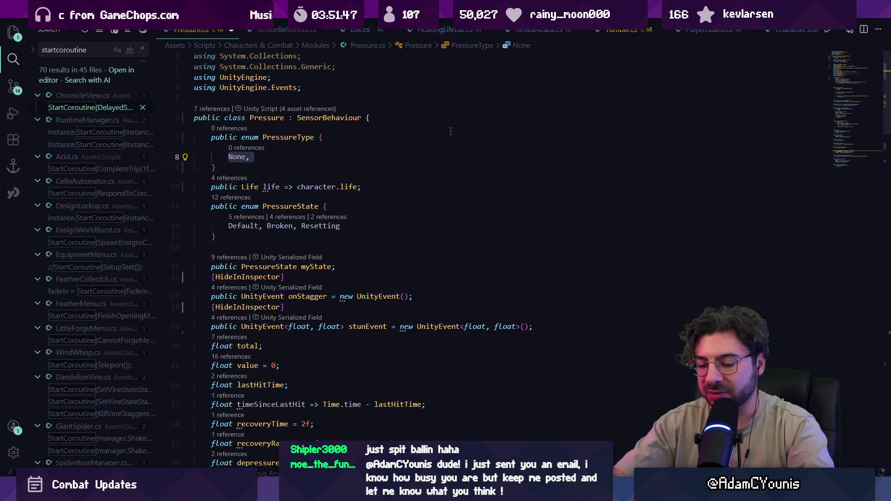
pyautogui.press('End')
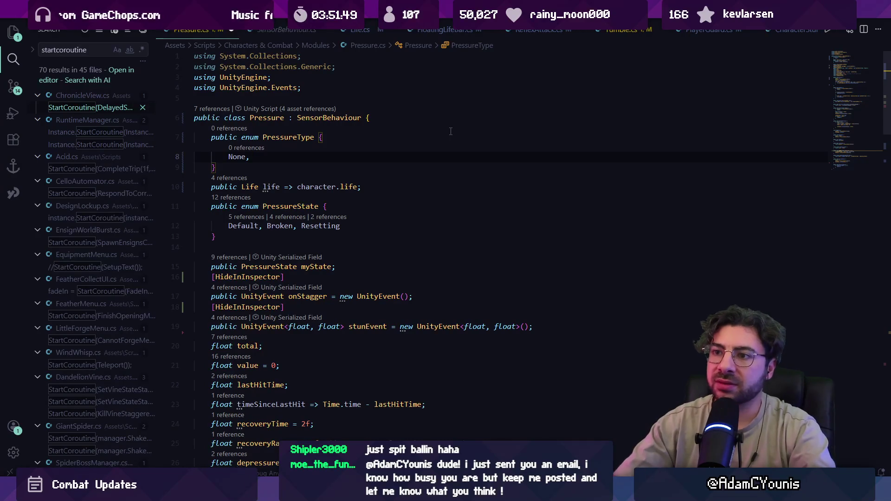
pyautogui.press('BackSpace')
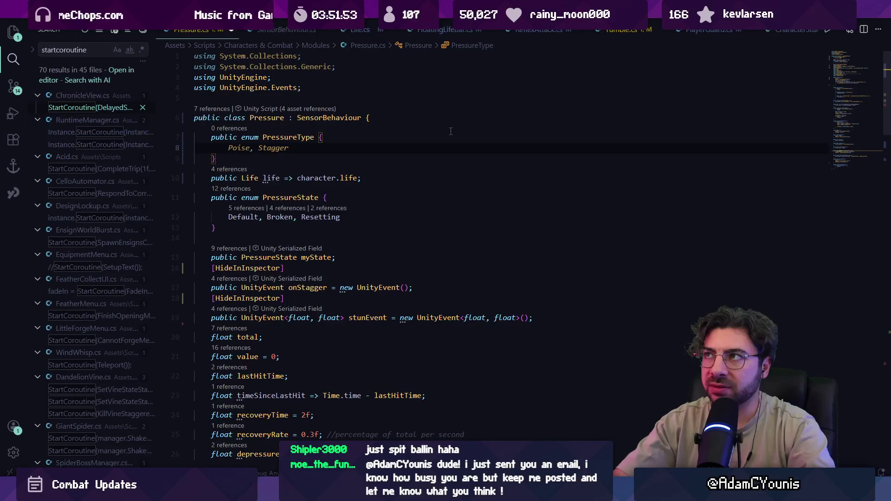
pyautogui.hotkey('ctrl', 'shift', 'Right')
pyautogui.write('None,')
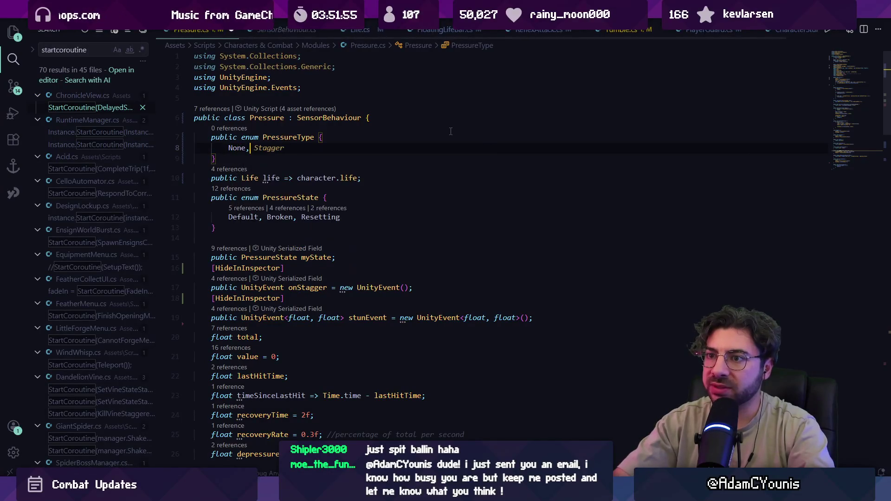
pyautogui.hotkey('ctrl', 'Right')
pyautogui.hotkey('ctrl', 'shift', 'Left')
pyautogui.write('WithDatam')
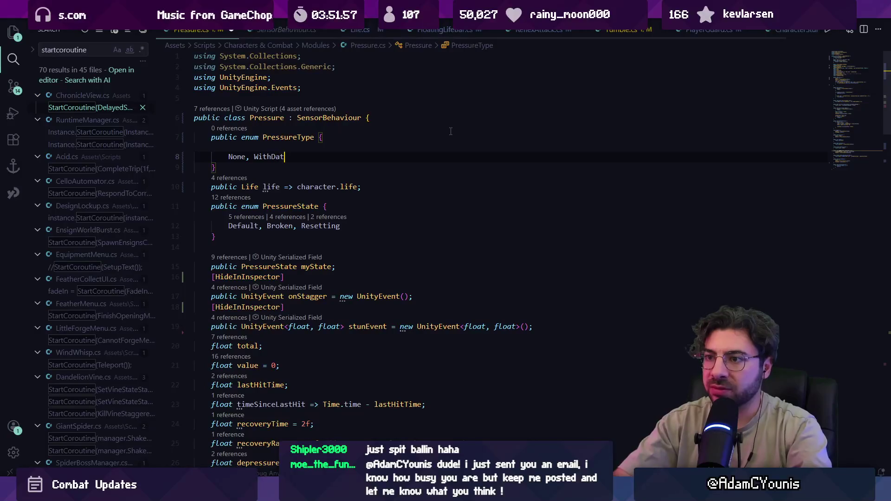
pyautogui.write('Damage, Defend')
# - Replace the Defend enum value with Guard
pyautogui.press('Up')
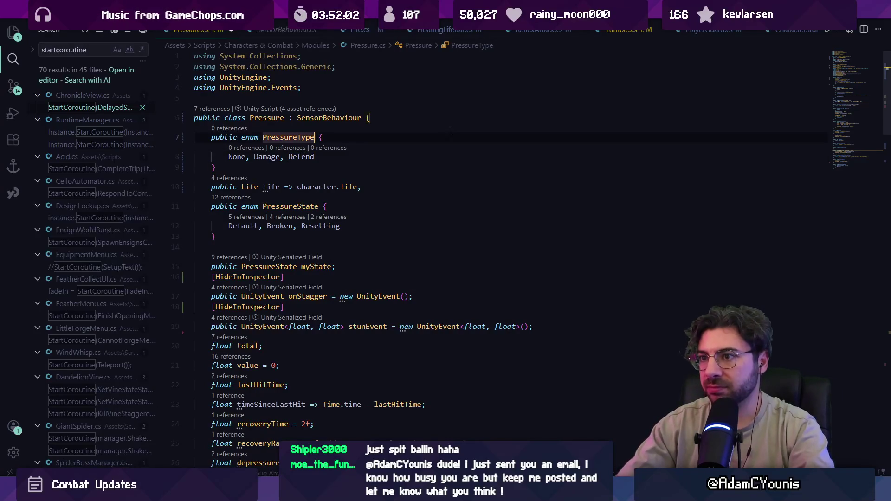
pyautogui.hotkey('ctrl', 'shift', 'Left')
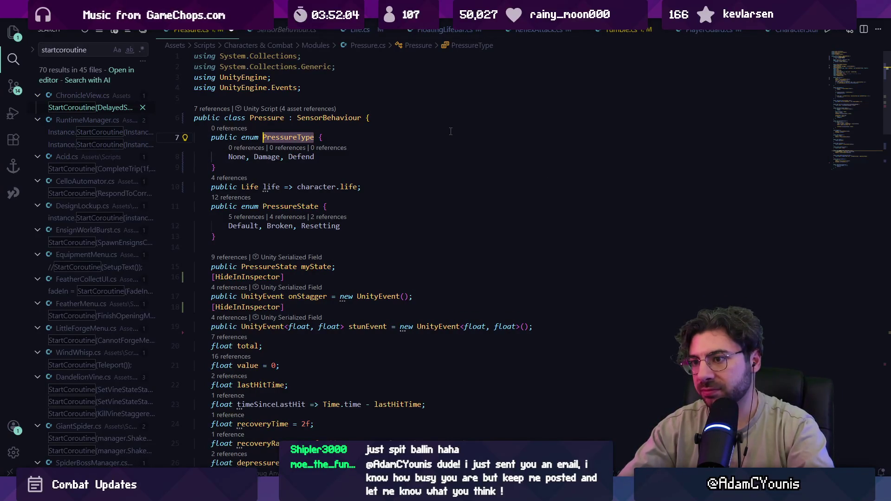
pyautogui.press('Down')
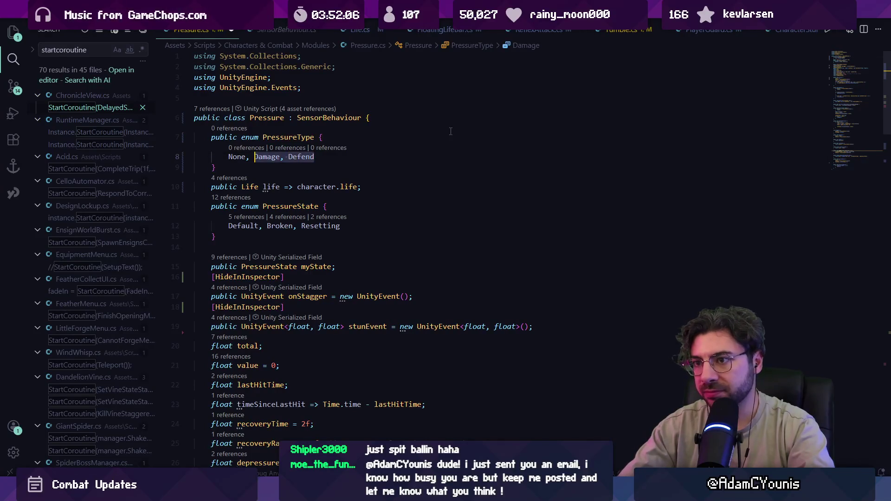
pyautogui.hotkey('ctrl', 'Right')
pyautogui.hotkey('ctrl', 'Right')
pyautogui.hotkey('ctrl', 'Right')
pyautogui.hotkey('ctrl', 'shift', 'Left')
pyautogui.write('Guard')
pyautogui.press('Escape')
# - Rename the enum from PressureType to Stance and save Pressure.cs
pyautogui.press('Up')
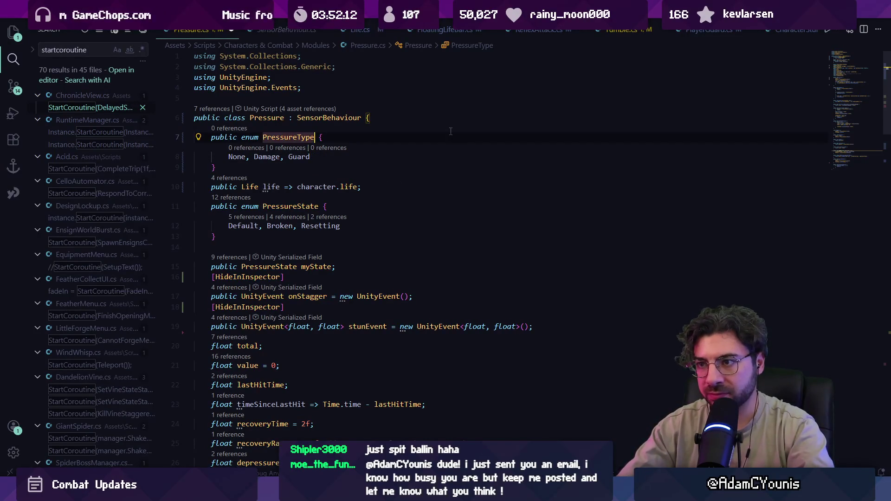
pyautogui.hotkey('ctrl', 'Left')
pyautogui.hotkey('ctrl', 'shift', 'Right')
pyautogui.write('Stance')
pyautogui.press('Escape')
pyautogui.hotkey('ctrl', 's')
# - Replace the Damage enum value with Default
pyautogui.press('Down')
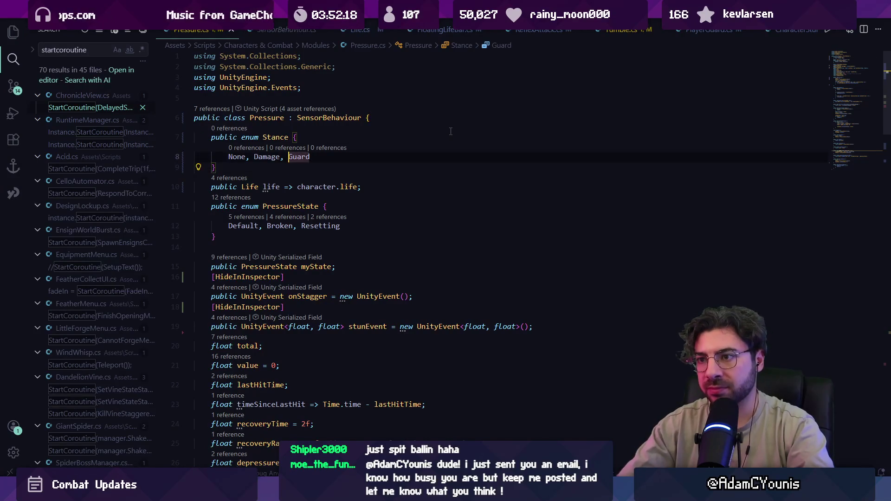
pyautogui.hotkey('ctrl', 'Left')
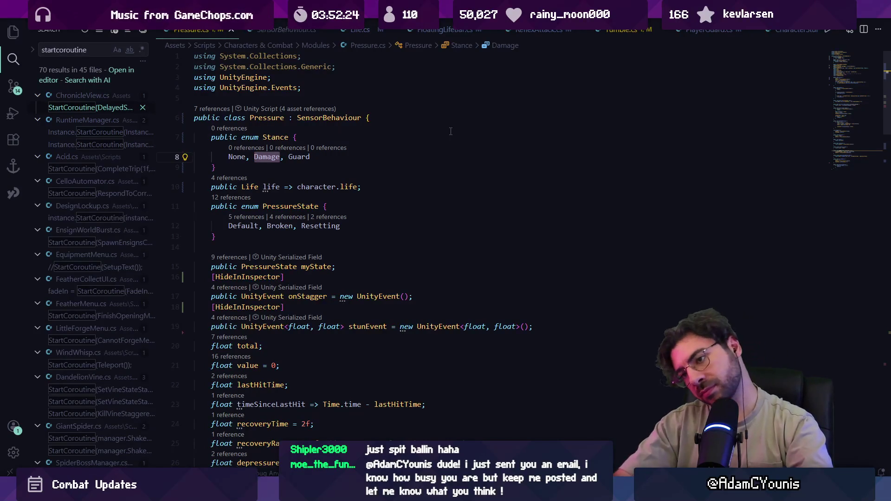
pyautogui.write('Default')
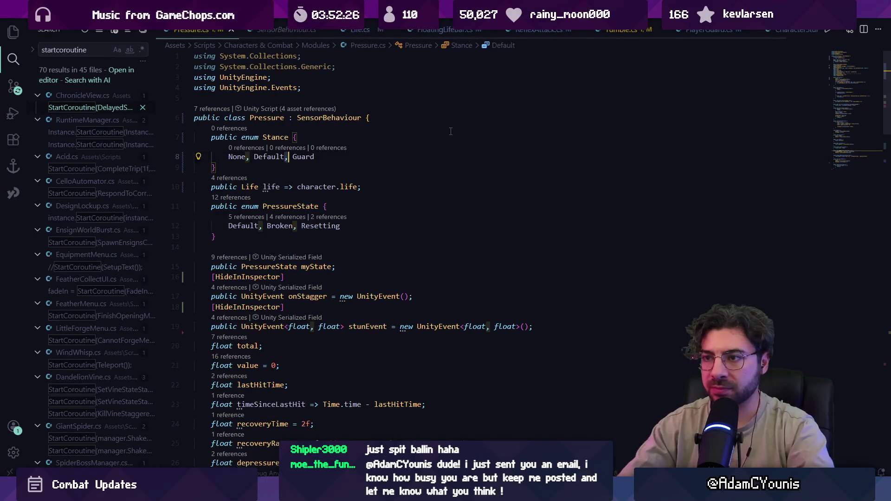
pyautogui.press('End')
# - Try longer enum names like StanceType, EnemyStance and DefaultStance, then shorten it back to Stance
pyautogui.press('Up')
pyautogui.press('Up')
pyautogui.press('Down')
pyautogui.press('Down')
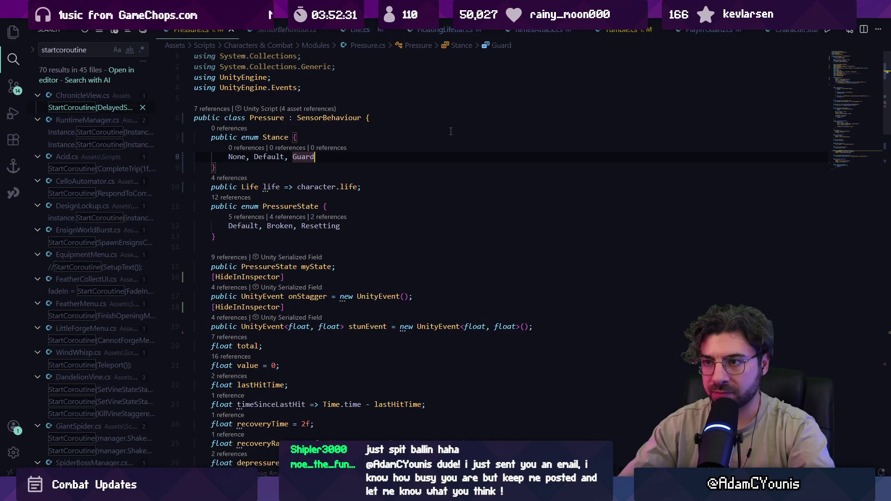
pyautogui.press('Up')
pyautogui.press('Up')
pyautogui.press('End')
pyautogui.press('Down')
pyautogui.press('Left')
pyautogui.press('Left')
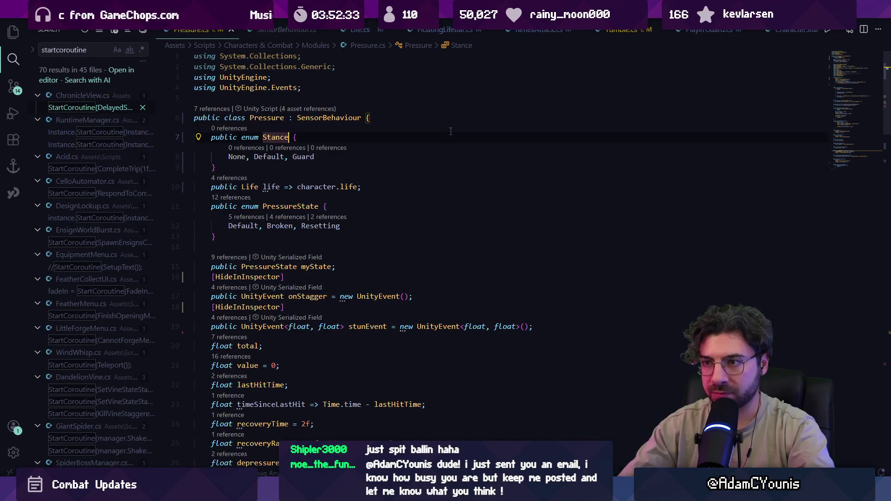
pyautogui.write('Type')
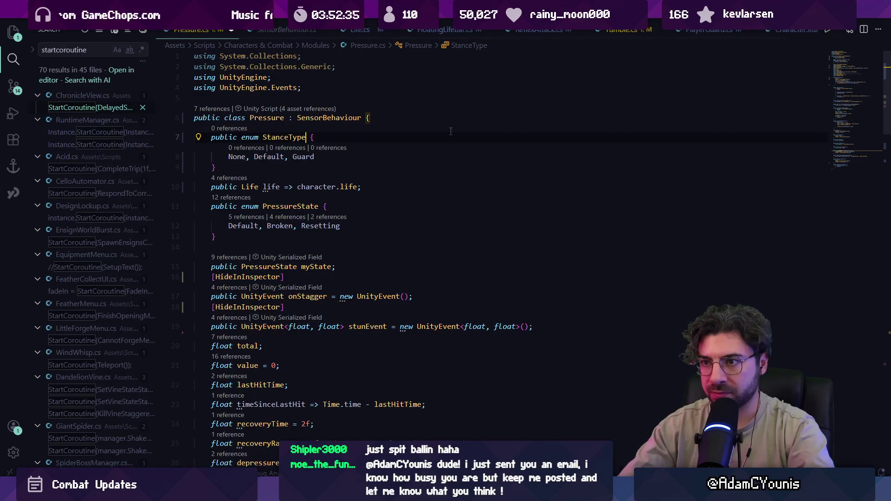
pyautogui.write('EnemyStan')
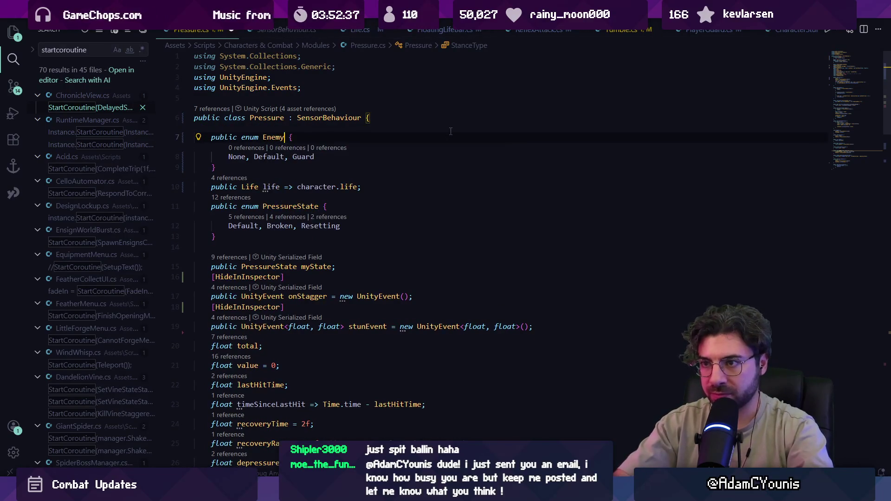
pyautogui.write('ce')
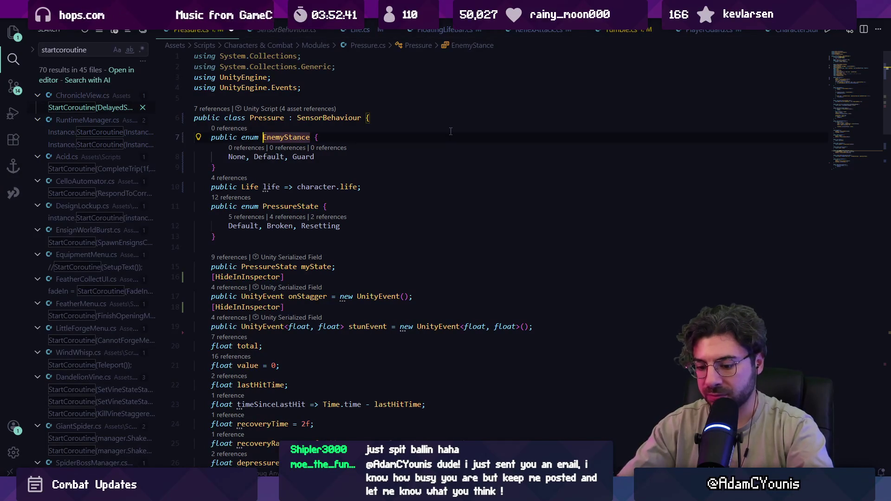
pyautogui.write('Defauylt')
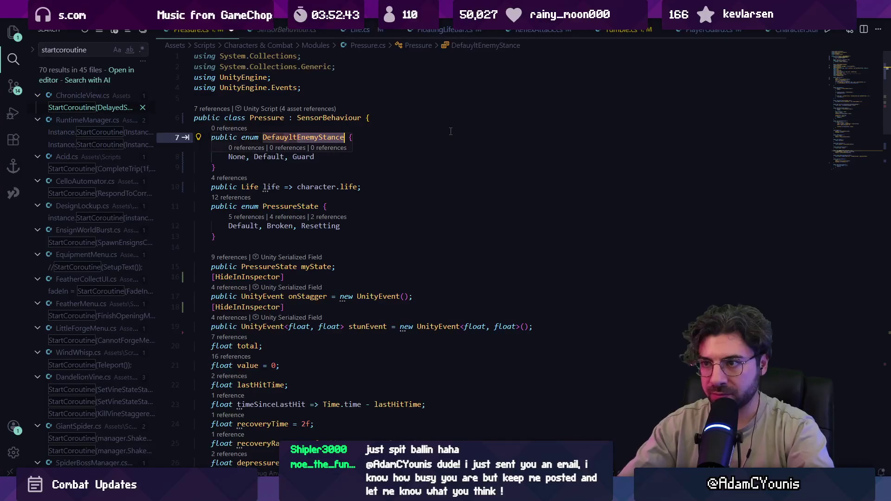
pyautogui.press('Delete')
pyautogui.press('Delete')
pyautogui.press('Delete')
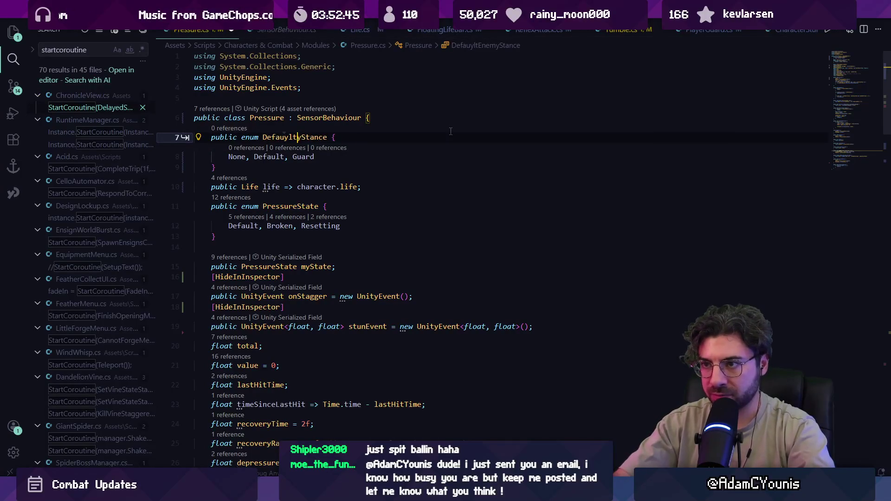
pyautogui.press('Down')
pyautogui.press('Up')
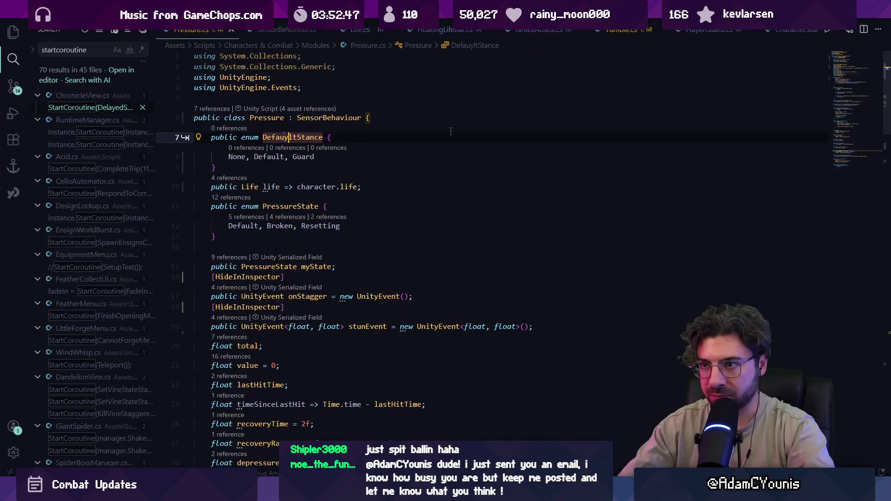
pyautogui.press('Left')
pyautogui.press('BackSpace')
pyautogui.press('Down')
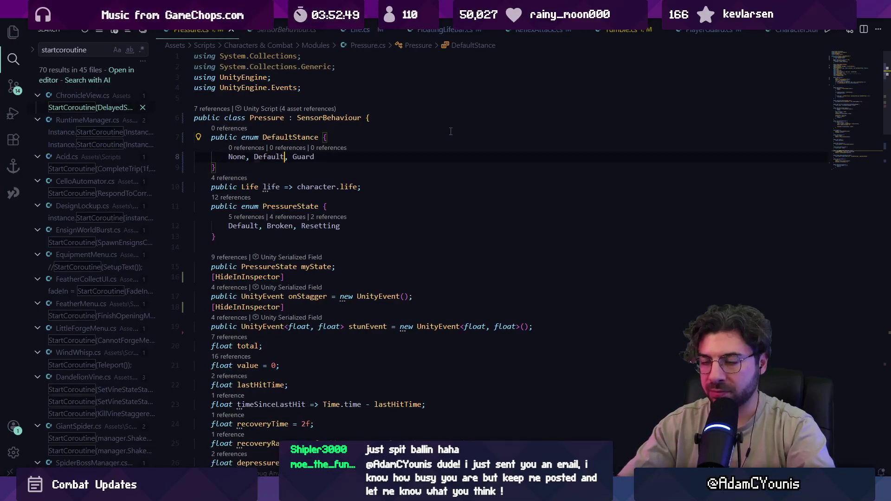
pyautogui.press('Up')
pyautogui.hotkey('ctrl', 'BackSpace')
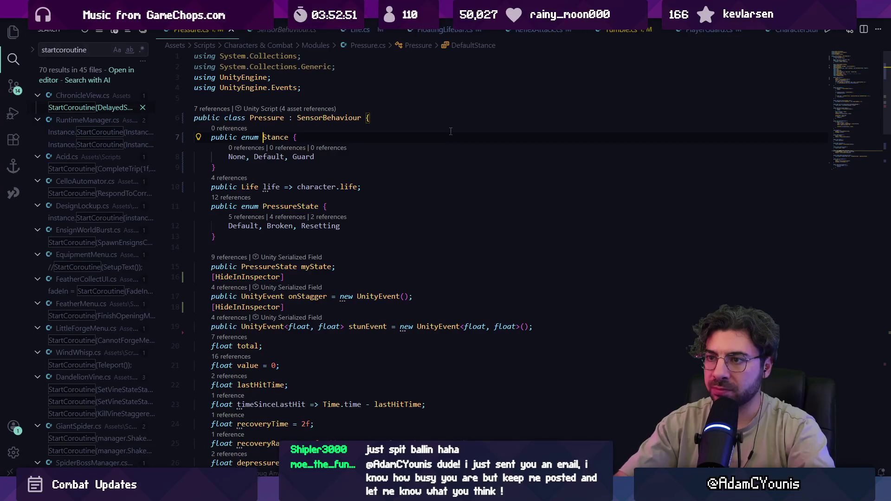
# - Declare a 'public Stance stance;' field on a new line below the Stance enum and save Pressure.cs
pyautogui.press('Down')
pyautogui.press('Down')
pyautogui.press('Return')
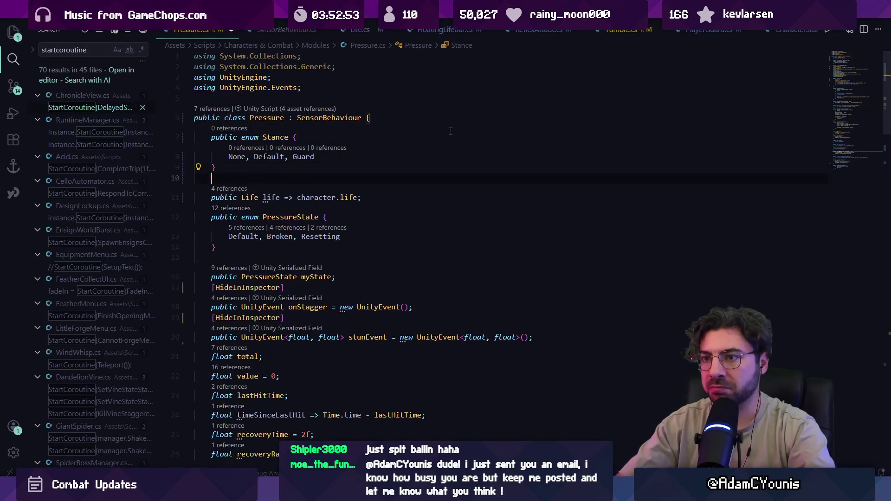
pyautogui.press('Up')
pyautogui.press('Up')
pyautogui.hotkey('ctrl', 'Right')
pyautogui.hotkey('ctrl', 'Right')
pyautogui.hotkey('ctrl', 'Right')
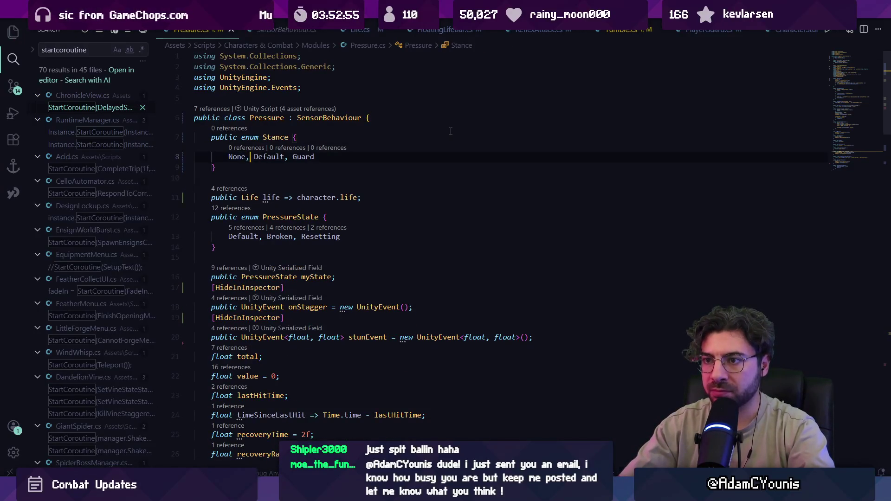
pyautogui.press('Down')
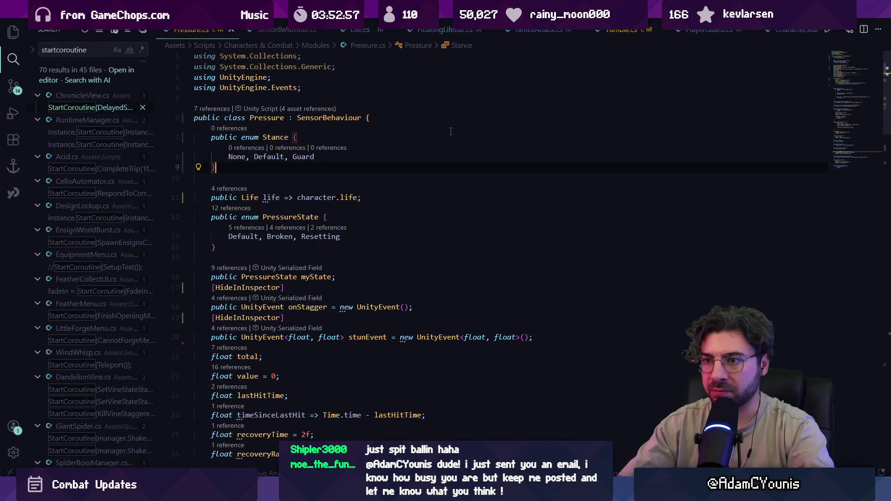
pyautogui.press('Return')
pyautogui.press('Return')
pyautogui.write('public enum')
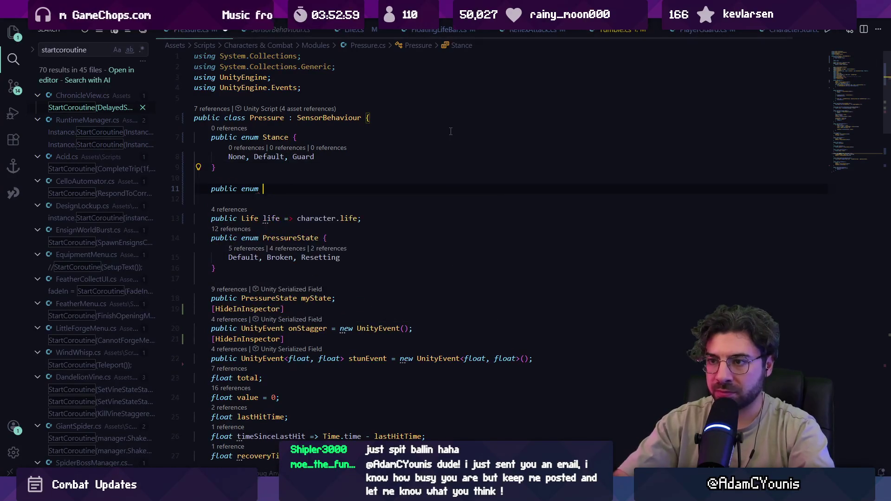
pyautogui.hotkey('ctrl', 'BackSpace')
pyautogui.write('Stance stance;')
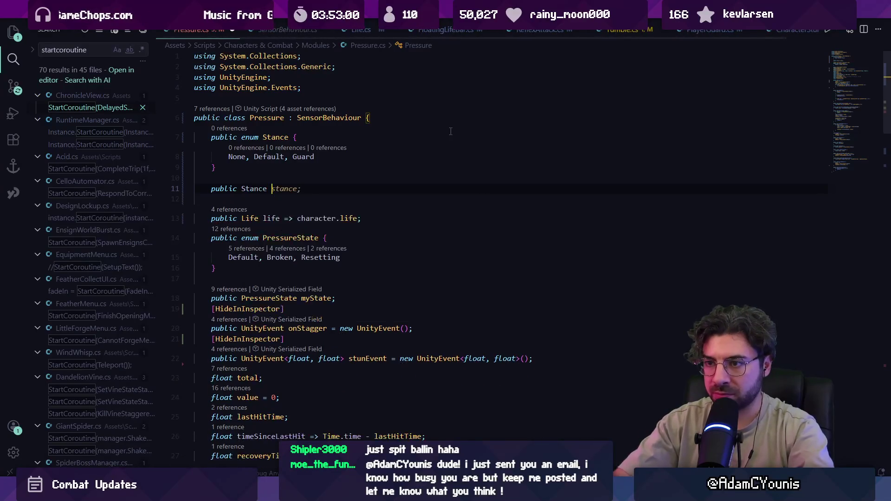
pyautogui.hotkey('ctrl', 's')
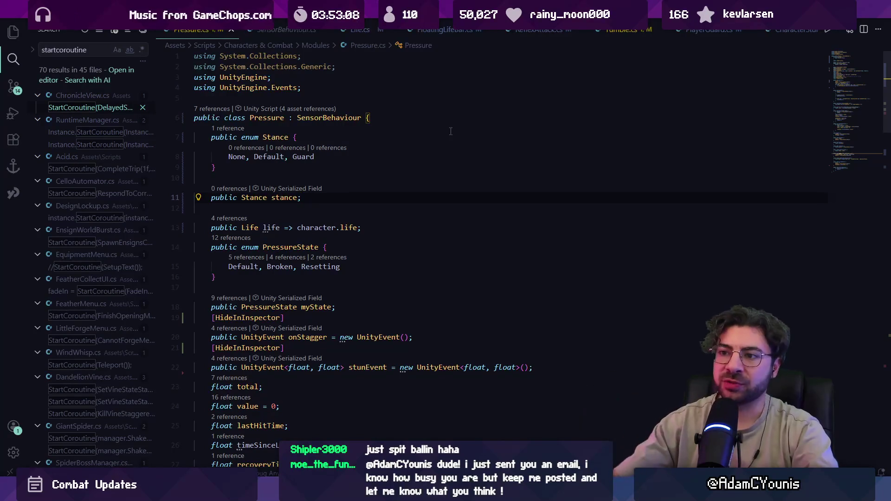
# - Add a comma after Guard to begin another value in the Stance enum
pyautogui.click(327, 177)
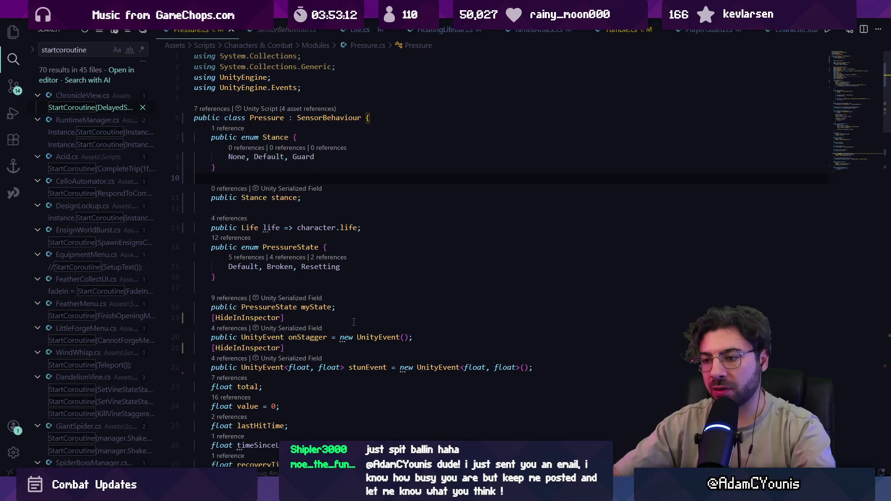
pyautogui.click(310, 199)
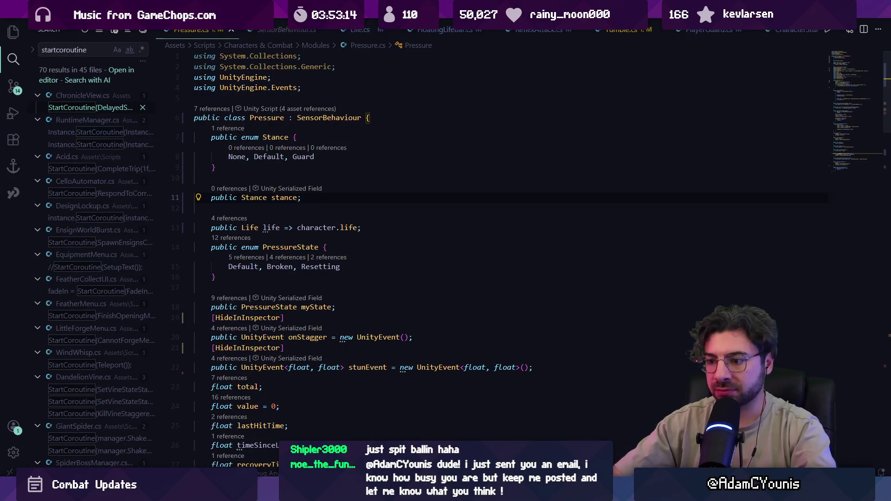
pyautogui.click(337, 156)
pyautogui.write(',')
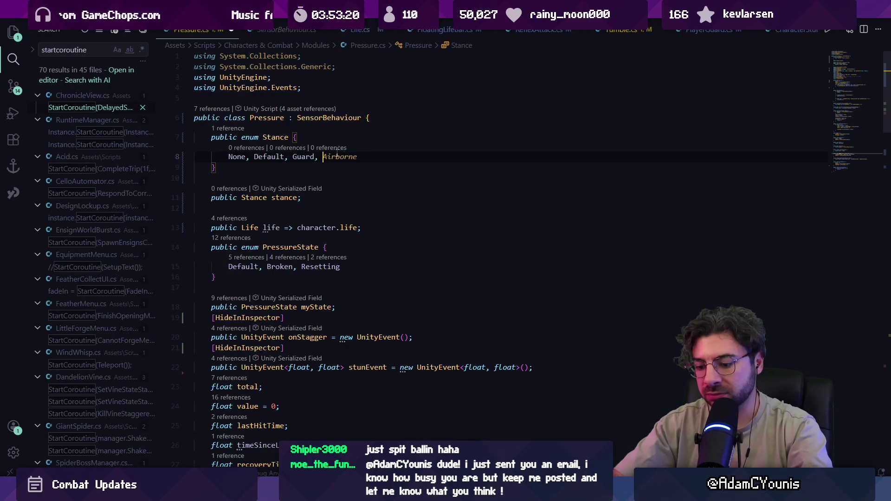
# - Try a Stamina value, then replace the values after None with Red and Grey
pyautogui.write('Stamina,')
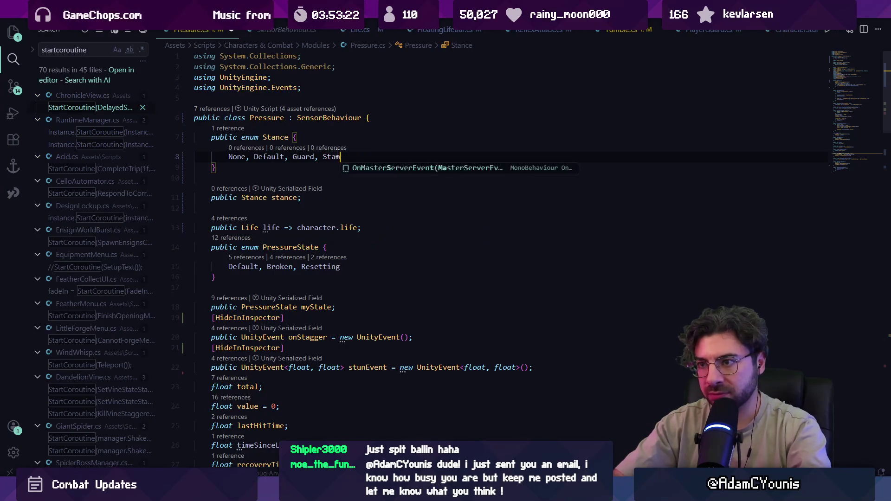
pyautogui.press('BackSpace')
pyautogui.press('BackSpace')
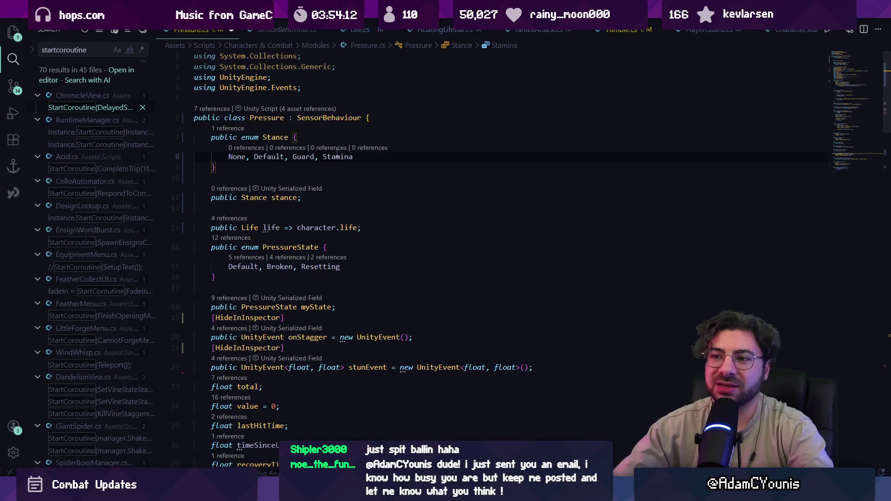
pyautogui.hotkey('ctrl', 'shift', 'Left')
pyautogui.hotkey('ctrl', 'shift', 'Left')
pyautogui.hotkey('ctrl', 'shift', 'Left')
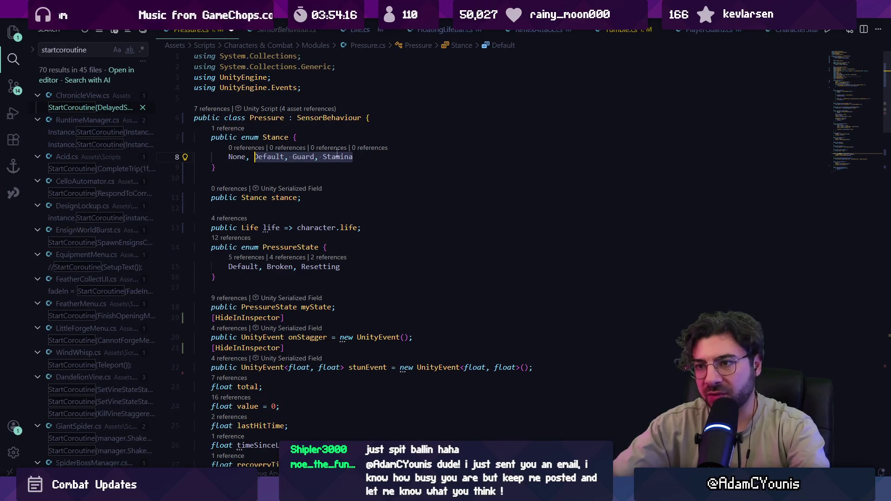
pyautogui.write('Red, GHrey')
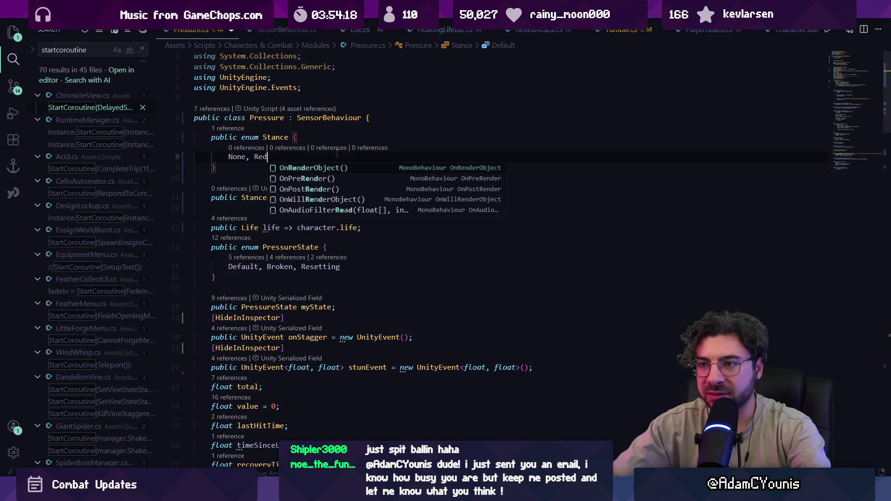
pyautogui.press('BackSpace')
pyautogui.press('BackSpace')
pyautogui.press('BackSpace')
pyautogui.write('rey')
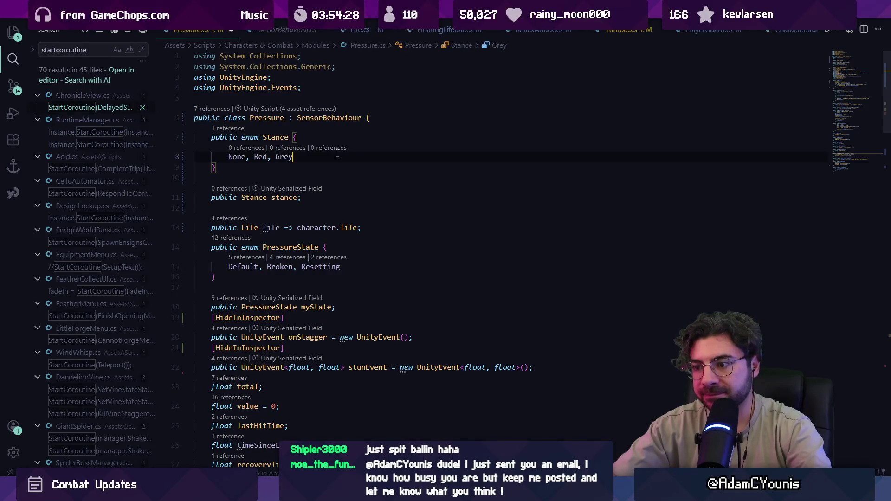
# - Replace Red and Grey with Stand and Guard, leaving out any Air value
pyautogui.hotkey('ctrl', 'shift', 'Left')
pyautogui.hotkey('ctrl', 'shift', 'Left')
pyautogui.write('Stand, Guard,')
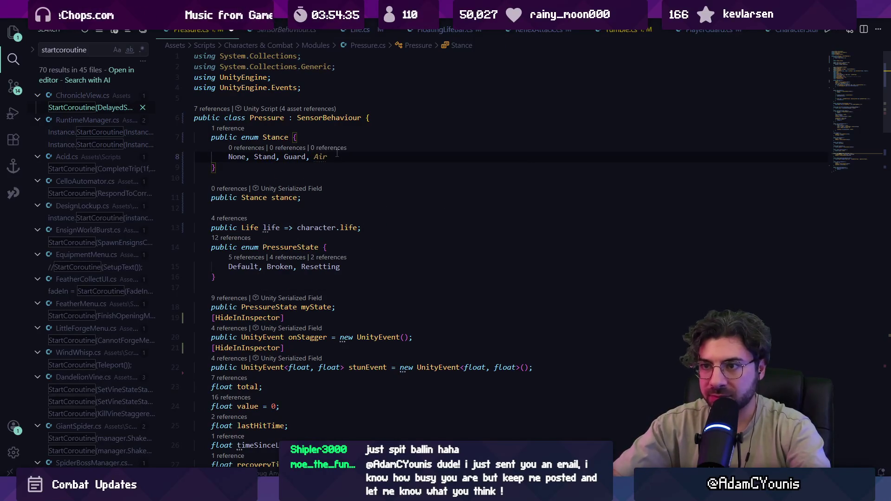
pyautogui.press('Escape')
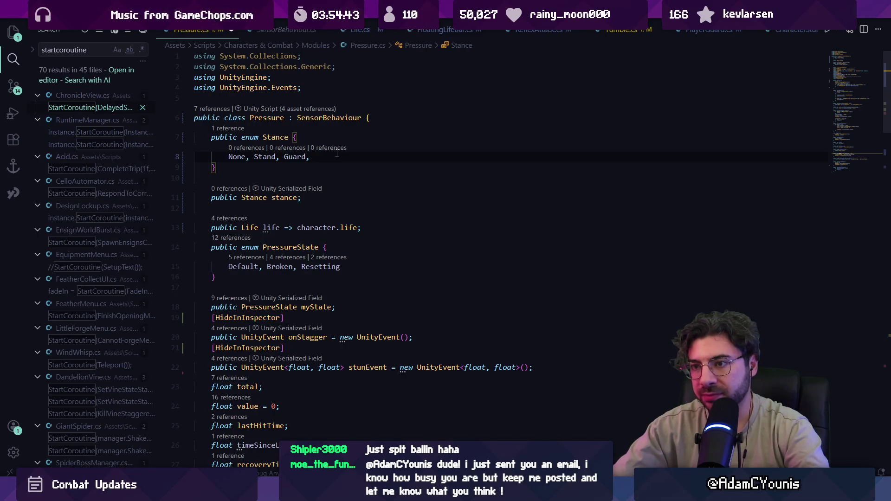
pyautogui.write(' Air')
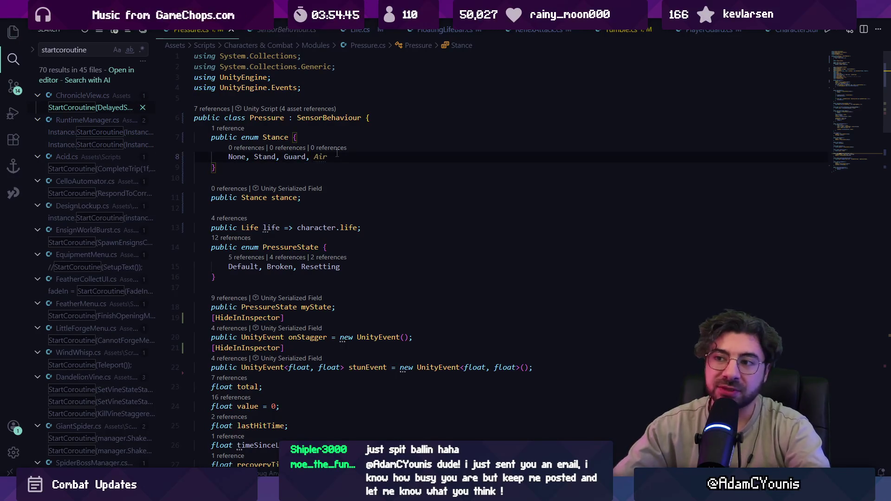
pyautogui.press('BackSpace')
pyautogui.press('BackSpace')
pyautogui.press('BackSpace')
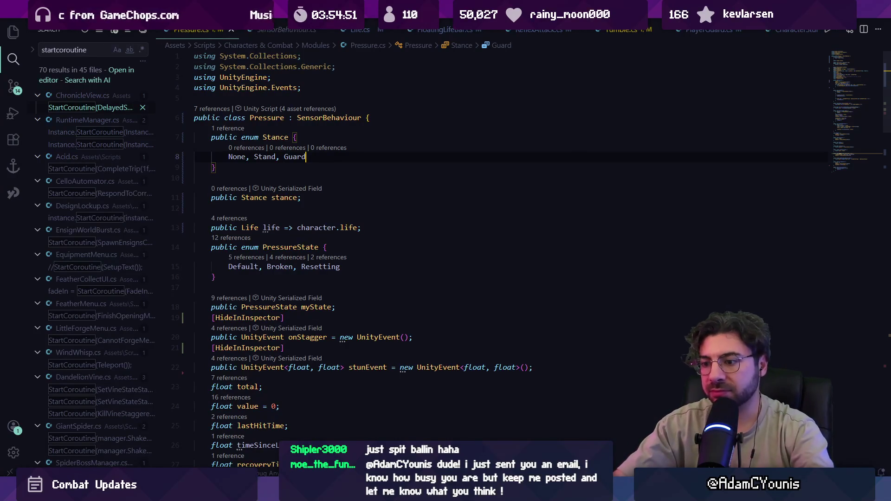
pyautogui.moveTo(313, 493)
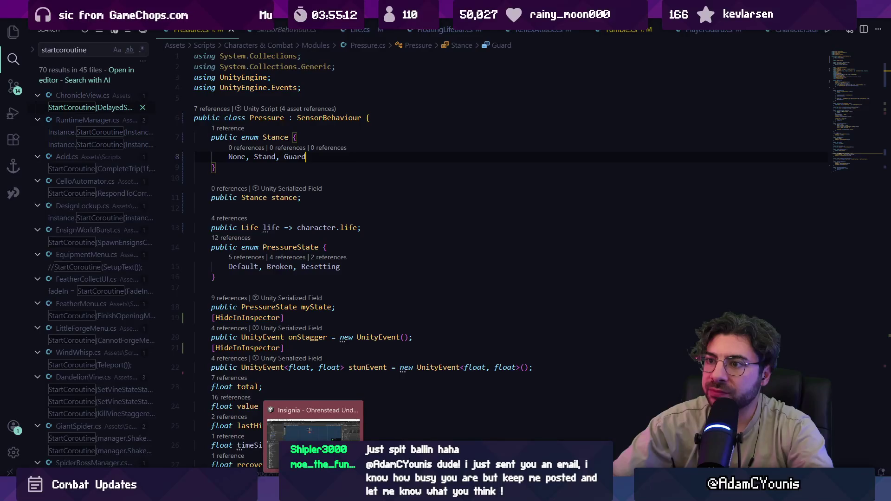
pyautogui.click(313, 430)
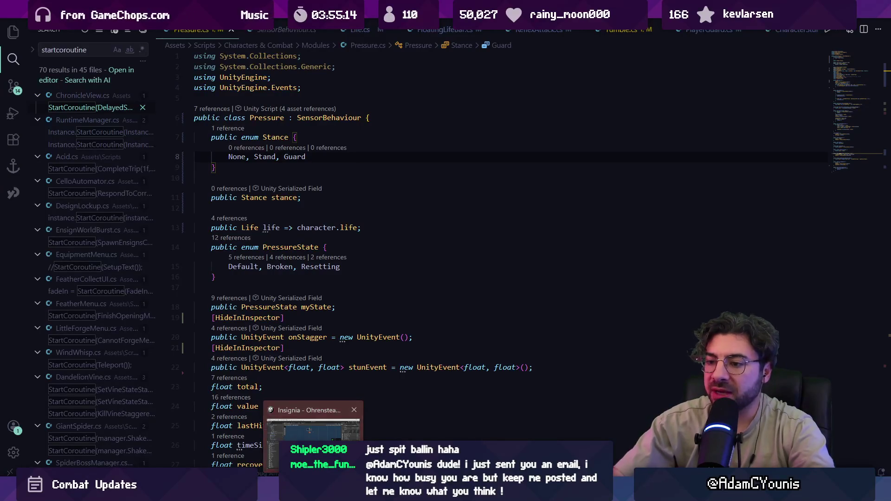
pyautogui.hotkey('alt', 'Tab')
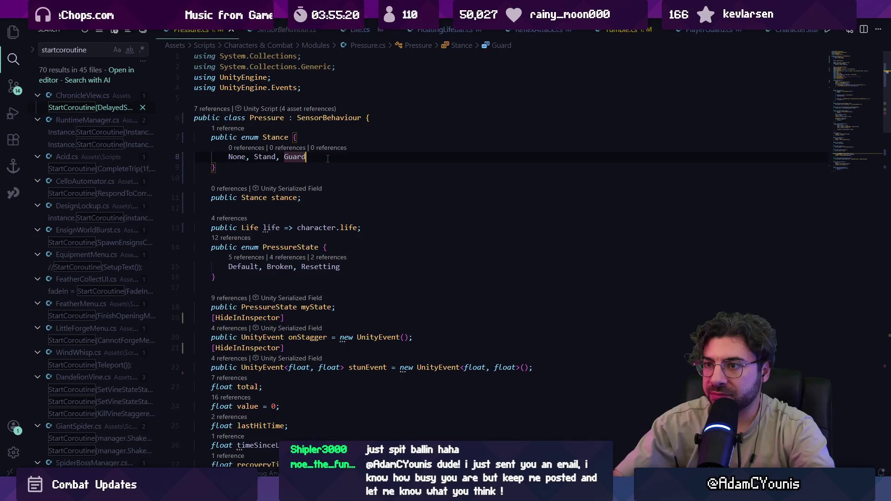
pyautogui.hotkey('shift', 'Home')
pyautogui.click(321, 159)
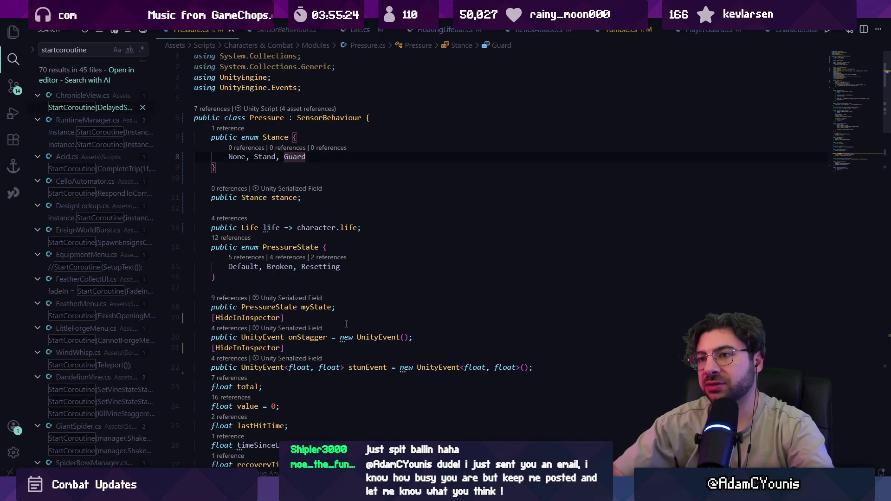
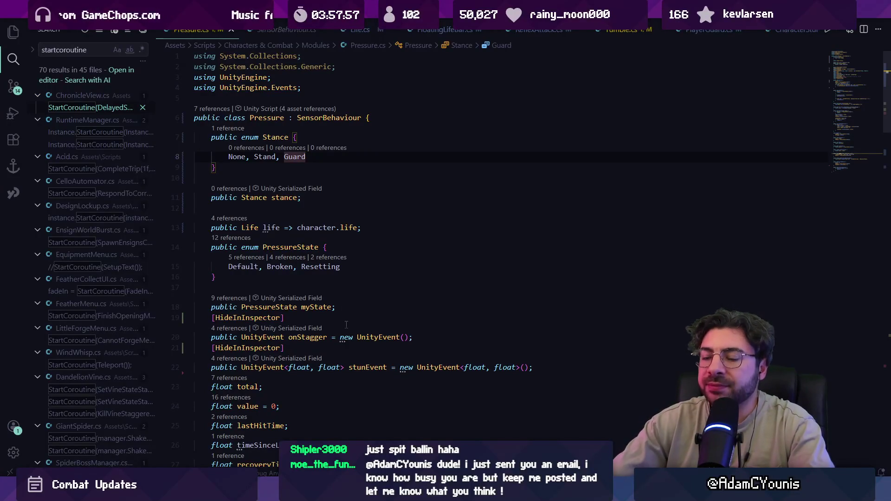
# - Select and review the Stance enum declaration in the code
pyautogui.moveTo(240, 168); pyautogui.dragTo(212, 137)
pyautogui.click(239, 168)
pyautogui.moveTo(240, 168); pyautogui.dragTo(197, 137)
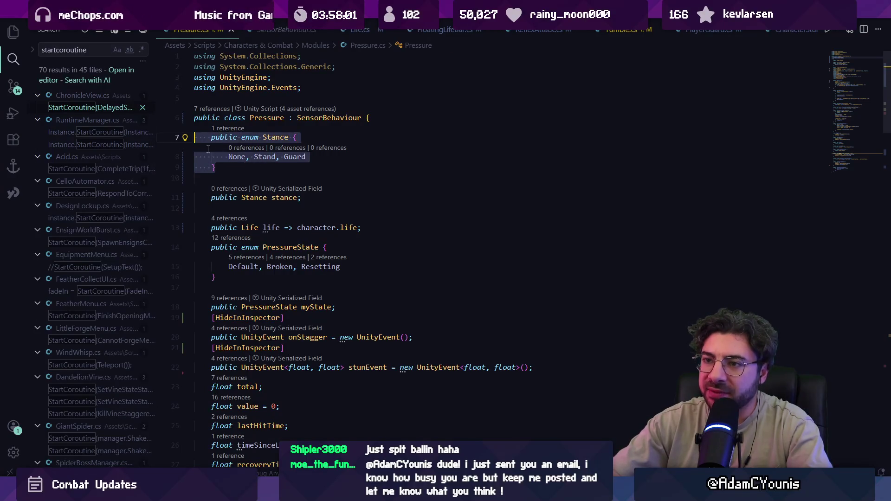
pyautogui.click(226, 167)
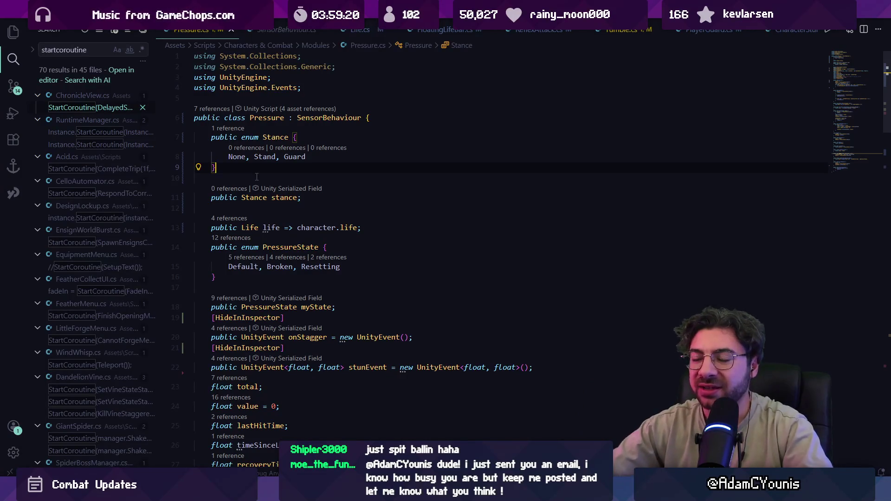
# - In Unity, check the Pressure component's My State value and leave it on Default
pyautogui.moveTo(314, 492)
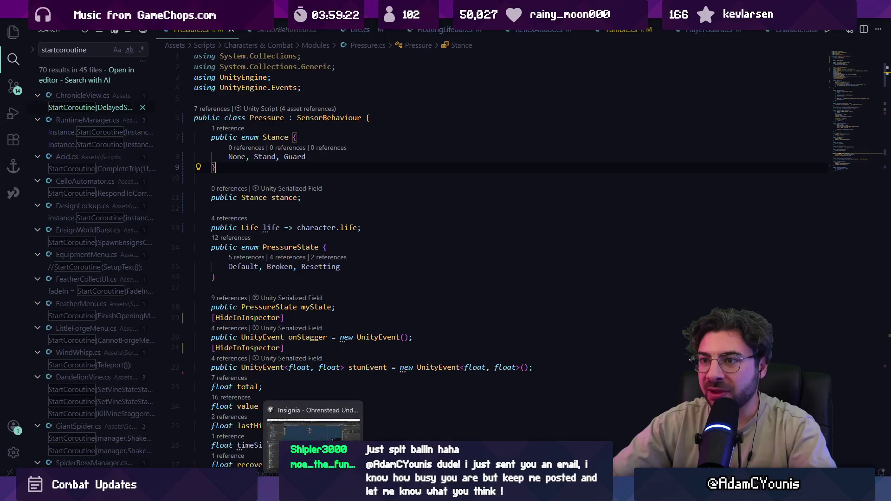
pyautogui.click(313, 430)
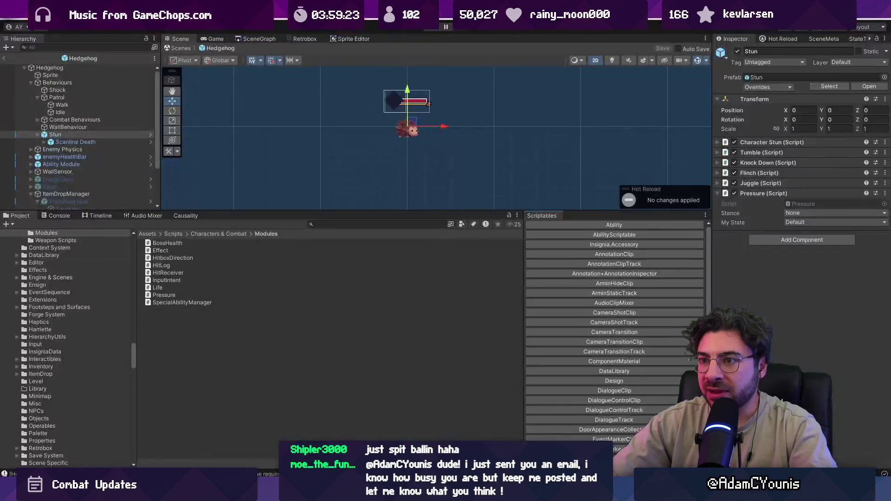
pyautogui.click(807, 223)
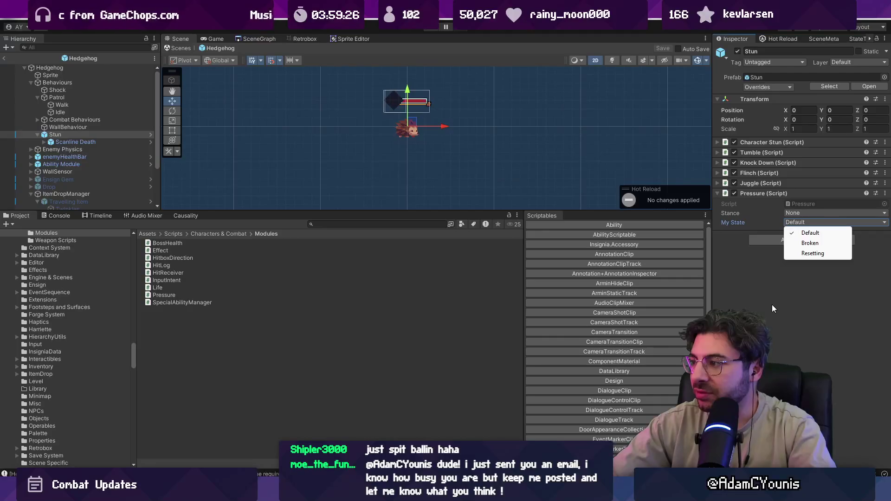
pyautogui.click(773, 305)
pyautogui.click(817, 204)
pyautogui.click(833, 223)
pyautogui.click(811, 233)
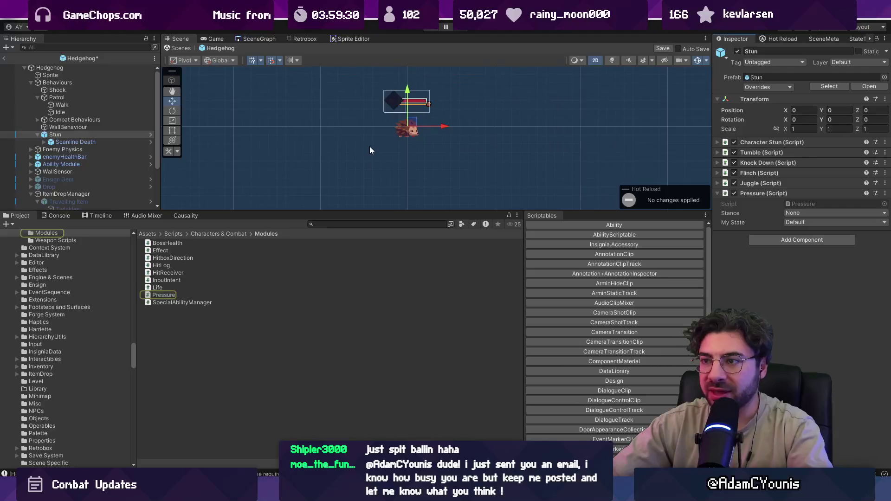
# - Save the Hedgehog prefab, return to the level scene and enlarge the Scene view
pyautogui.hotkey('ctrl', 's')
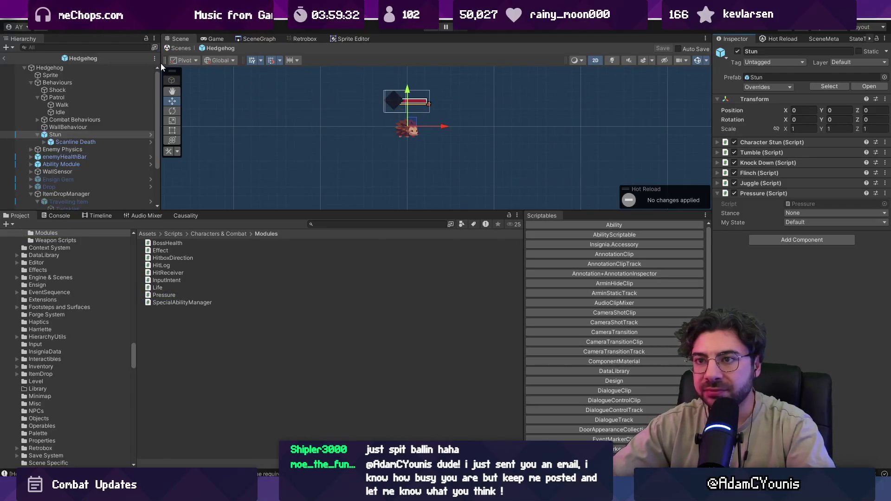
pyautogui.click(4, 58)
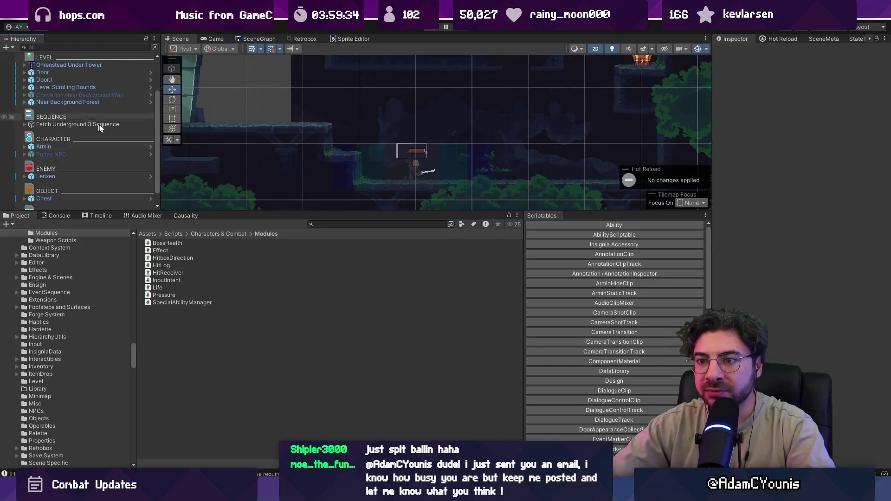
pyautogui.moveTo(346, 212); pyautogui.dragTo(346, 275)
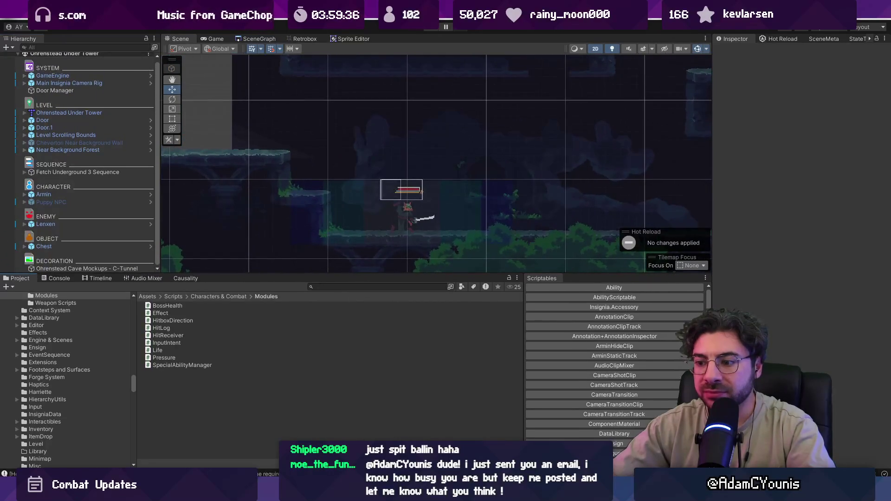
# - Search the project files for 'pressure', briefly opening PressureBar.cs
pyautogui.hotkey('alt', 'Tab')
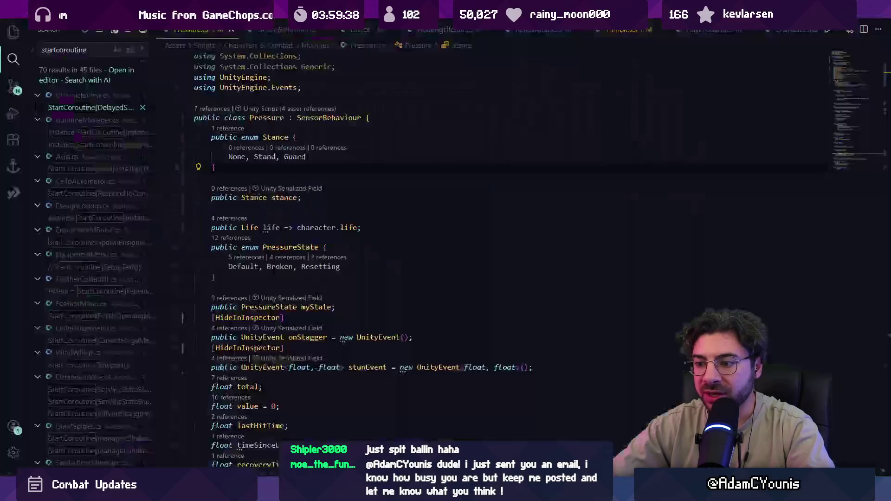
pyautogui.hotkey('ctrl', 'p')
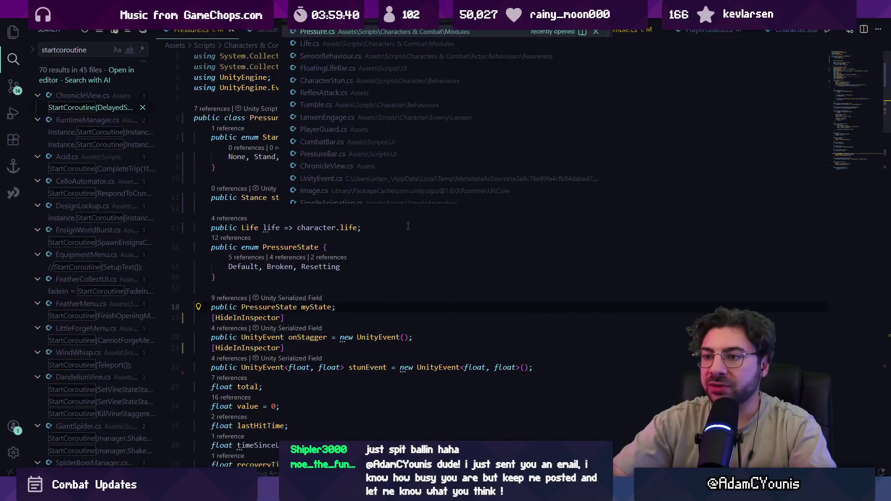
pyautogui.press('Escape')
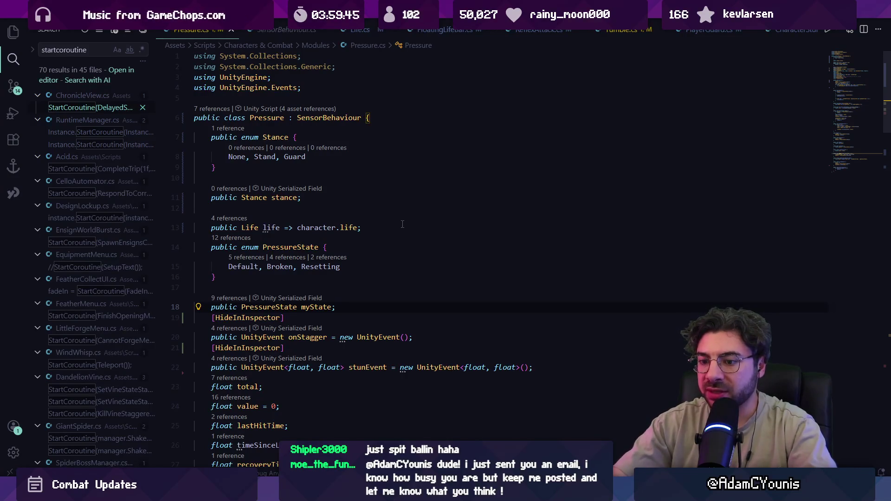
pyautogui.hotkey('ctrl', 'p')
pyautogui.write('pressure')
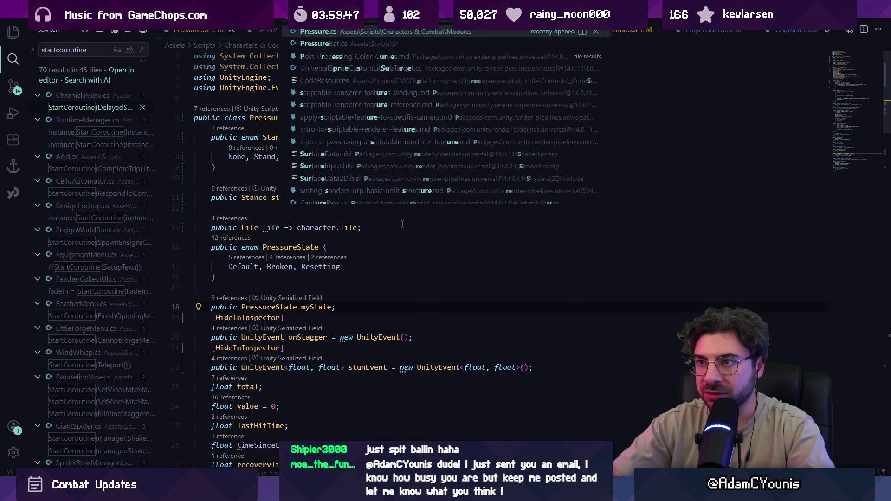
pyautogui.press('Down')
pyautogui.press('Return')
pyautogui.hotkey('ctrl', 'f')
pyautogui.write('flo')
# - Open FloatingLifeBar.cs
pyautogui.hotkey('ctrl', 'p')
pyautogui.write('floating')
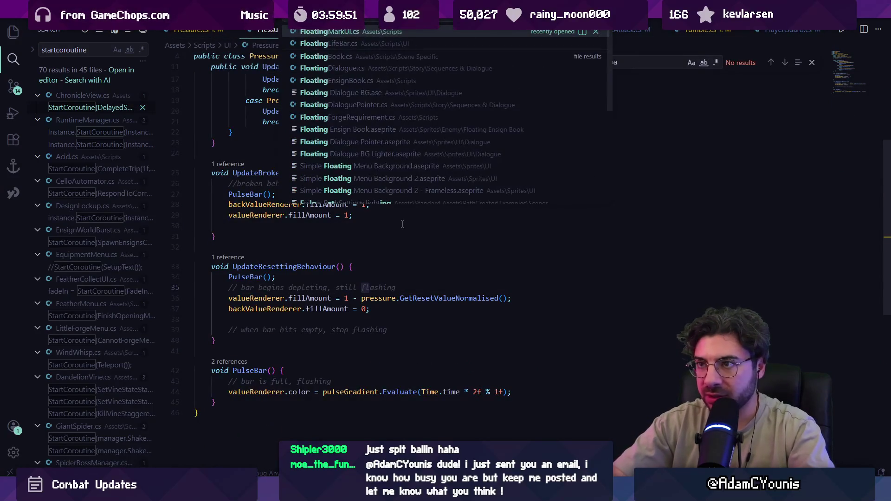
pyautogui.press('Down')
pyautogui.press('Return')
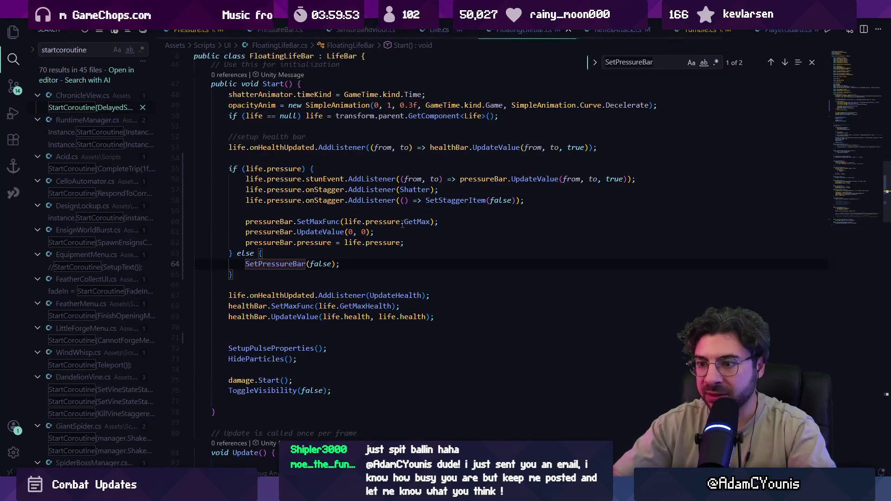
pyautogui.press('Escape')
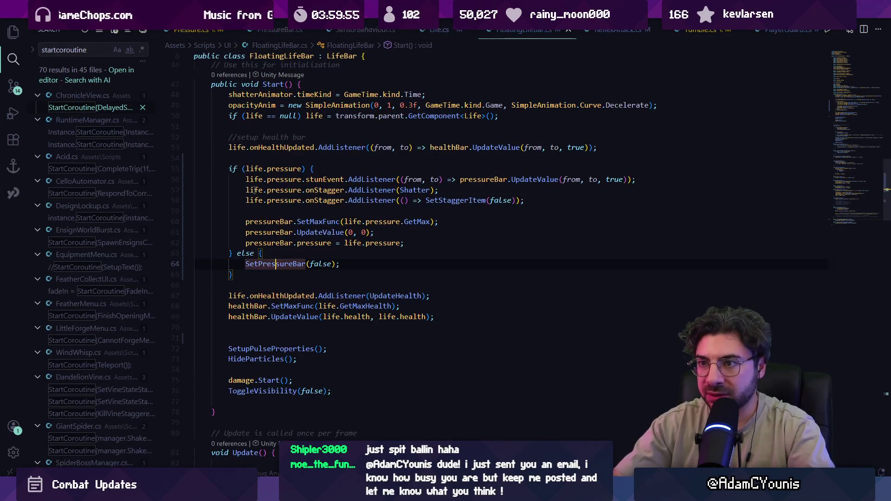
# - Try adding '|| life.pressure' to the line 55 condition, then remove it again
pyautogui.scroll(2, 403, 225)
pyautogui.click(287, 235)
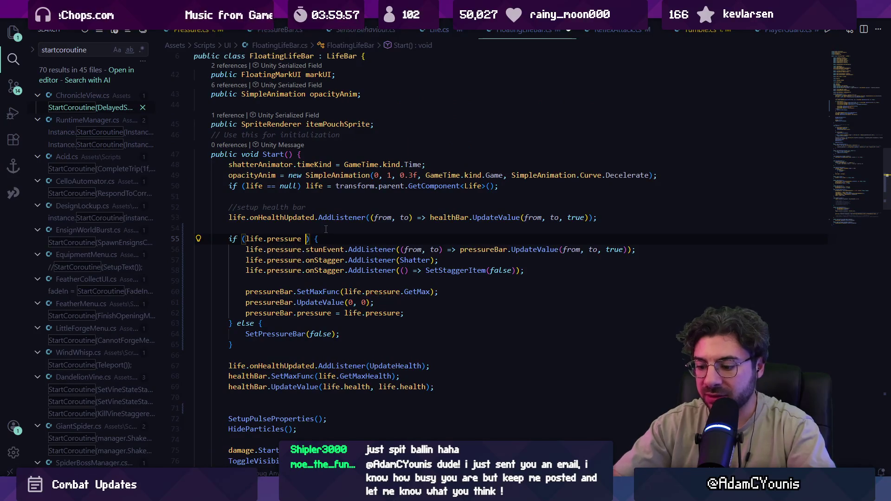
pyautogui.write('|| ')
pyautogui.write('life.pressuyre')
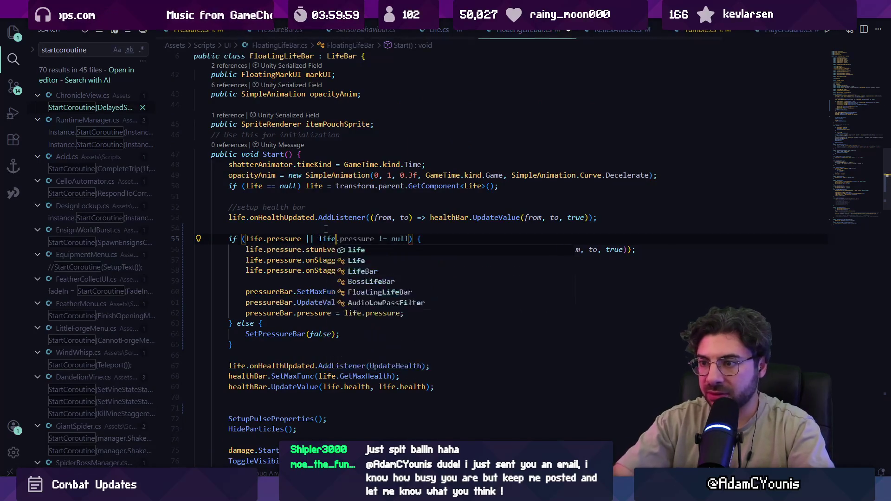
pyautogui.press('BackSpace')
pyautogui.press('BackSpace')
pyautogui.press('BackSpace')
pyautogui.write('re.')
pyautogui.press('Escape')
pyautogui.hotkey('ctrl', 'Delete')
pyautogui.hotkey('ctrl', 'Delete')
pyautogui.hotkey('ctrl', 'Delete')
pyautogui.press('BackSpace')
pyautogui.press('BackSpace')
pyautogui.press('BackSpace')
# - Delete the else branch containing SetPressureBar(false)
pyautogui.press('Down')
pyautogui.press('Down')
pyautogui.press('Down')
pyautogui.press('Down')
pyautogui.press('Down')
pyautogui.press('Down')
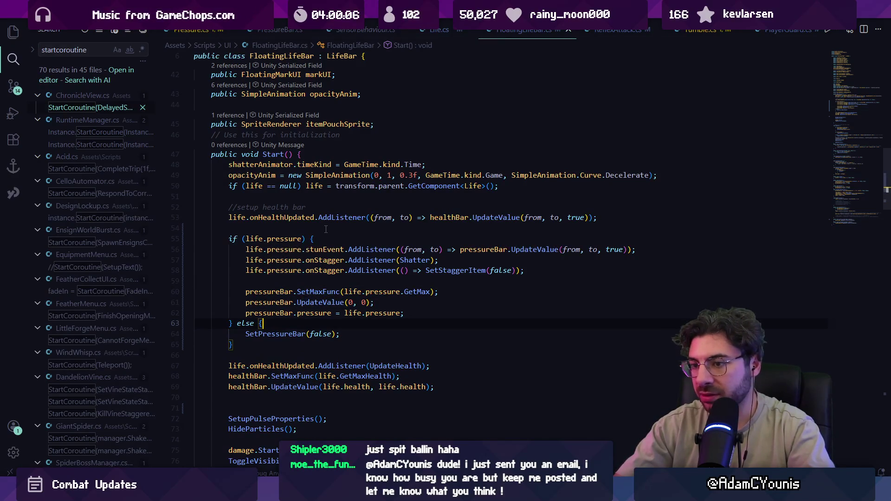
pyautogui.hotkey('shift', 'Down')
pyautogui.press('Delete')
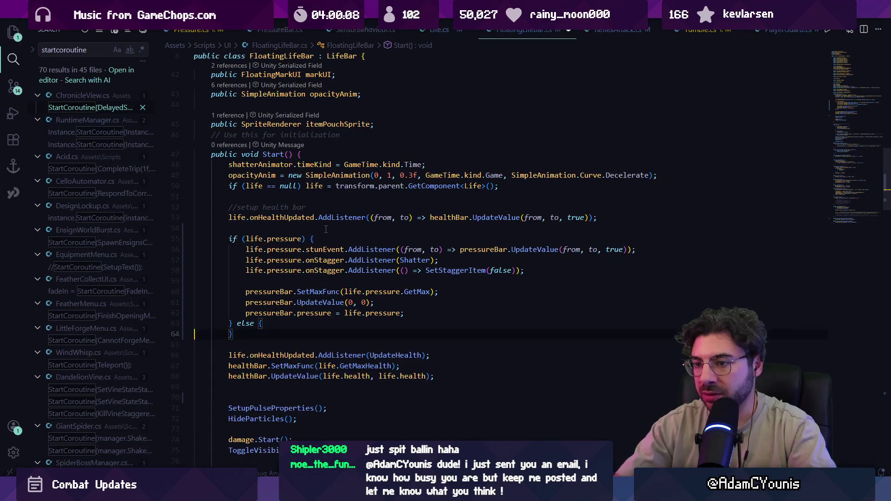
pyautogui.hotkey('shift', 'Up')
pyautogui.hotkey('shift', 'Up')
pyautogui.press('BackSpace')
pyautogui.press('Down')
# - Add 'if (!life.pressure || life.pressure.stance == None)' hiding the pressure bar, and save
pyautogui.press('Return')
pyautogui.write('if(!')
pyautogui.write('life.rp')
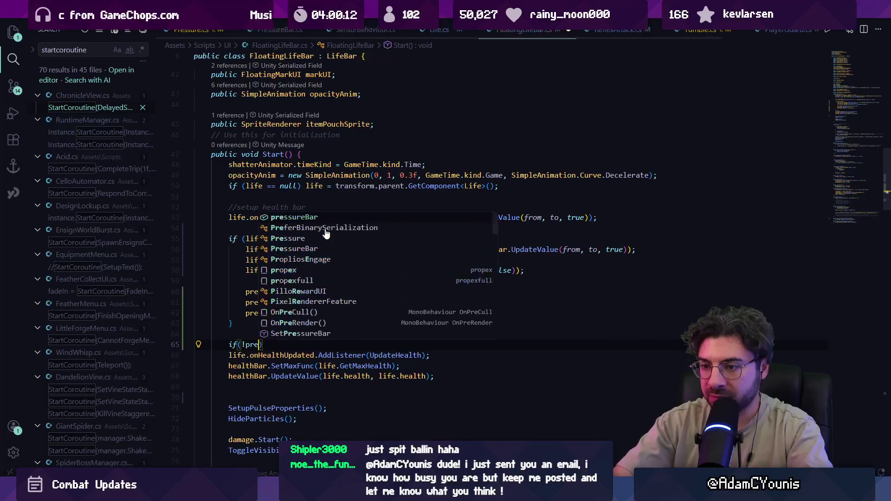
pyautogui.press('BackSpace')
pyautogui.press('BackSpace')
pyautogui.write('p')
pyautogui.press('Tab')
pyautogui.write('|| ')
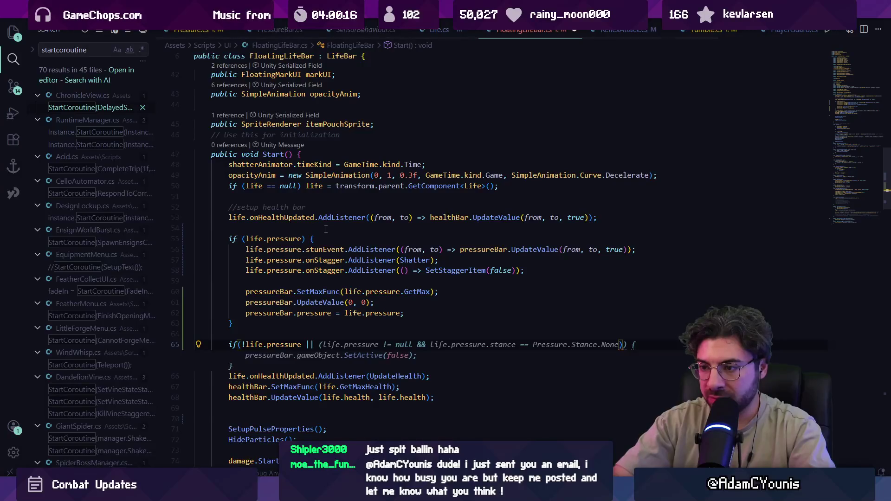
pyautogui.write('life.pressure || life.pressure.sta')
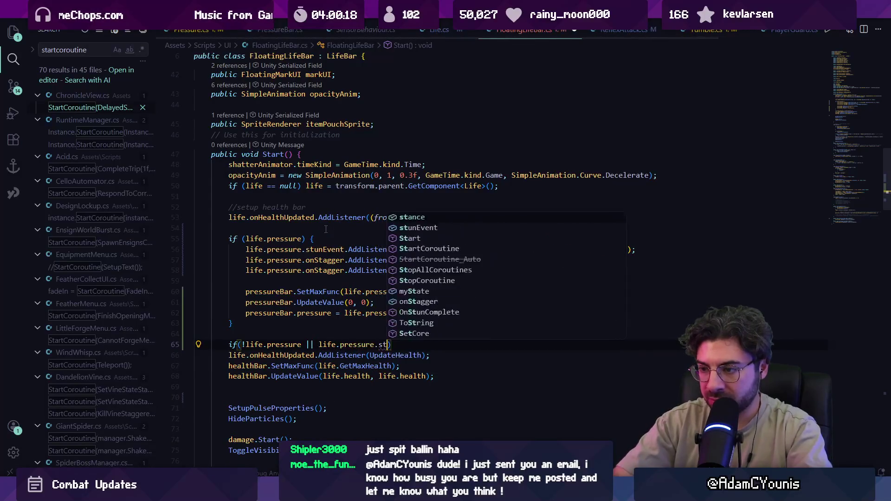
pyautogui.press('Tab')
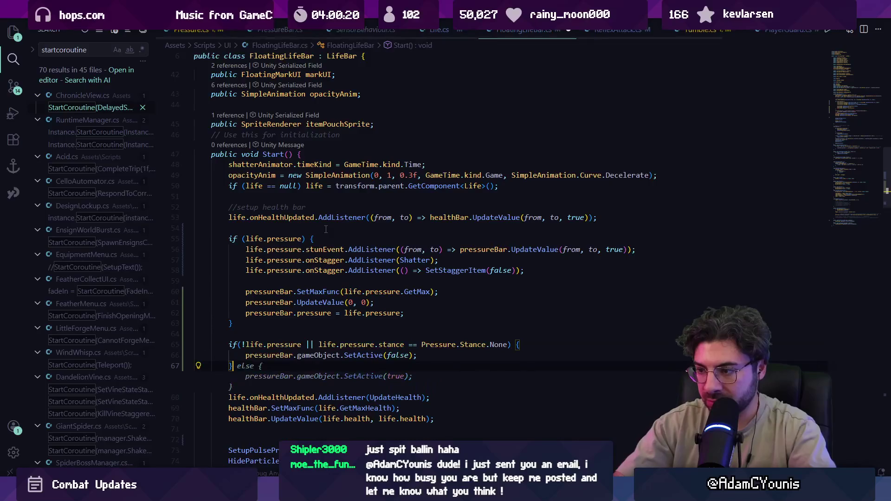
pyautogui.press('Escape')
pyautogui.press('Return')
pyautogui.hotkey('ctrl', 's')
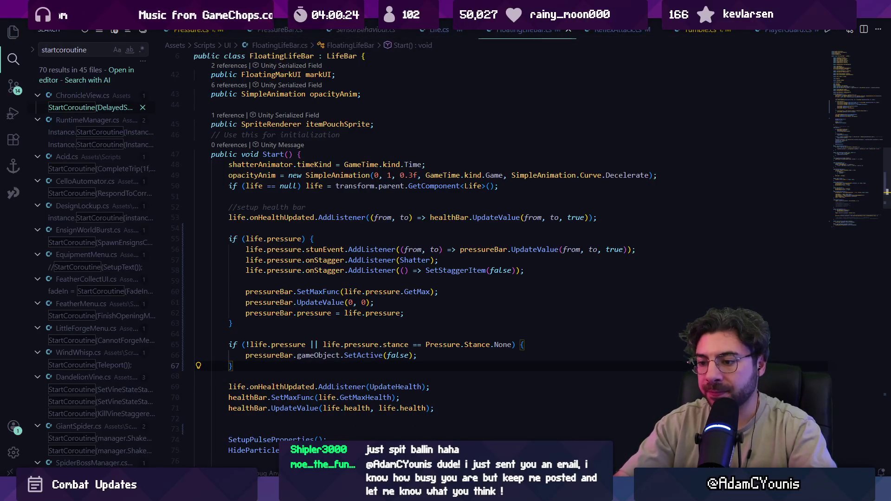
pyautogui.hotkey('alt', 'Tab')
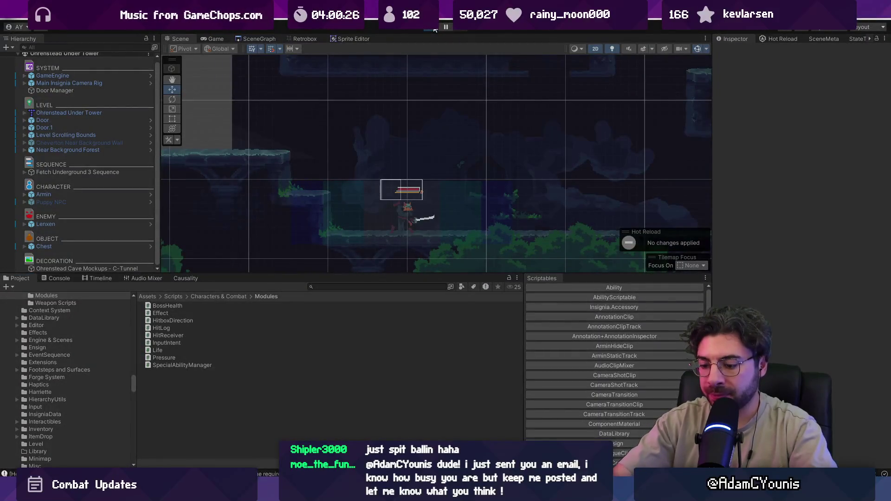
# - Play the level, slash the Lenxen enemy repeatedly while watching its bar, then stop play
pyautogui.click(435, 28)
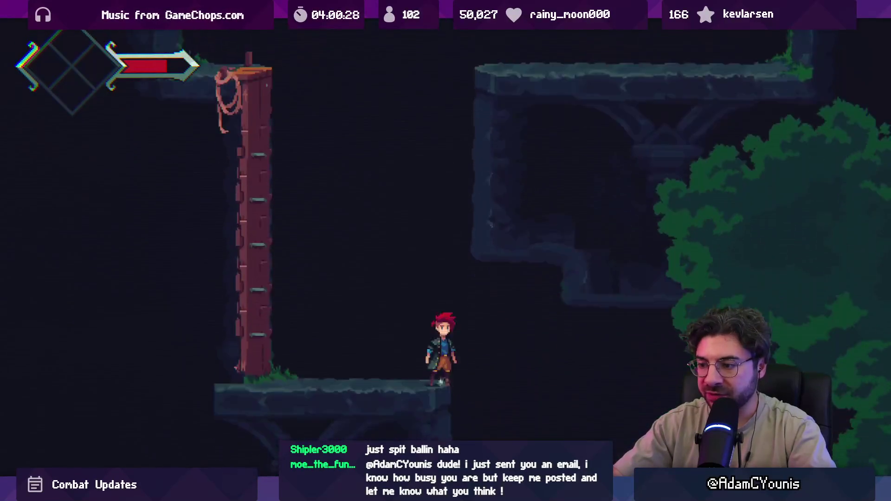
pyautogui.press('Left')
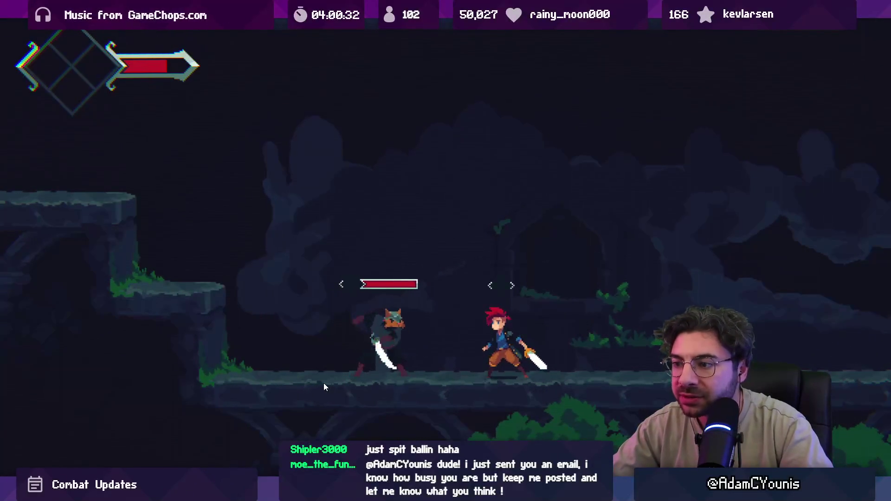
pyautogui.press('x')
pyautogui.press('x')
pyautogui.press('Right')
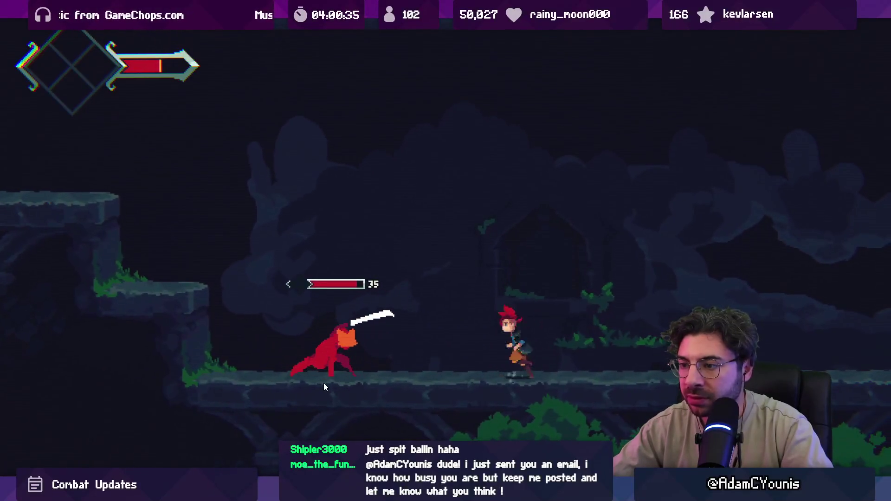
pyautogui.press('Left')
pyautogui.press('x')
pyautogui.press('x')
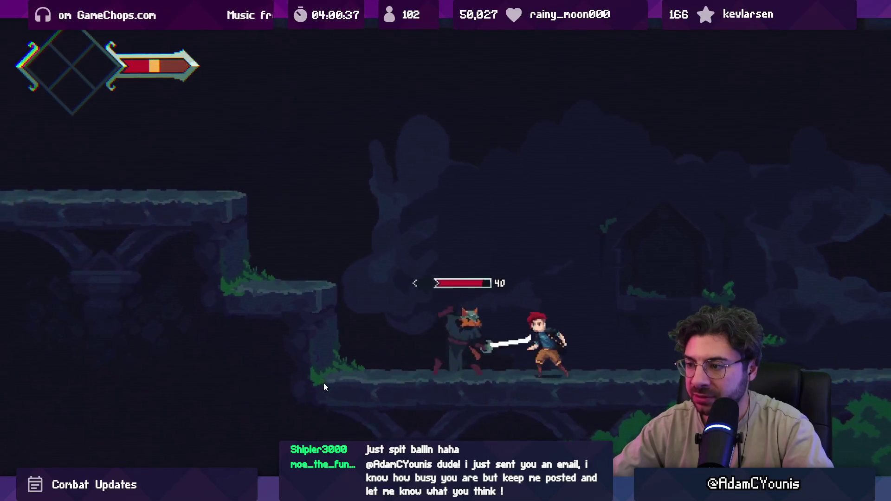
pyautogui.press('x')
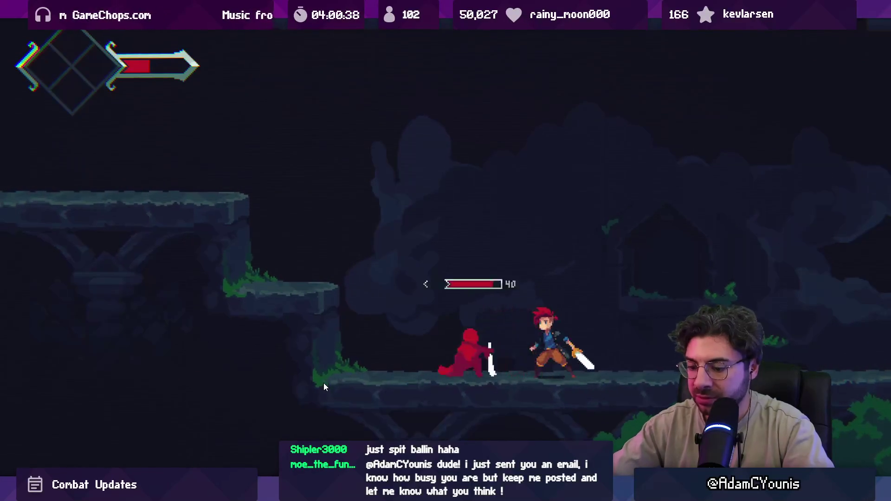
pyautogui.hotkey('shift', 'space')
pyautogui.hotkey('ctrl', 'p')
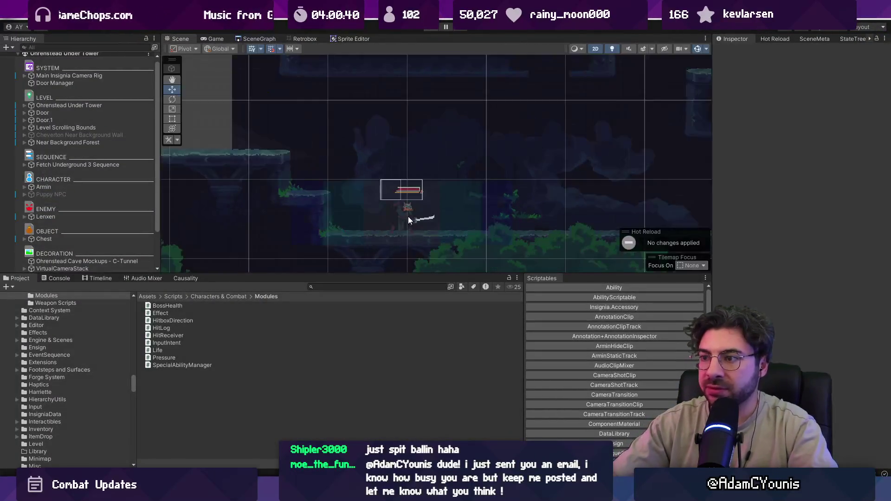
# - Search the Project for 'lenxen' and open the Lenxen Highwayman prefab
pyautogui.click(327, 287)
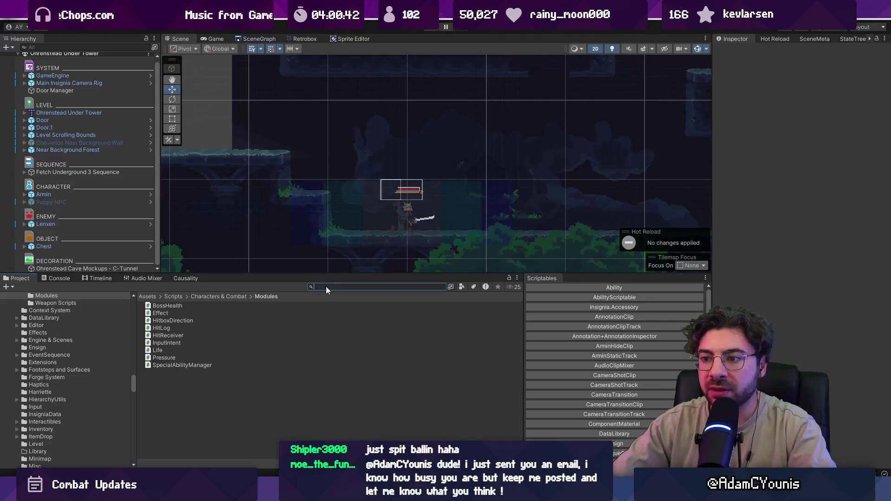
pyautogui.write('lenxen')
pyautogui.scroll(-5, 240, 317)
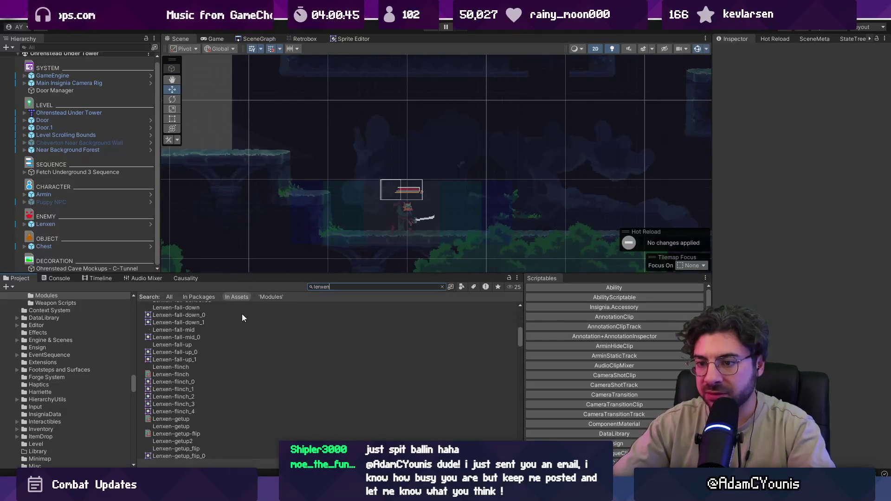
pyautogui.scroll(10, 238, 313)
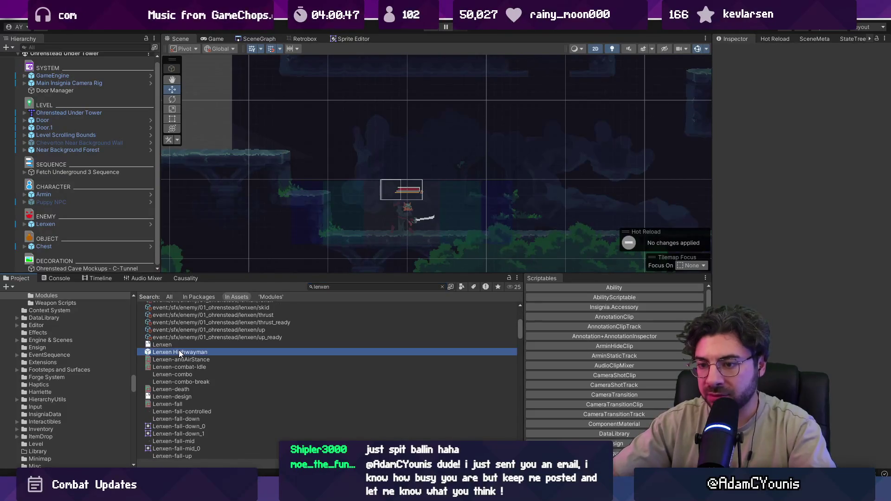
pyautogui.doubleClick(179, 353)
# - Set the prefab root's Scale X to 1 so the enemy faces the other way
pyautogui.scroll(5, 425, 153)
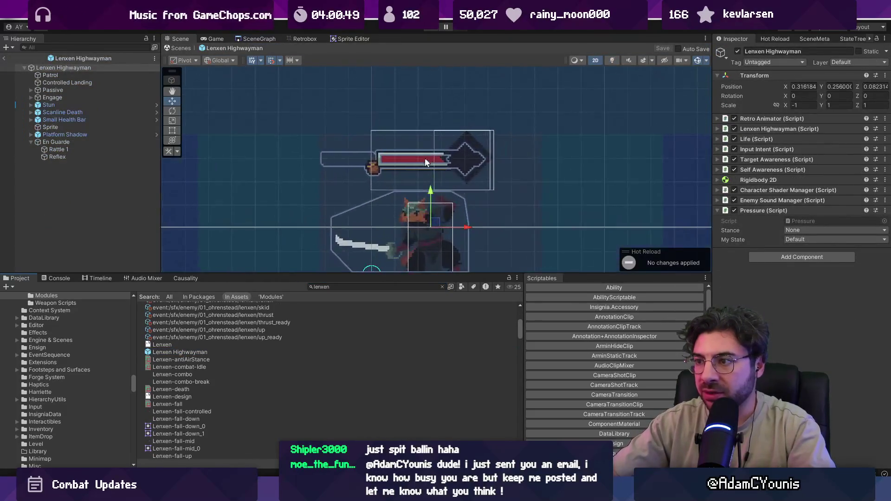
pyautogui.click(424, 153)
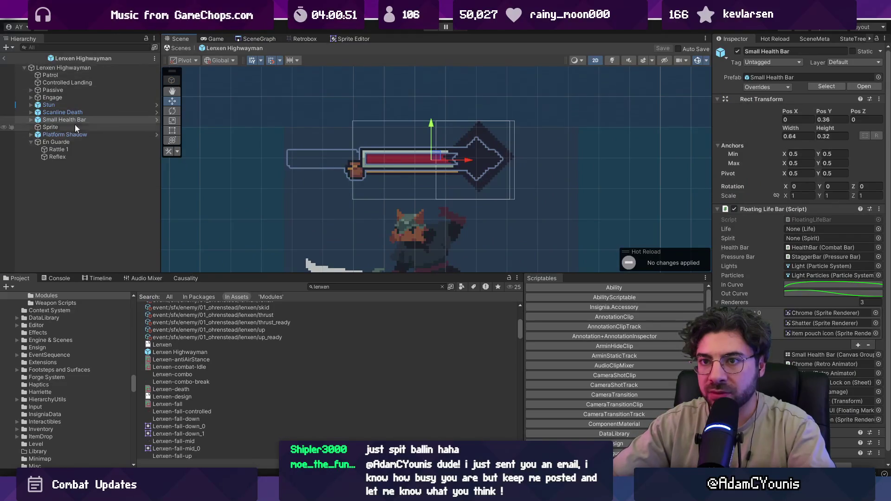
pyautogui.click(78, 128)
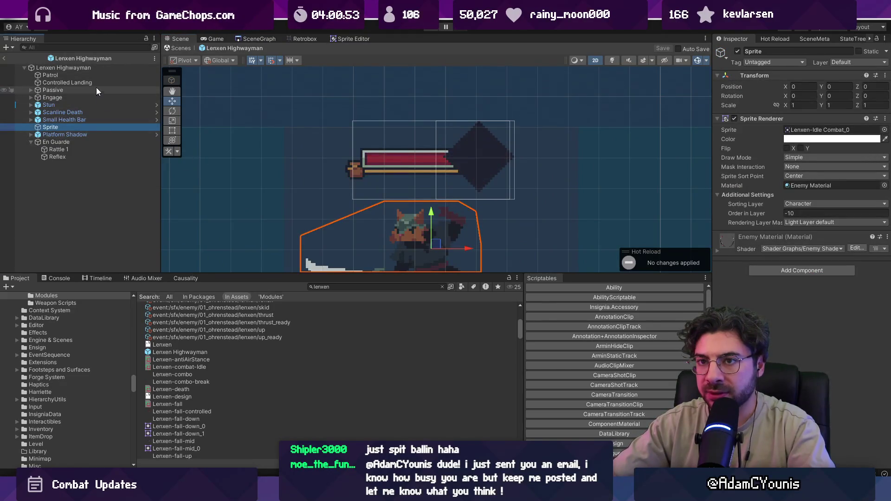
pyautogui.click(104, 60)
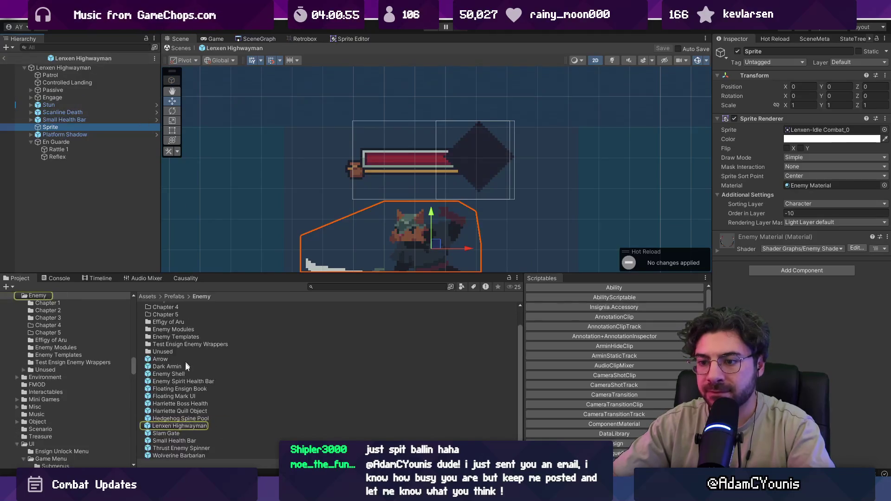
pyautogui.click(177, 426)
pyautogui.click(64, 68)
pyautogui.scroll(-3, 375, 166)
pyautogui.click(809, 106)
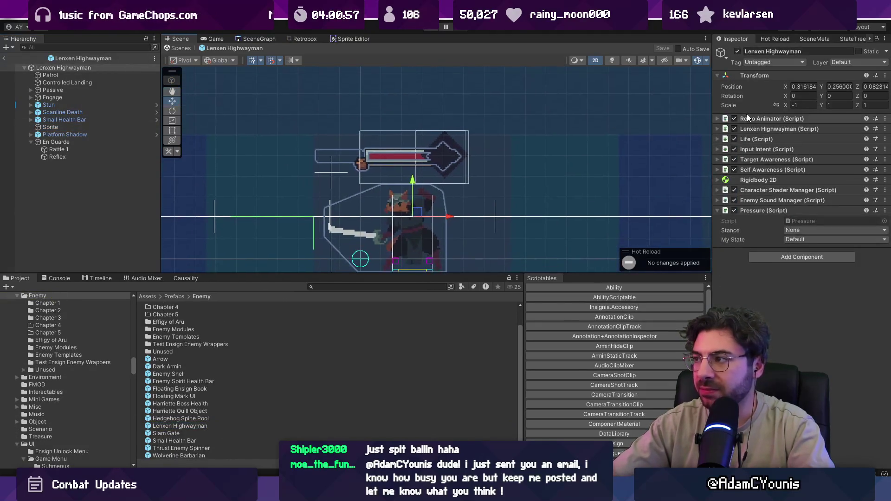
pyautogui.write('1')
pyautogui.press('Return')
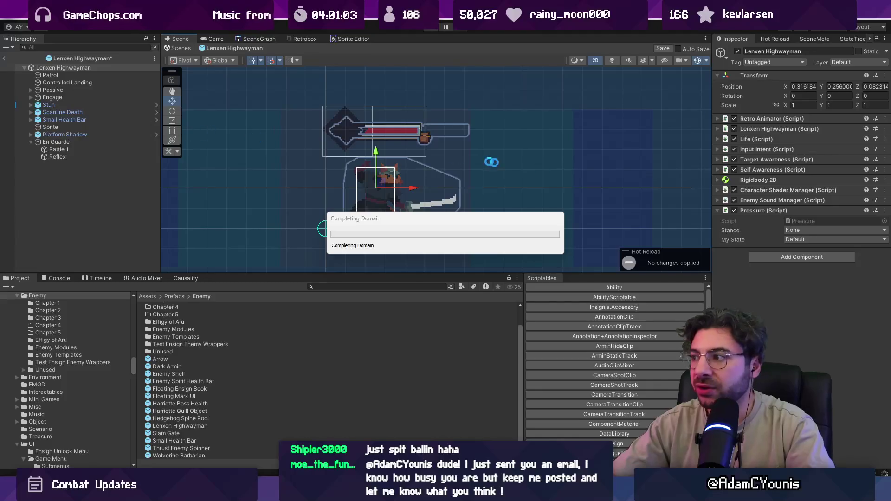
# - Set Stance to Guard, save the prefab and return to the scene
pyautogui.click(804, 231)
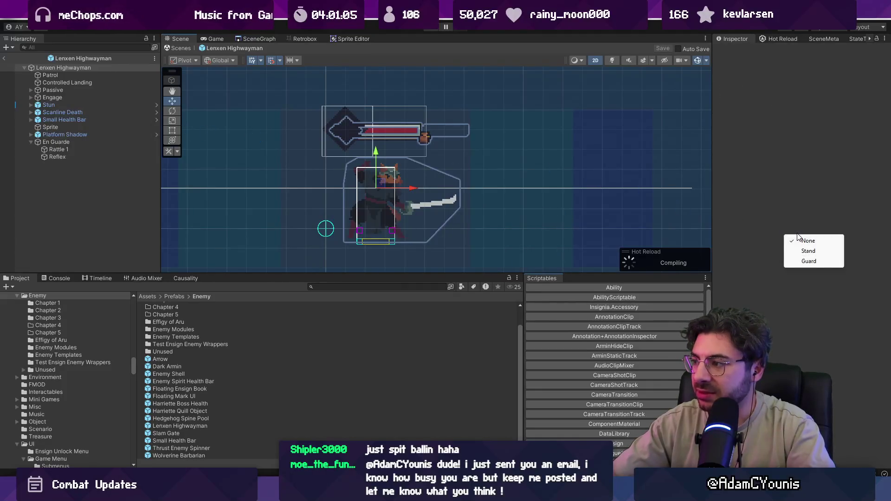
pyautogui.click(803, 261)
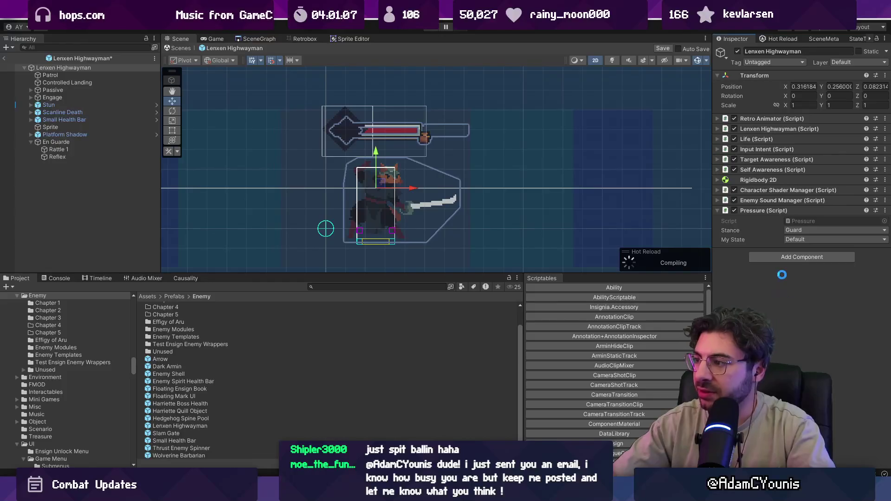
pyautogui.hotkey('ctrl', 's')
pyautogui.click(176, 48)
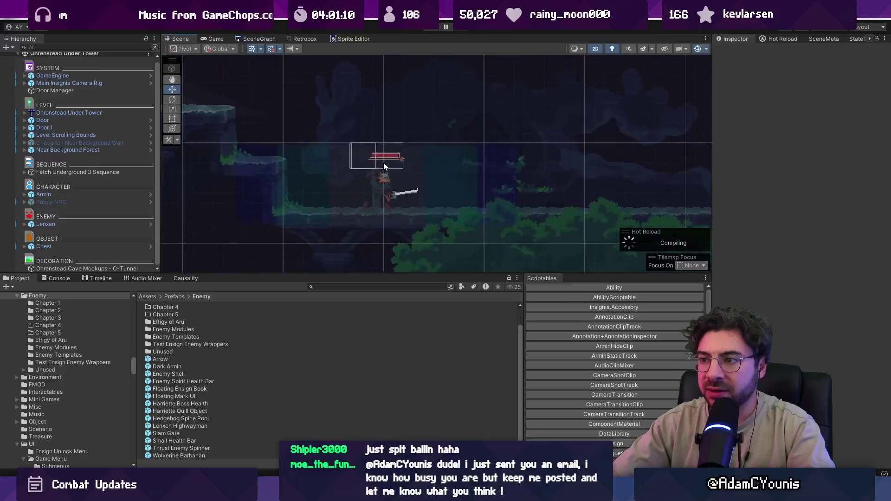
pyautogui.click(381, 155)
pyautogui.hotkey('alt', 'Tab')
# - Open PressureBar.cs and inspect its valueRenderer usages and Update's default case
pyautogui.hotkey('ctrl', 'p')
pyautogui.write('pressurebar')
pyautogui.press('Return')
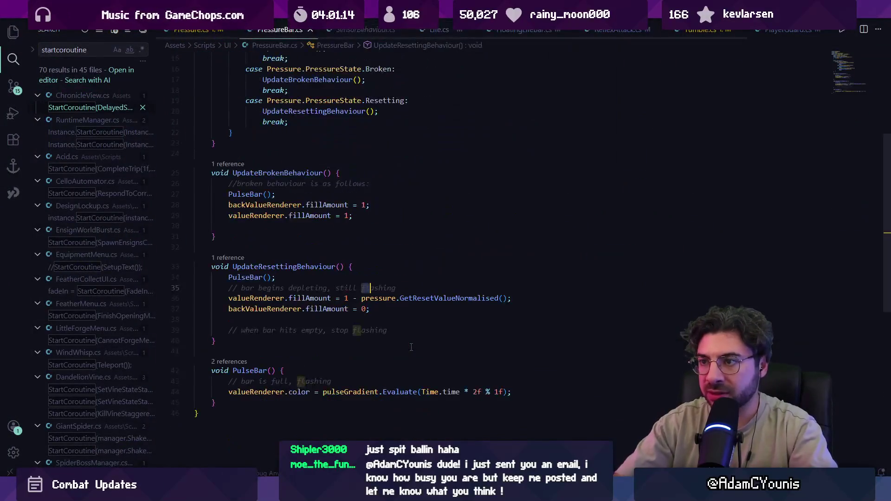
pyautogui.click(264, 298)
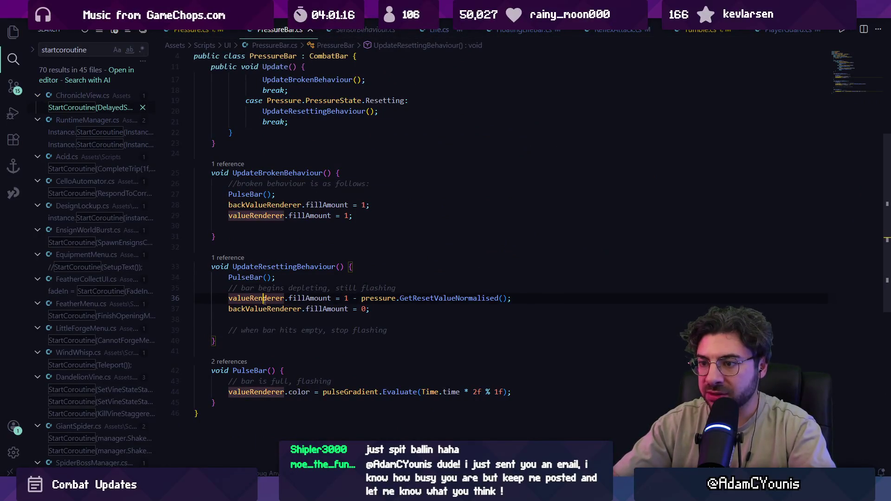
pyautogui.click(282, 392)
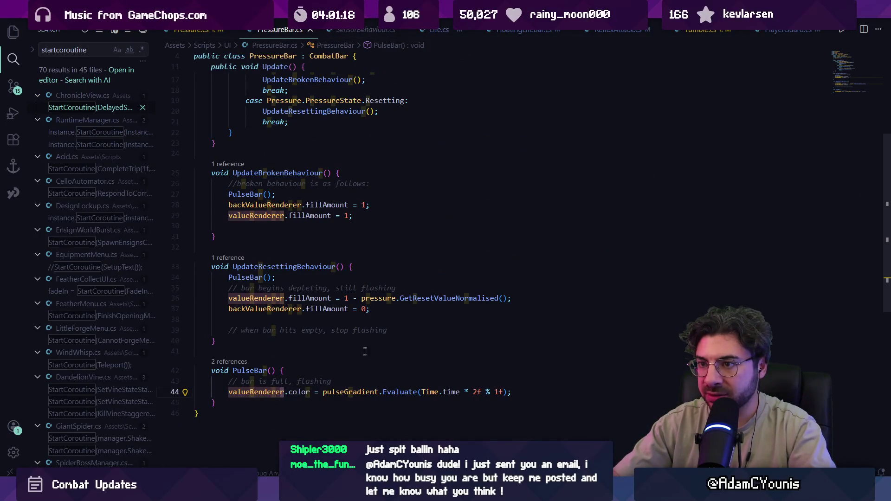
pyautogui.scroll(5, 364, 358)
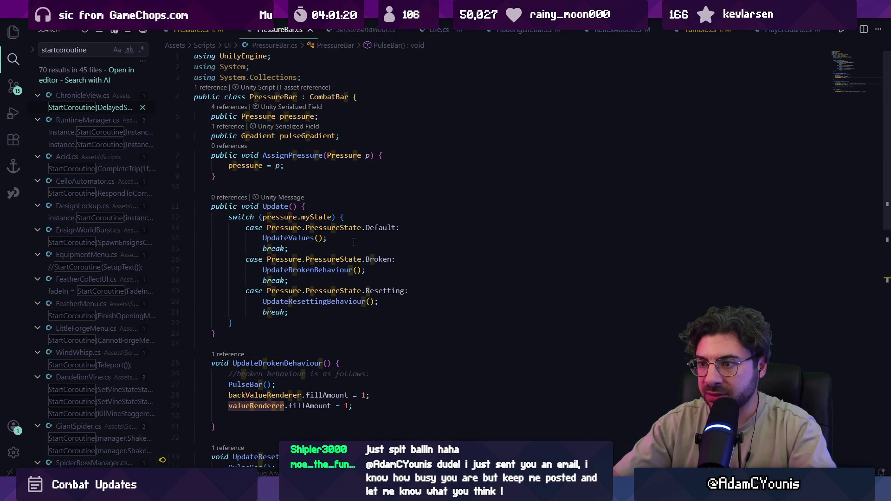
pyautogui.click(354, 240)
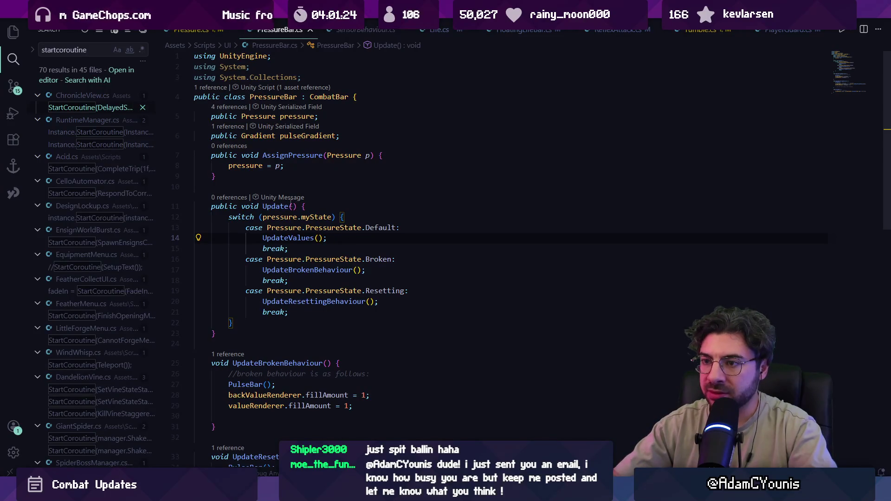
# - Open CombatBar.cs and inspect how UpdateColours sets the valueRenderer colour
pyautogui.hotkey('ctrl', 'p')
pyautogui.write('arbcombatbar')
pyautogui.press('Return')
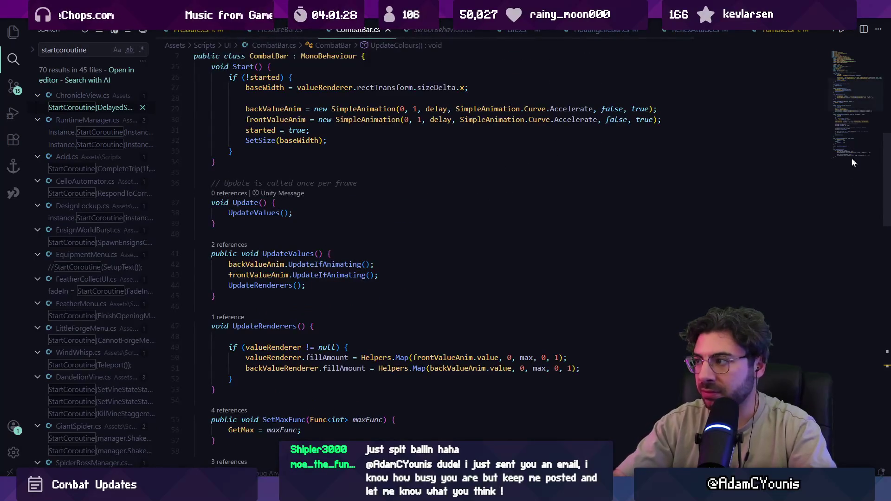
pyautogui.click(848, 167)
pyautogui.scroll(3, 427, 199)
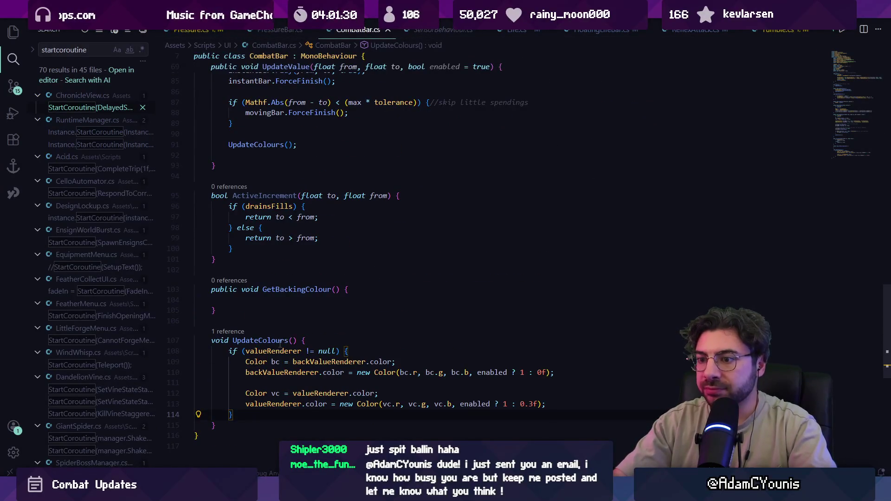
pyautogui.scroll(-3, 280, 344)
pyautogui.click(314, 301)
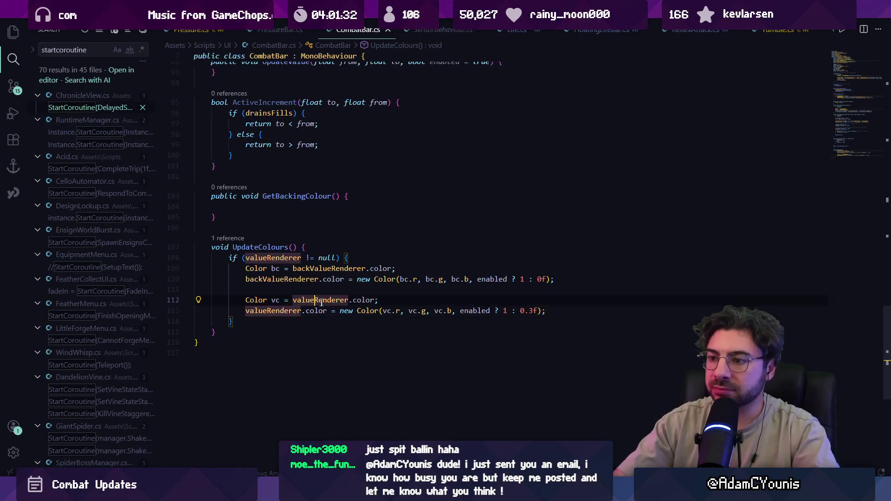
pyautogui.click(354, 301)
pyautogui.hotkey('alt', 'Tab')
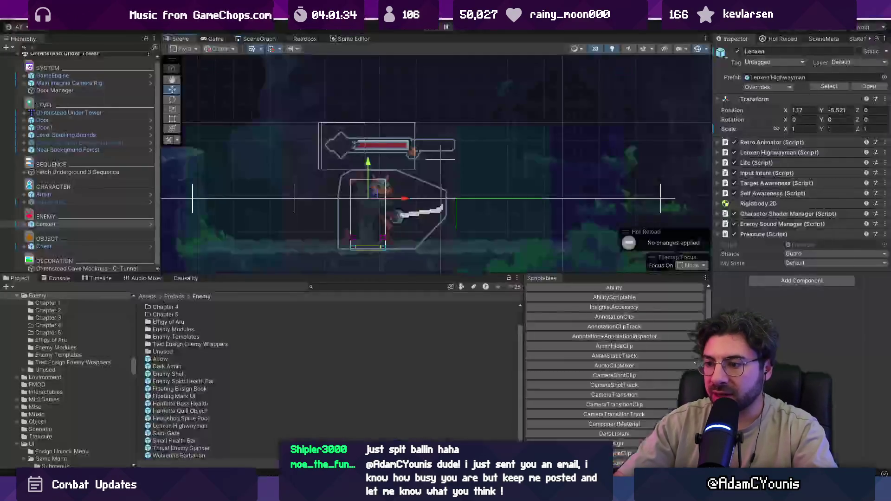
# - Open the Lenxen Highwayman prefab and select Small Health Bar > StaggerBar > Value
pyautogui.click(151, 224)
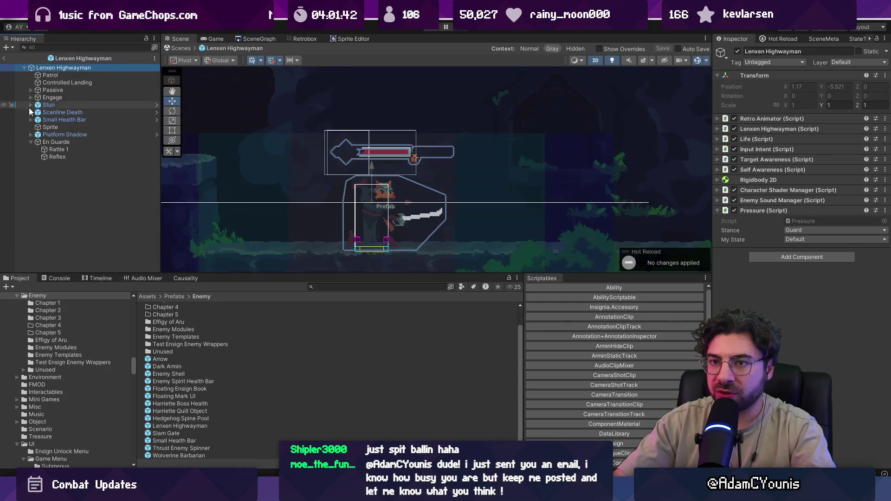
pyautogui.click(31, 120)
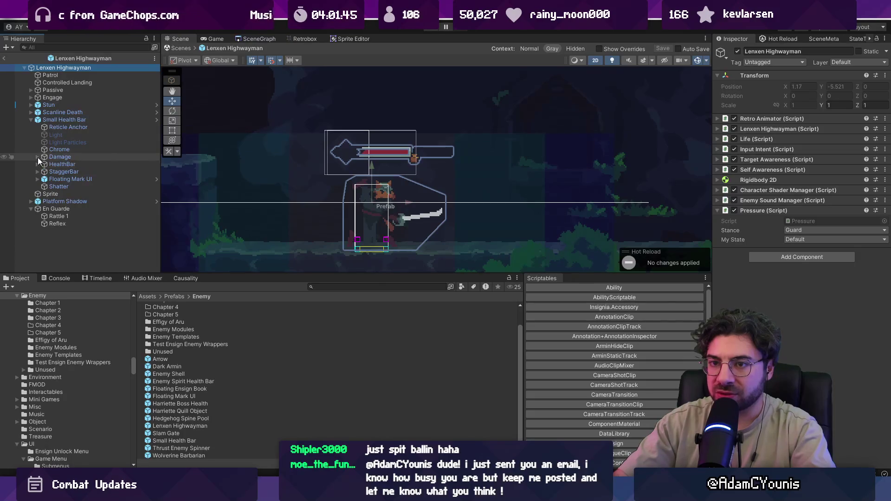
pyautogui.click(37, 172)
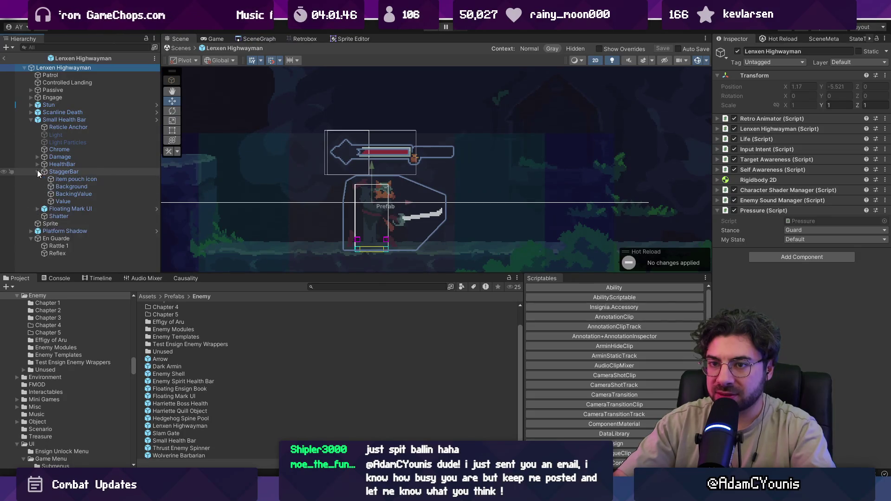
pyautogui.click(80, 203)
pyautogui.click(831, 230)
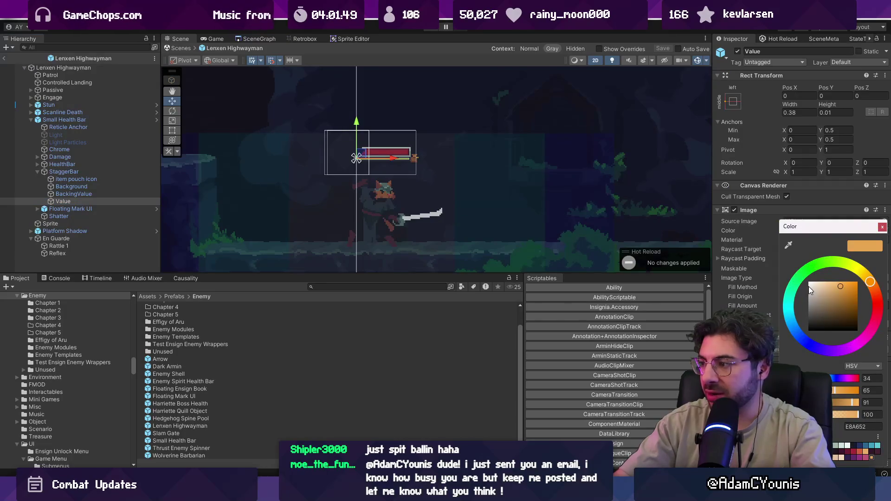
# - Change the Value fill colour to pale blue 83ACBA, exit prefab mode and start a play test
pyautogui.moveTo(812, 287)
pyautogui.mouseDown()
pyautogui.moveTo(789, 323)
pyautogui.moveTo(819, 295)
pyautogui.mouseUp()
pyautogui.moveTo(823, 294); pyautogui.dragTo(823, 292)
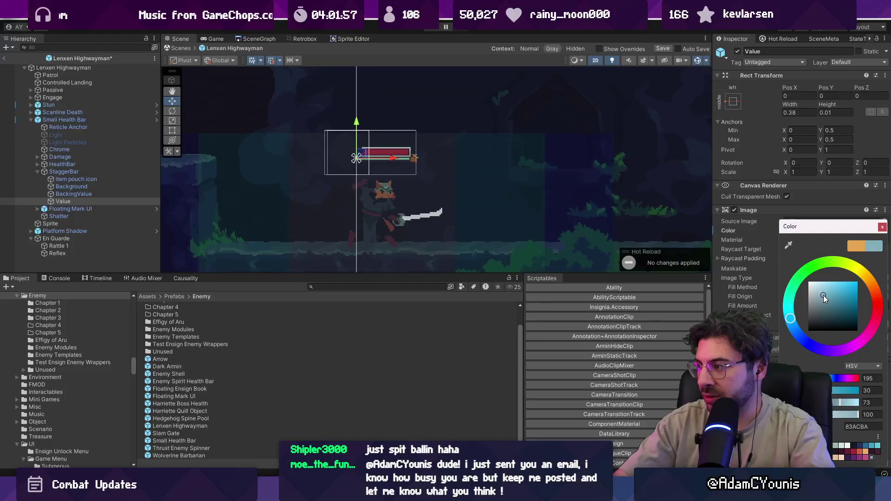
pyautogui.click(880, 227)
pyautogui.click(180, 49)
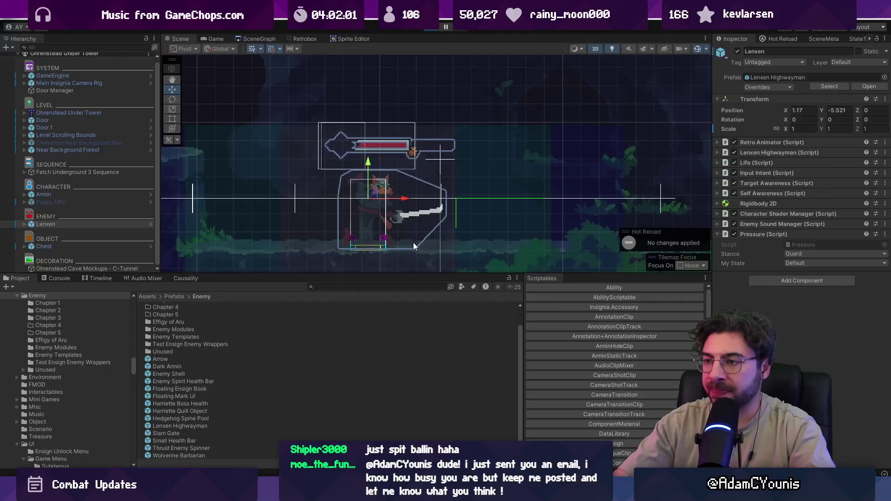
pyautogui.hotkey('ctrl', 'p')
pyautogui.moveTo(448, 275); pyautogui.dragTo(449, 339)
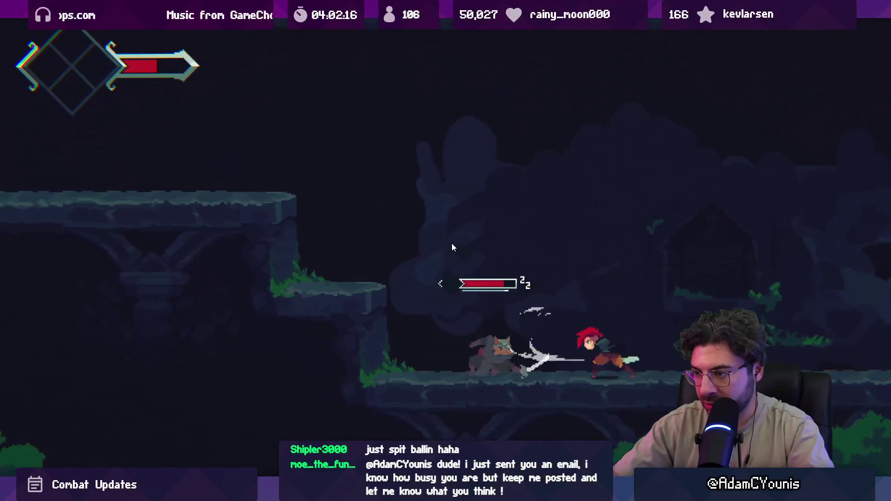
# - Pause the game to inspect the enemy's recoloured bar
pyautogui.hotkey('ctrl', 'shift', 'p')
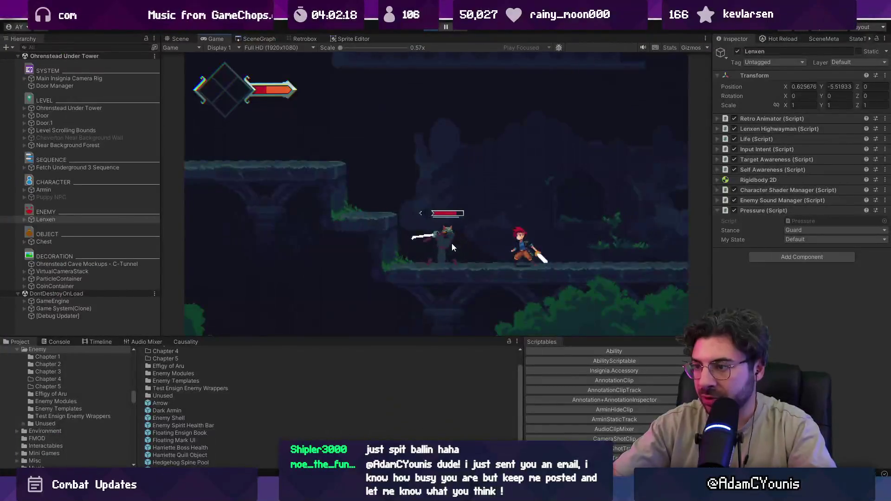
# - Expand Lenxen > Small Health Bar > StaggerBar and check the Background image colour
pyautogui.scroll(5, 216, 261)
pyautogui.scroll(5, 342, 186)
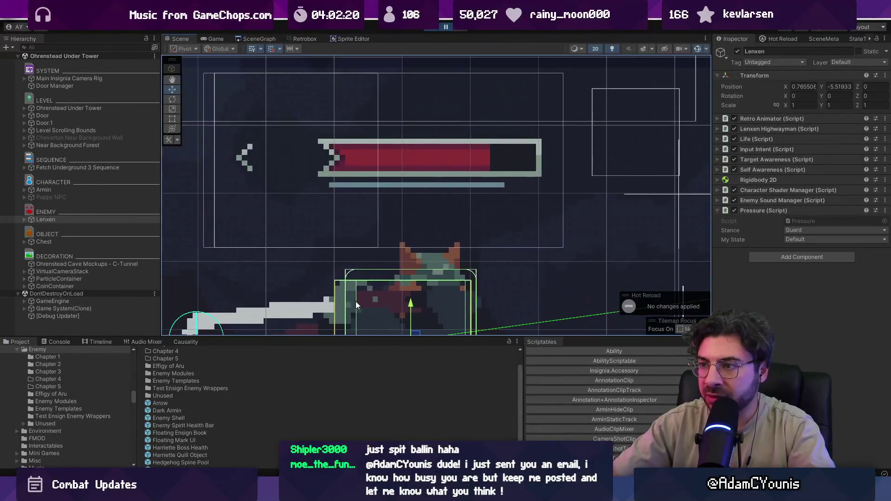
pyautogui.click(25, 220)
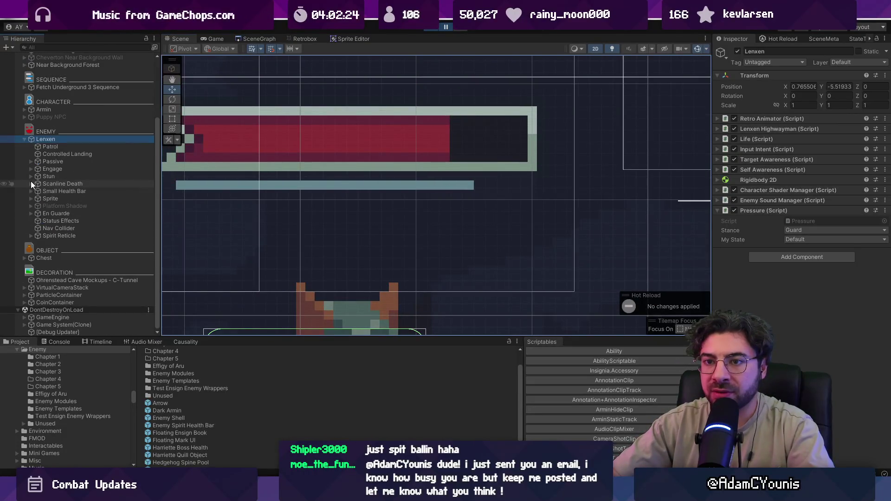
pyautogui.click(31, 178)
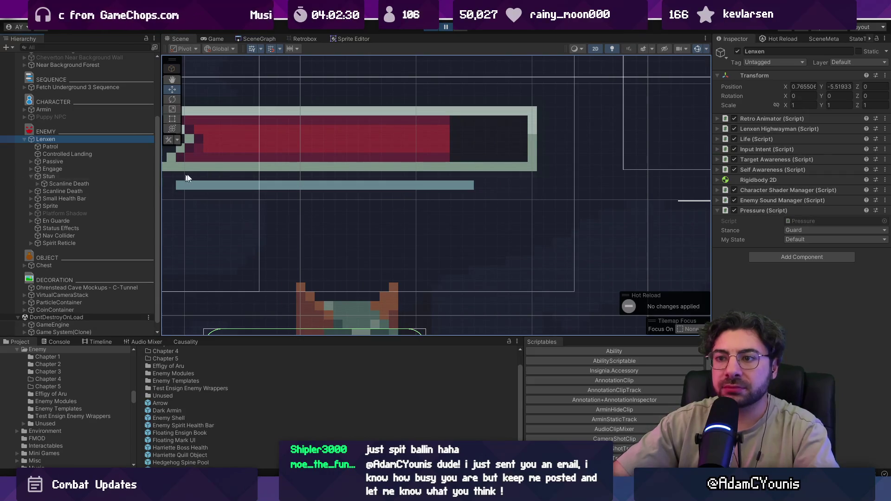
pyautogui.click(27, 198)
pyautogui.click(30, 199)
pyautogui.click(38, 250)
pyautogui.click(54, 259)
pyautogui.click(59, 267)
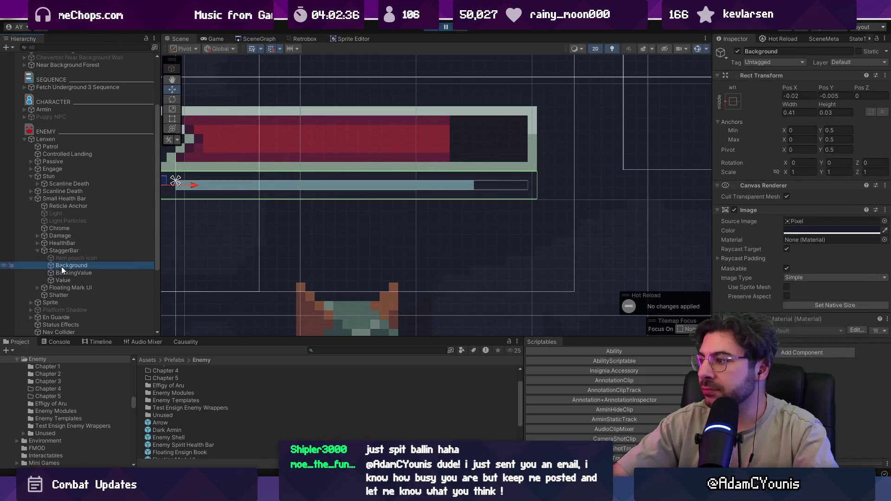
pyautogui.click(814, 228)
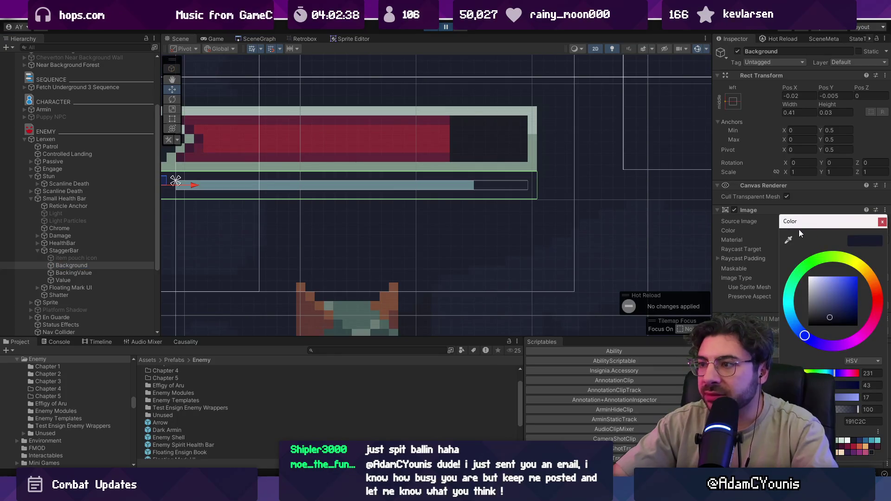
pyautogui.press('Escape')
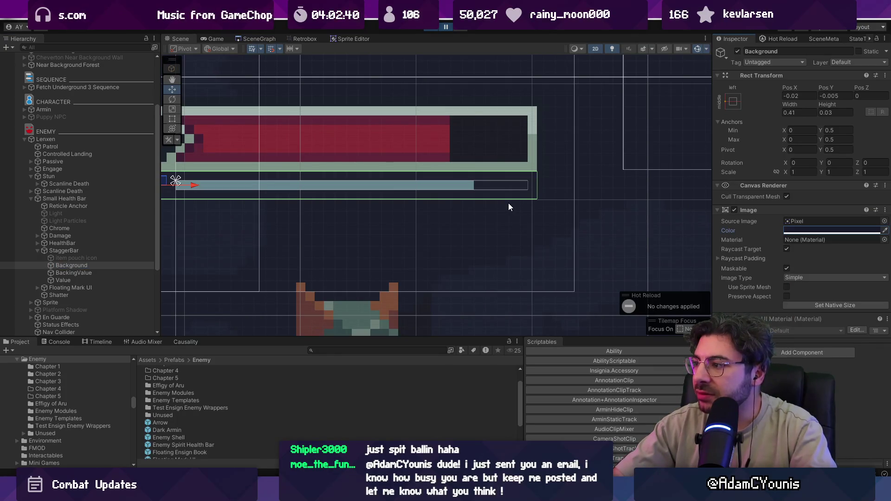
# - Compare StaggerBar, BackingValue and the dark navy 191C2C Background, then zoom the Scene view out
pyautogui.click(74, 251)
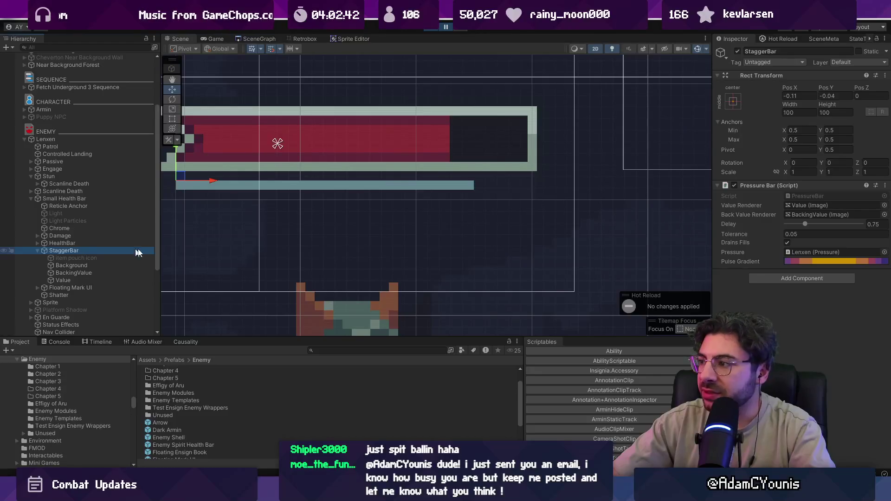
pyautogui.click(96, 273)
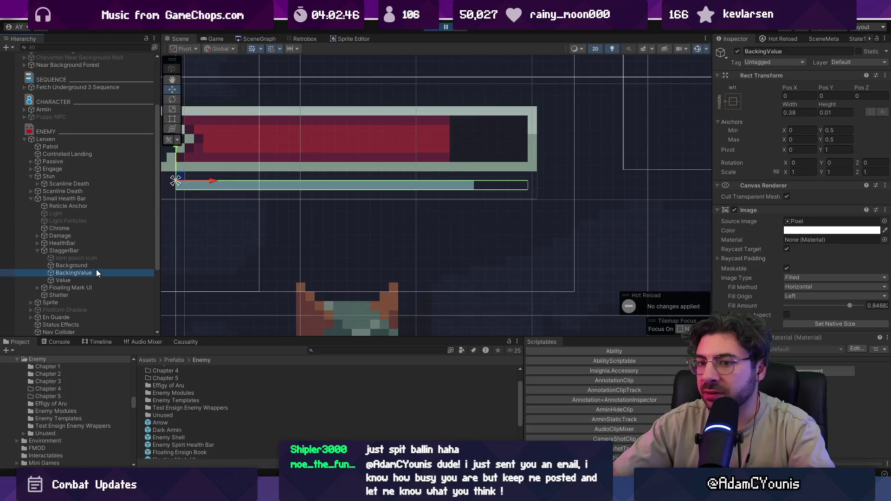
pyautogui.click(95, 265)
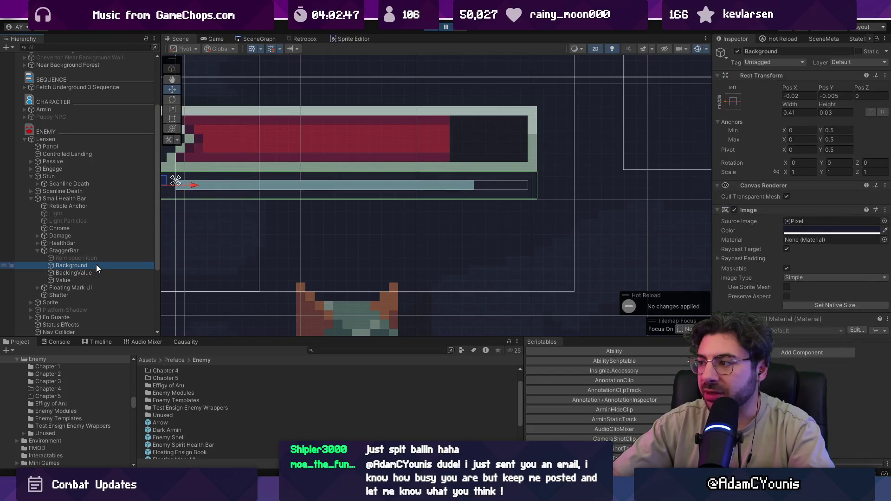
pyautogui.click(795, 231)
pyautogui.press('Escape')
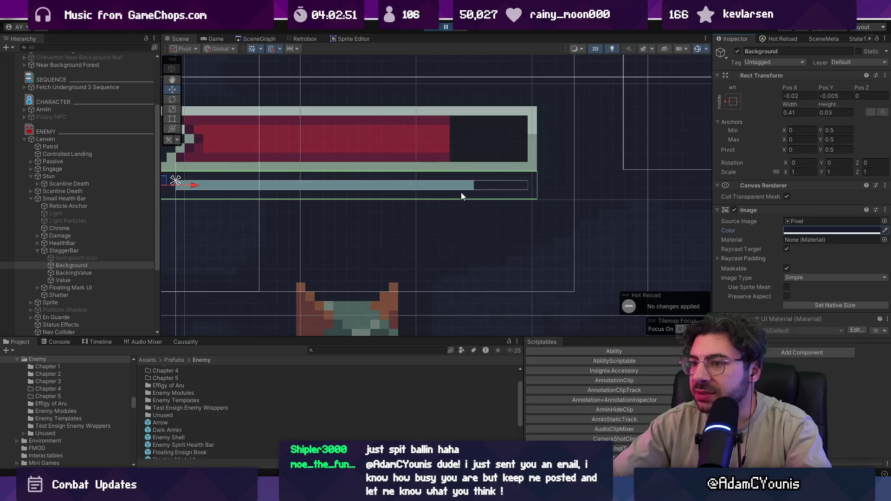
pyautogui.scroll(3, 368, 159)
pyautogui.moveTo(201, 162); pyautogui.dragTo(447, 185)
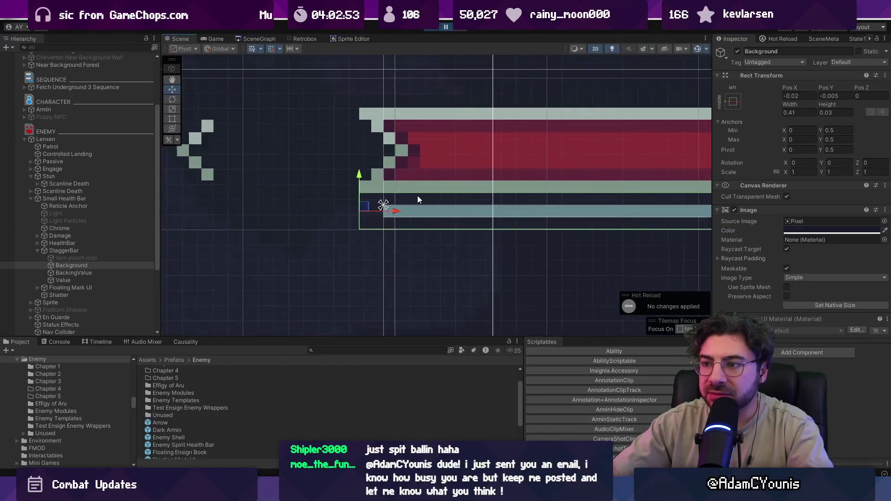
pyautogui.scroll(-8, 418, 200)
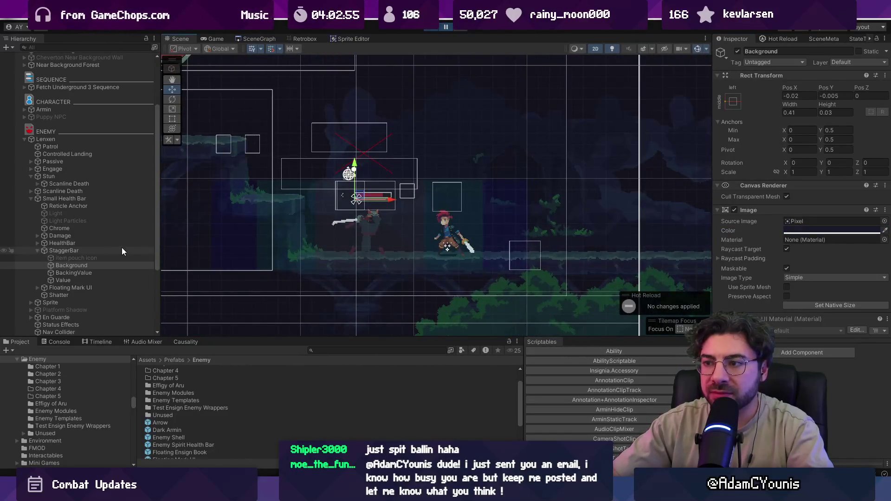
# - Frame StaggerBar in the scene and drag Lenxen lower in the level
pyautogui.doubleClick(118, 251)
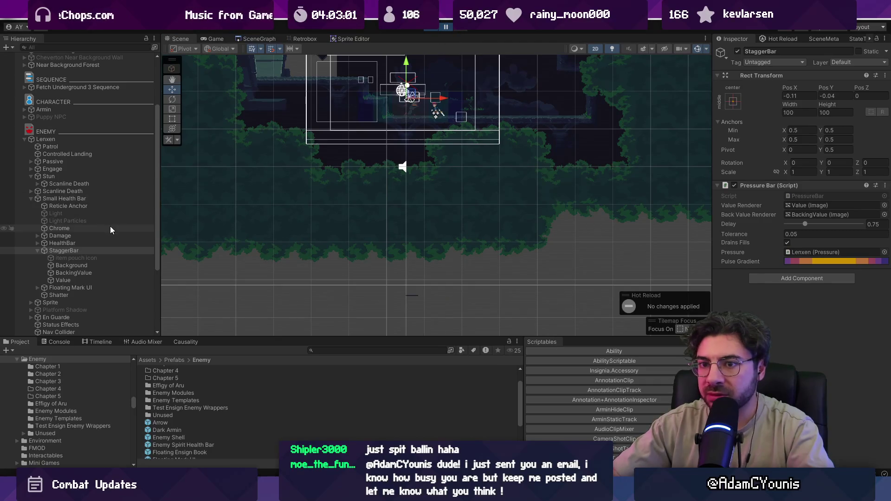
pyautogui.click(126, 139)
pyautogui.moveTo(412, 71); pyautogui.dragTo(394, 231)
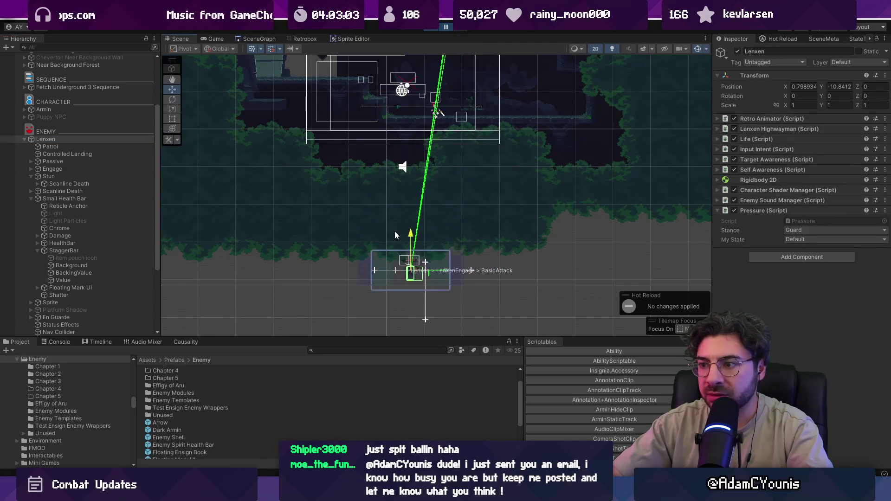
pyautogui.scroll(-3, 406, 179)
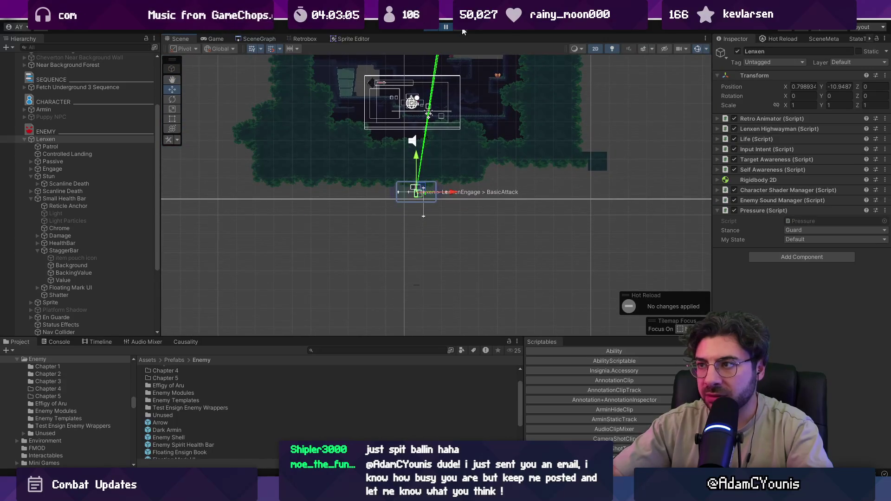
pyautogui.scroll(5, 391, 186)
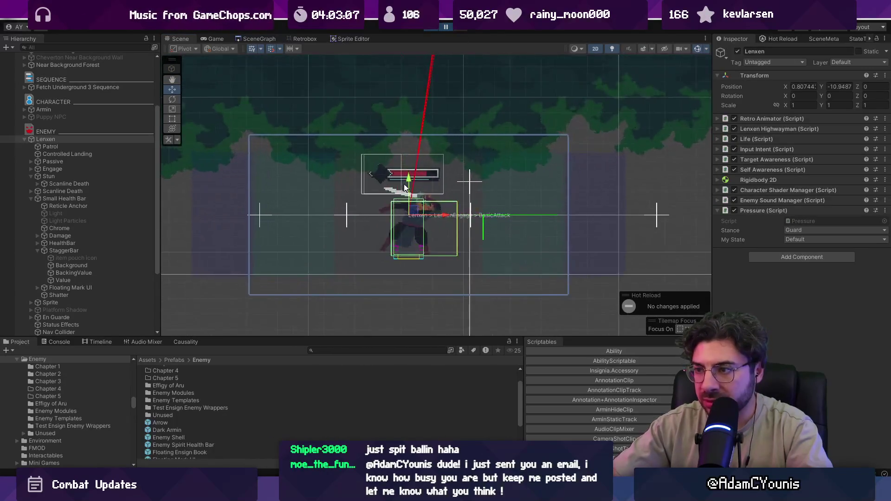
pyautogui.scroll(3, 424, 175)
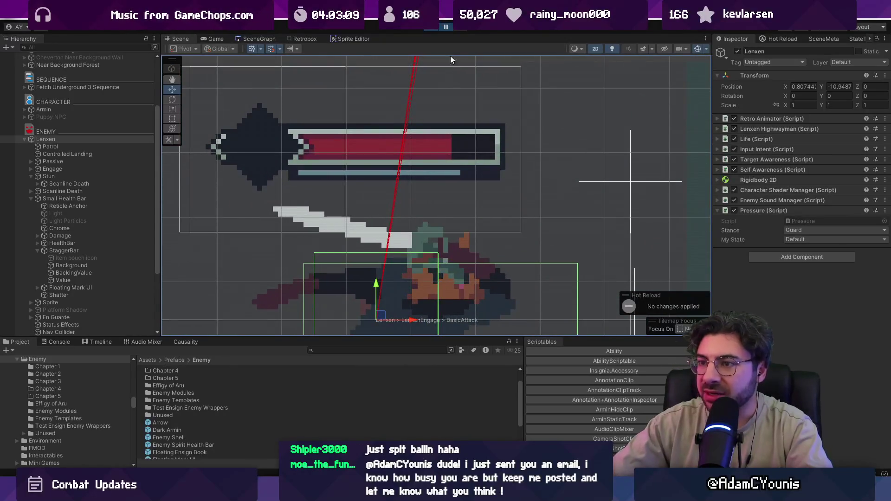
pyautogui.scroll(5, 483, 139)
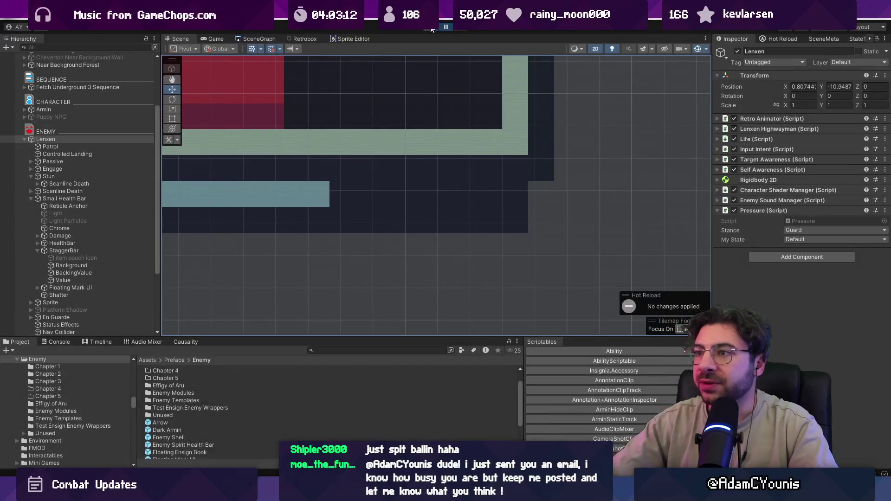
# - Open the SceneGraph tab and resume play in the forest room
pyautogui.click(259, 40)
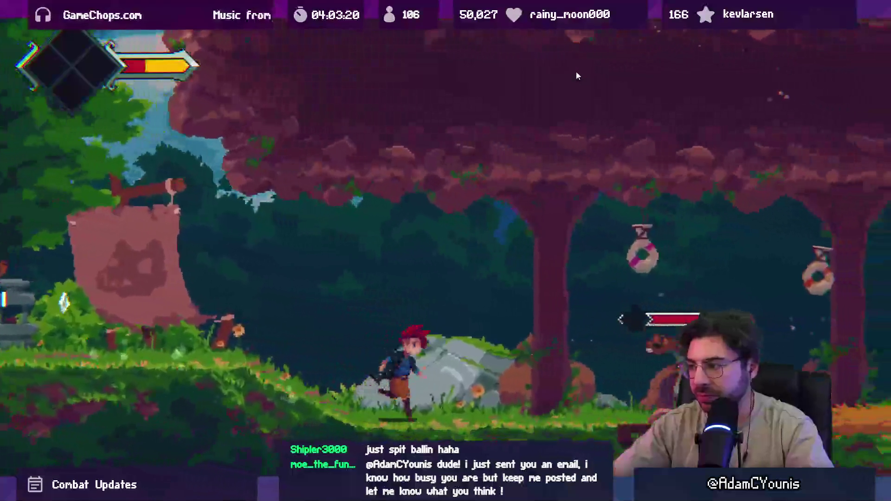
pyautogui.press('F9')
pyautogui.press('Escape')
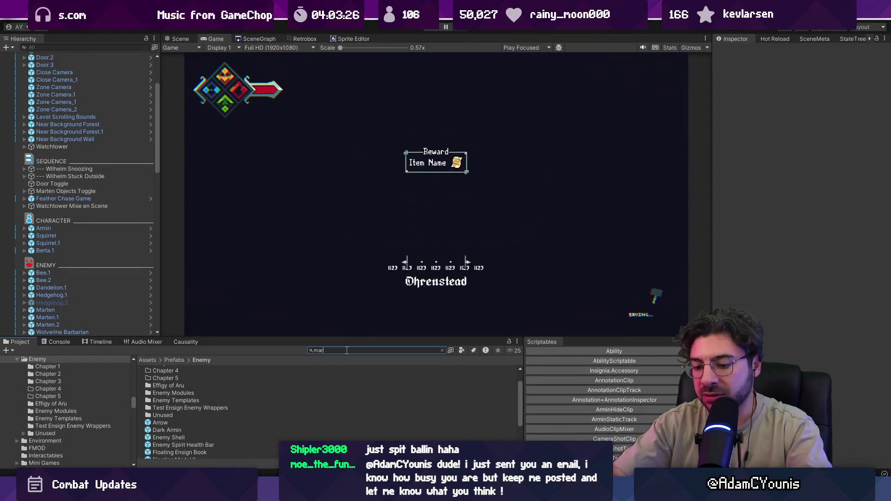
# - Search the project assets with 'fab' and open the Marten prefab for editing
pyautogui.scroll(-10, 200, 417)
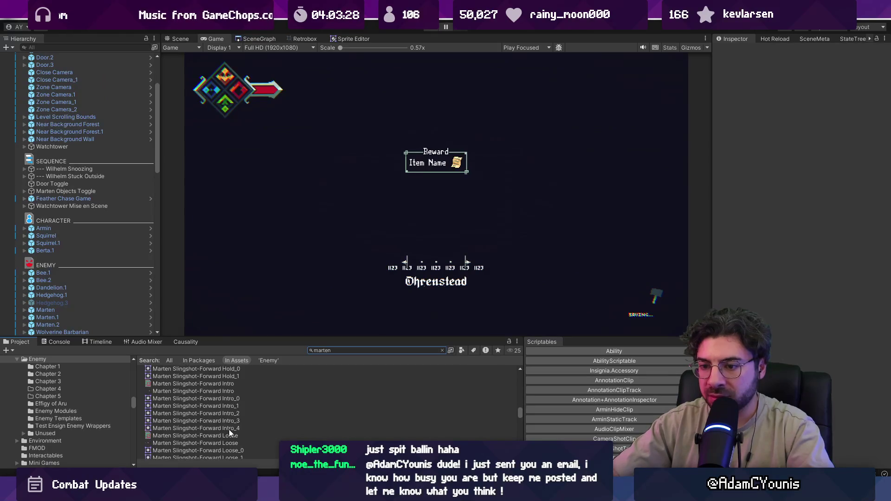
pyautogui.scroll(-10, 204, 430)
pyautogui.click(176, 433)
pyautogui.click(340, 352)
pyautogui.write('t:pre')
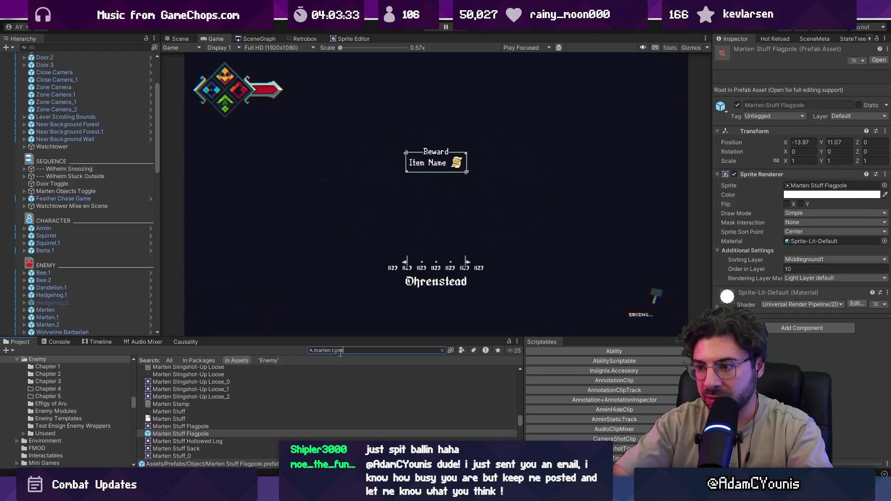
pyautogui.write('fab')
pyautogui.doubleClick(262, 371)
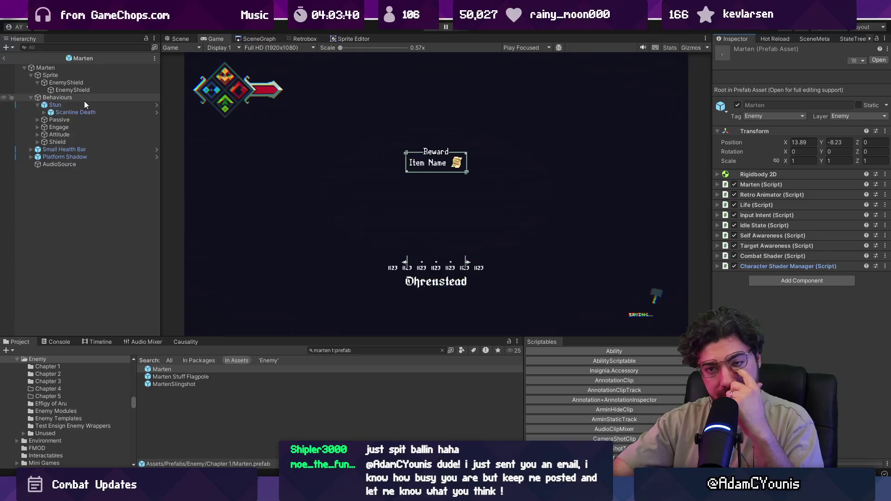
# - Set the Stun object's Pressure stance to Stand, then exit back to the level scene
pyautogui.click(85, 69)
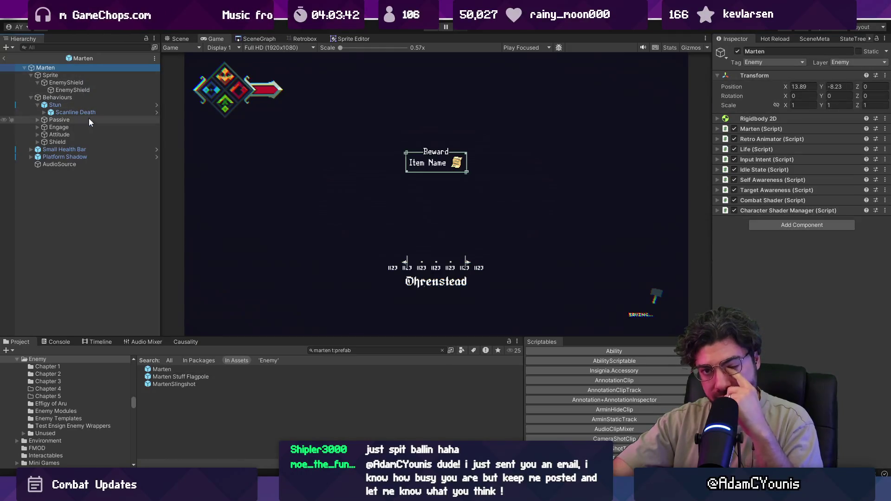
pyautogui.click(45, 112)
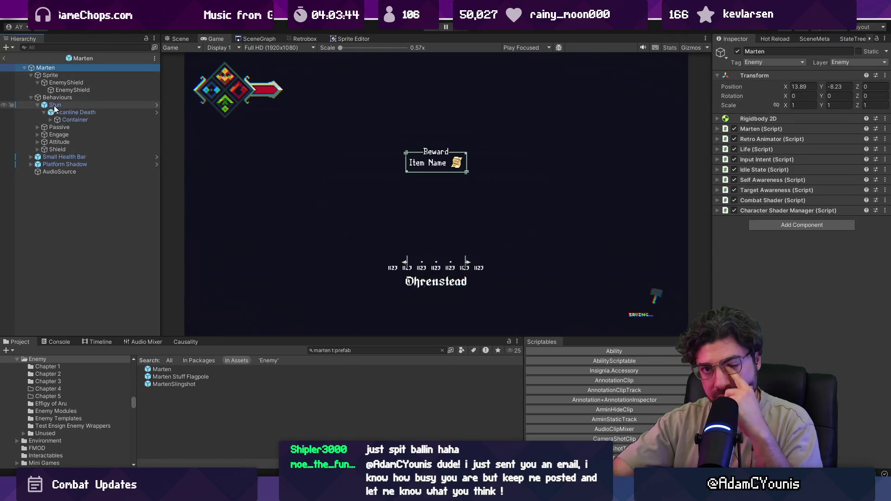
pyautogui.click(54, 106)
pyautogui.click(817, 213)
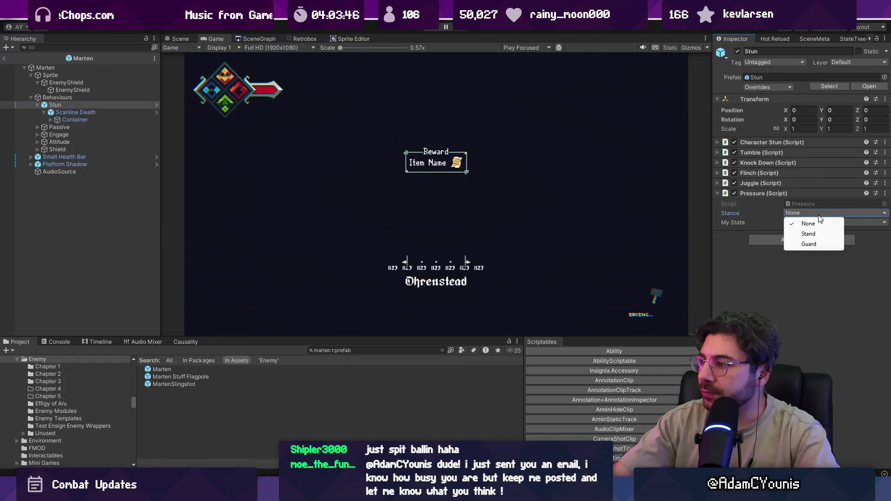
pyautogui.click(809, 233)
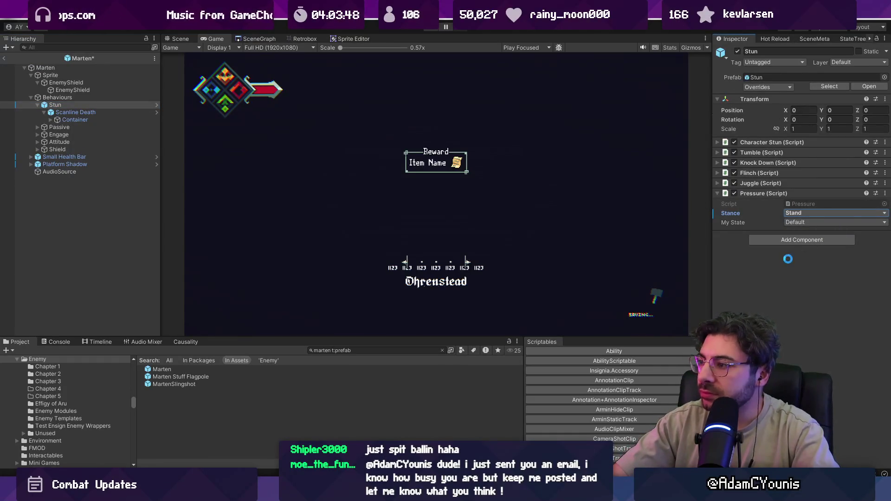
pyautogui.click(6, 58)
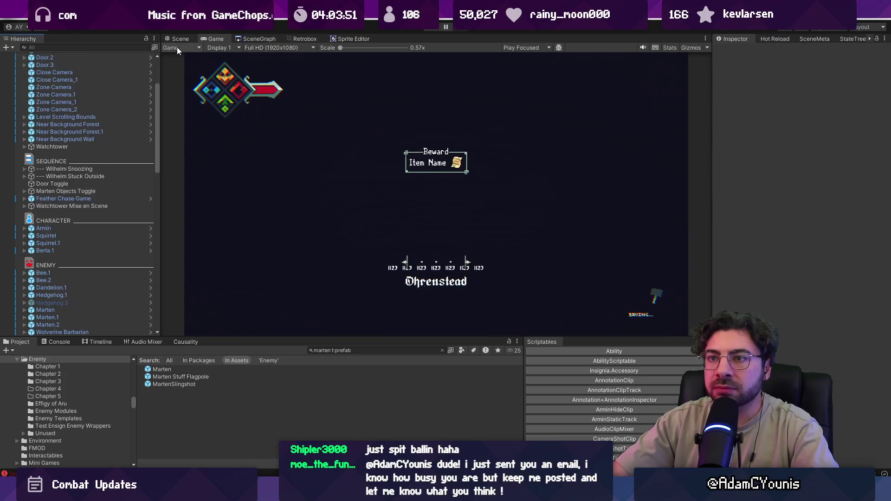
# - Search 'hunden', inspect the Hunden prefab's Combat Behaviours, then return to the level scene
pyautogui.click(360, 351)
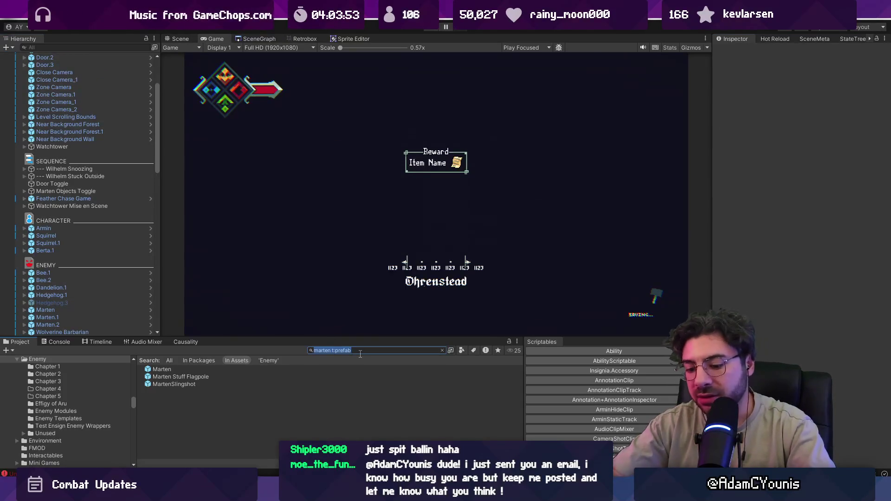
pyautogui.write('hunden')
pyautogui.scroll(-2, 204, 411)
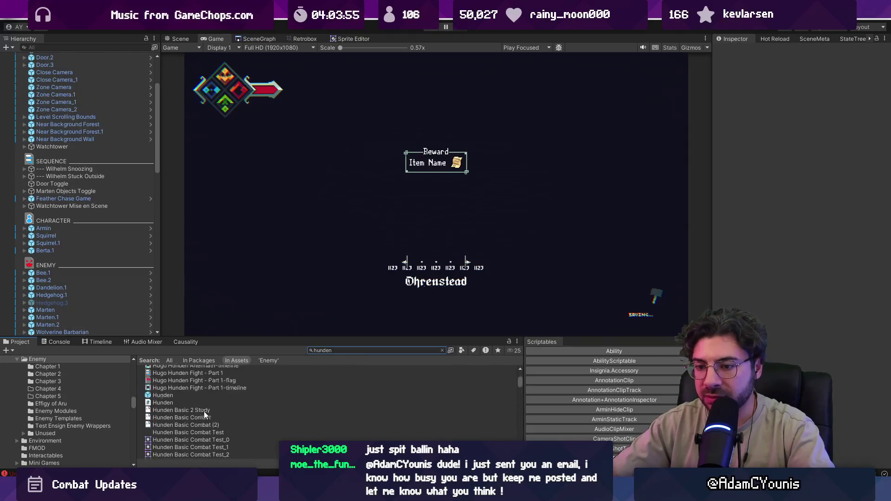
pyautogui.doubleClick(190, 424)
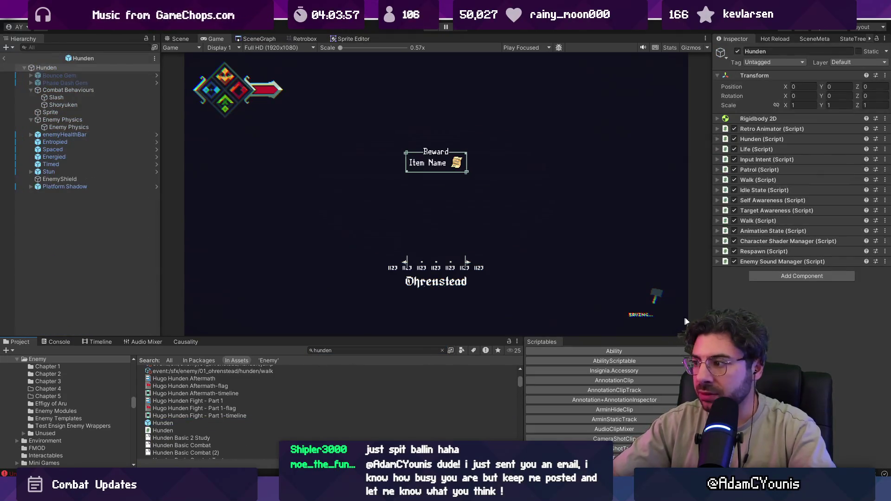
pyautogui.click(80, 91)
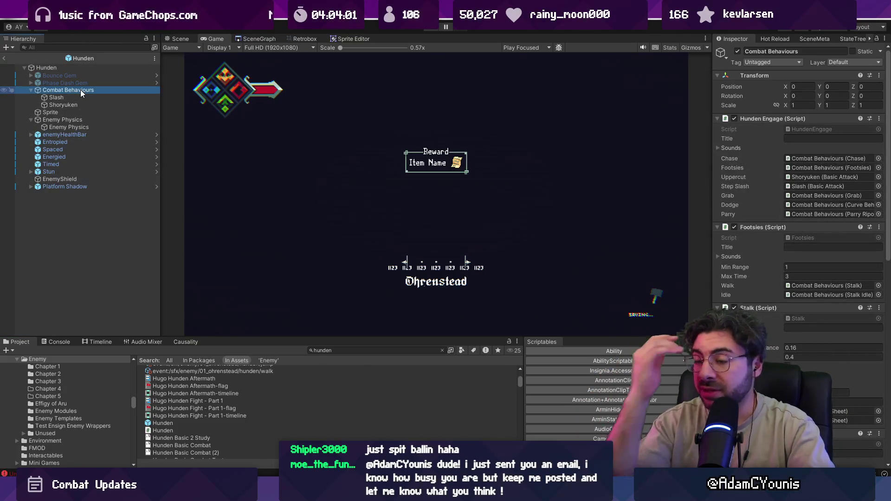
pyautogui.click(8, 60)
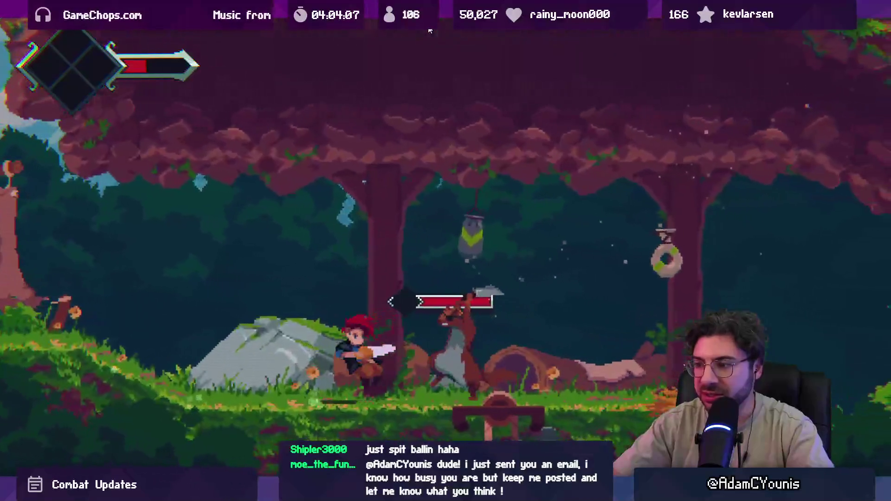
# - Attack an enemy to test its floating life bar, then stop and restart the game
pyautogui.press('Left')
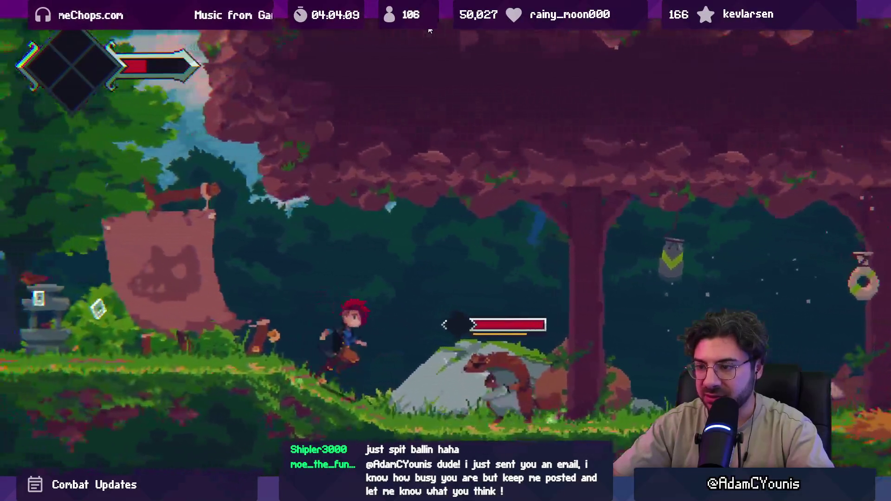
pyautogui.press('Right')
pyautogui.press('x')
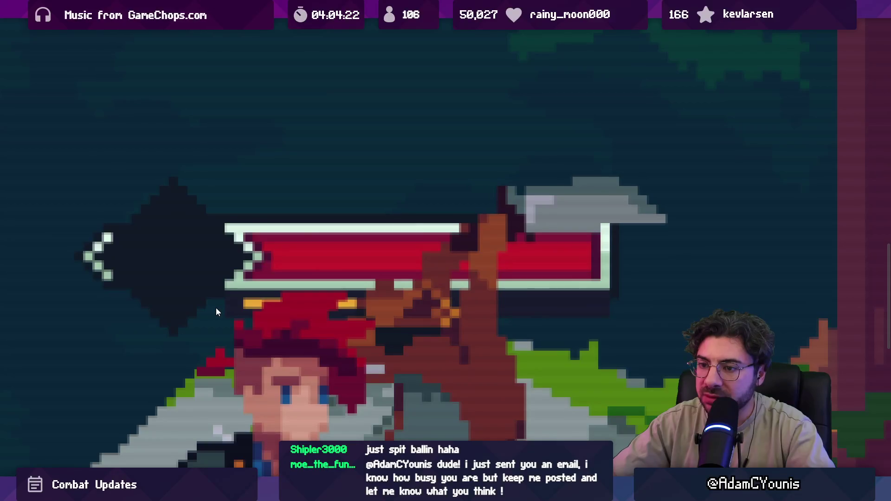
pyautogui.hotkey('shift', 'space')
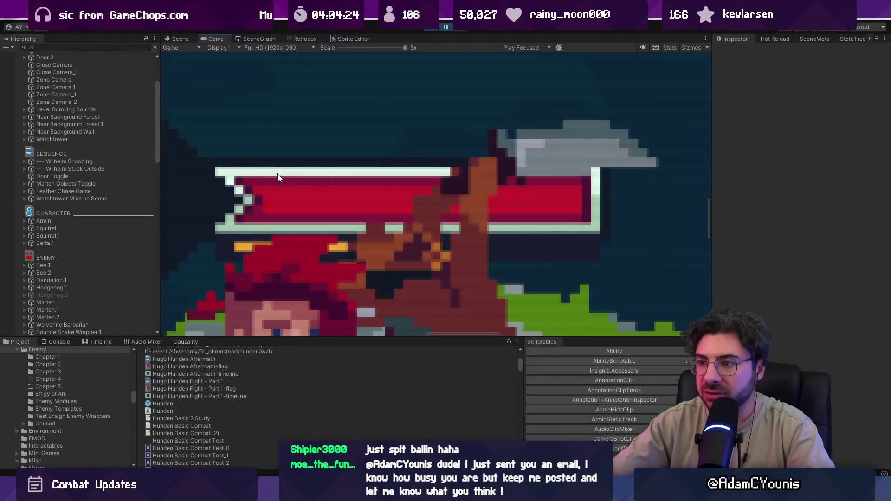
pyautogui.click(434, 29)
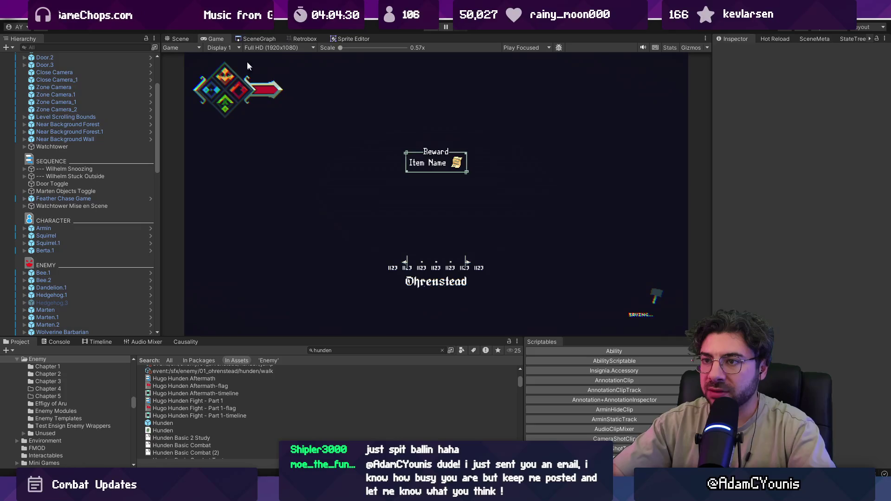
pyautogui.click(431, 31)
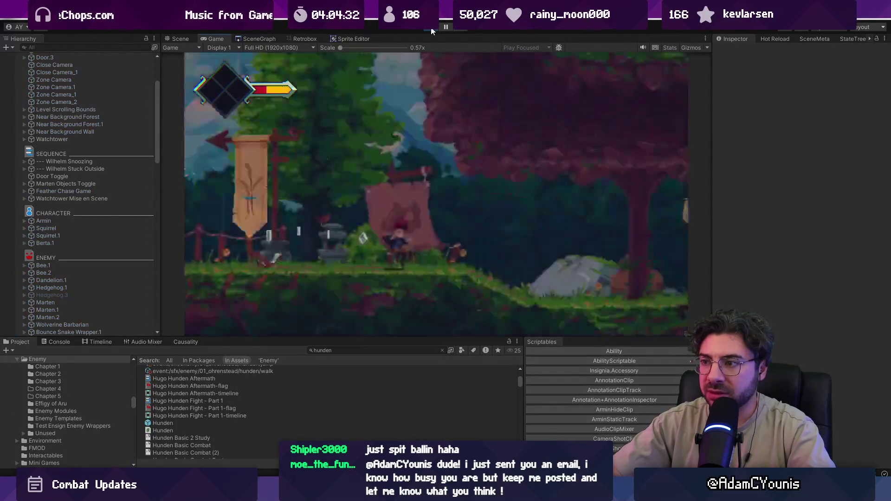
# - Turn Scan Lines off in the journal's Video settings, leaving Upscale Graphics off, and save
pyautogui.press('Escape')
pyautogui.press('z')
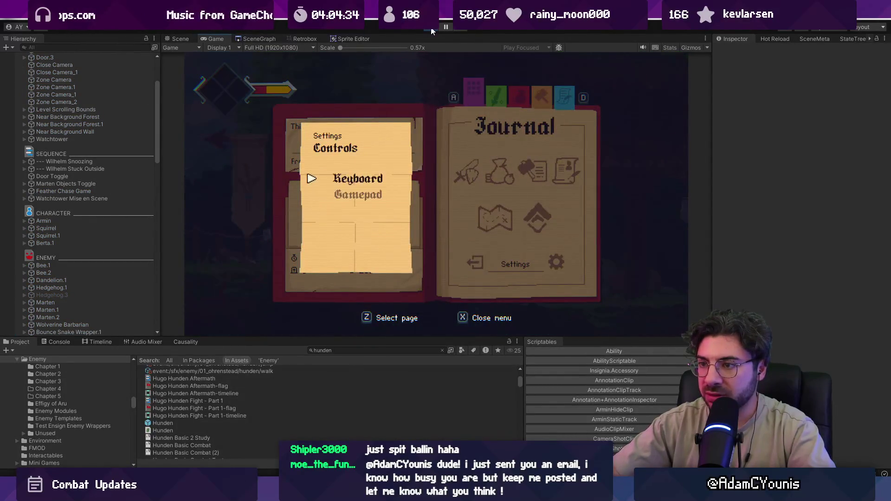
pyautogui.press('z')
pyautogui.press('Down')
pyautogui.press('z')
pyautogui.press('Down')
pyautogui.press('z')
pyautogui.press('z')
pyautogui.press('Down')
pyautogui.press('z')
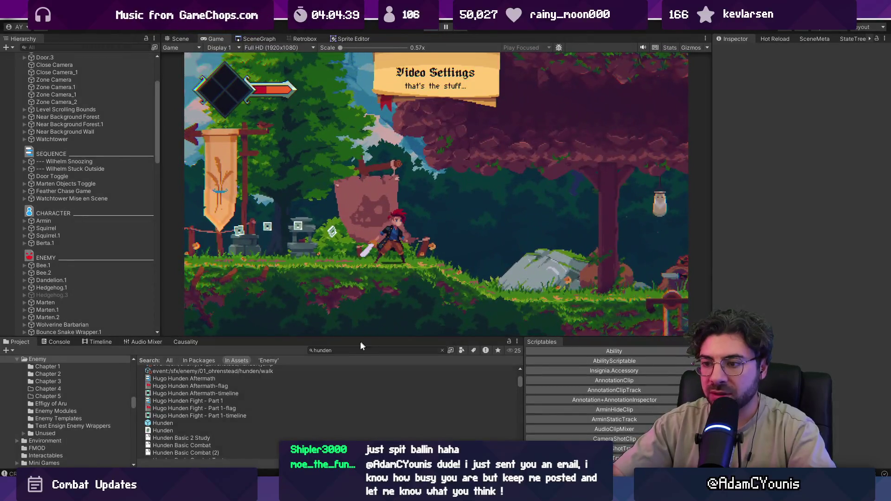
pyautogui.click(360, 351)
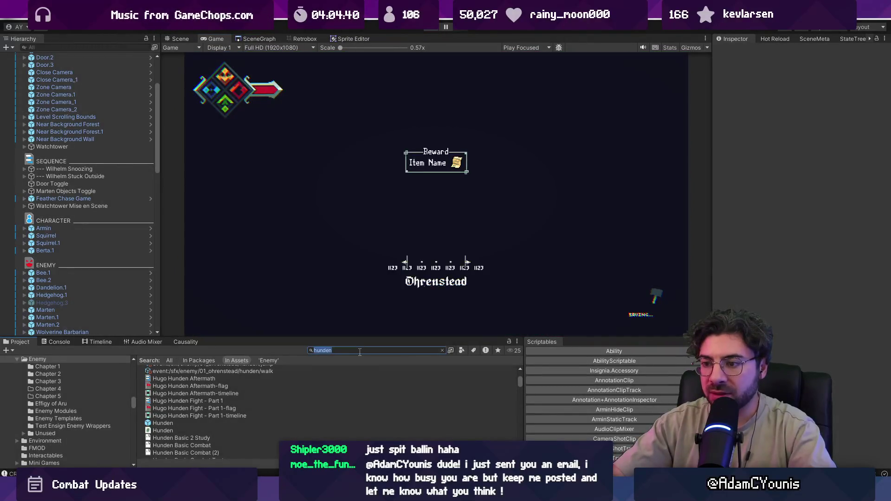
pyautogui.write('smal ')
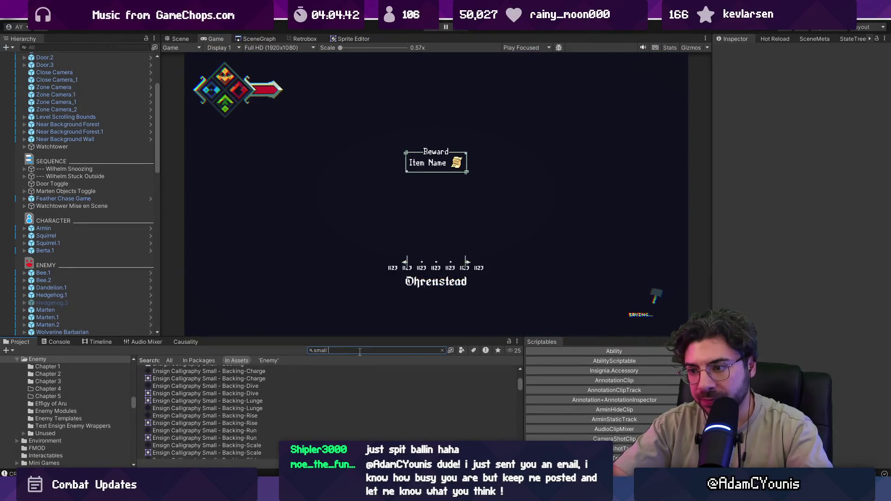
pyautogui.write('bar')
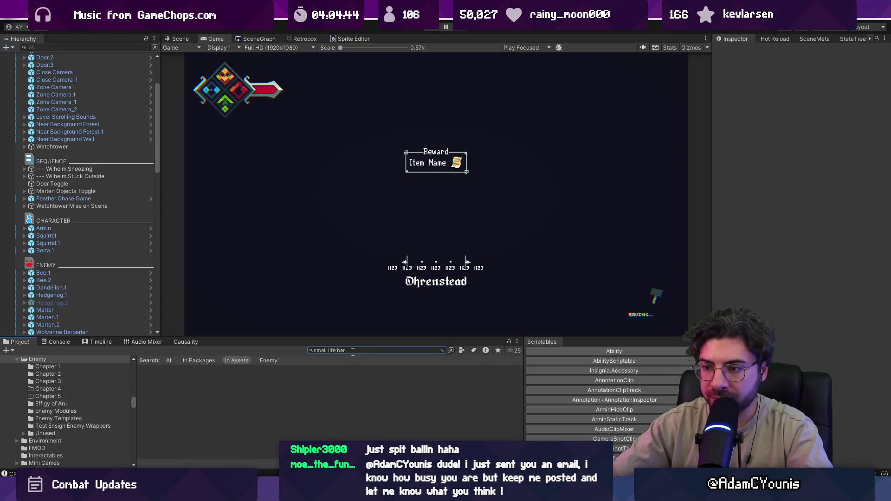
pyautogui.write('thealth')
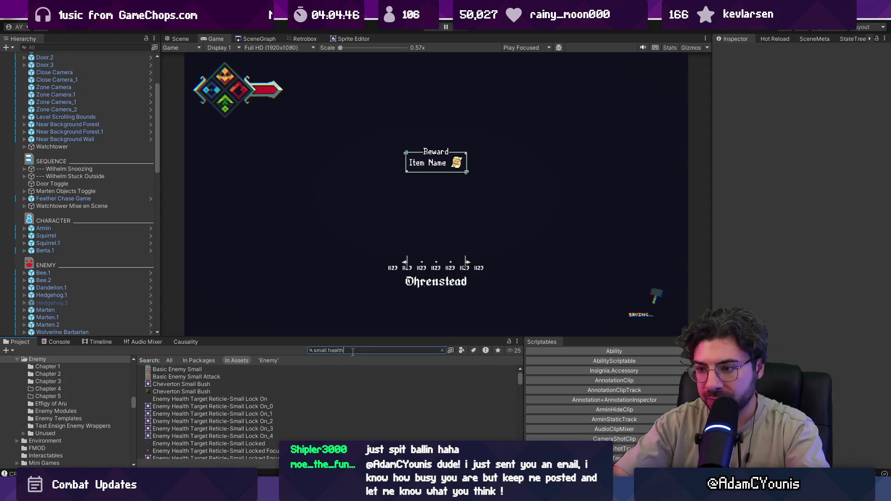
pyautogui.write('r')
pyautogui.doubleClick(160, 369)
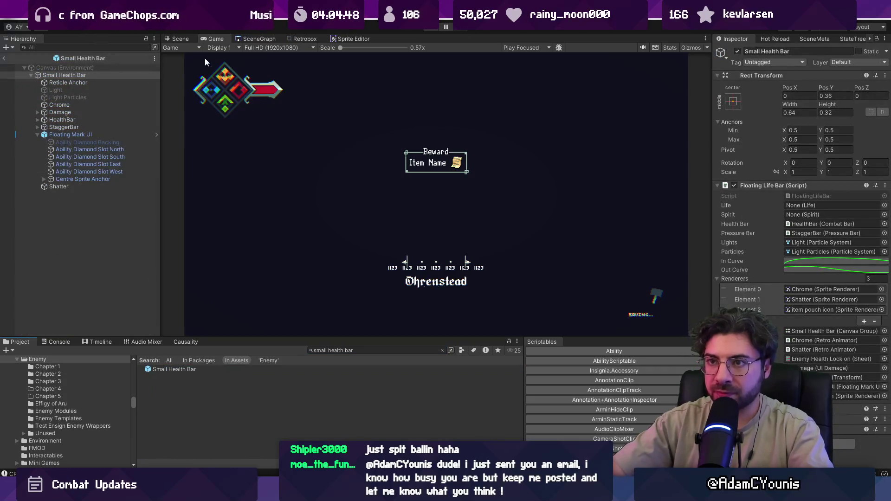
pyautogui.click(180, 39)
pyautogui.scroll(6, 335, 200)
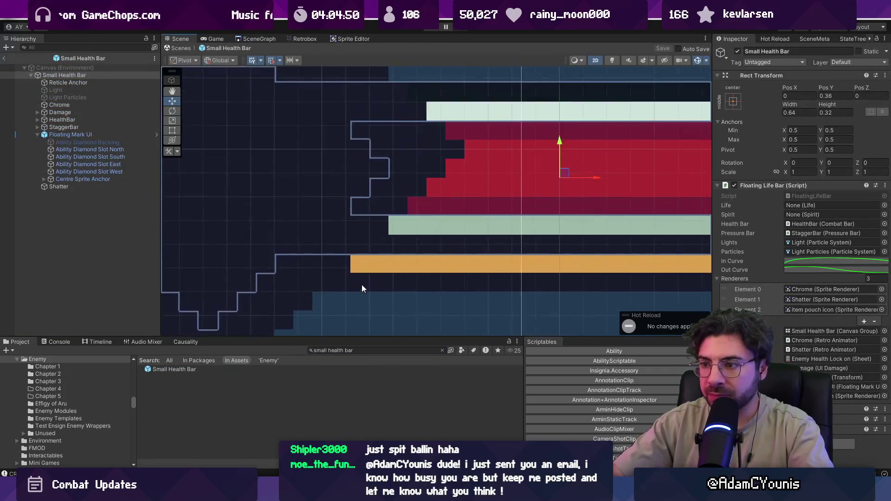
pyautogui.scroll(6, 363, 283)
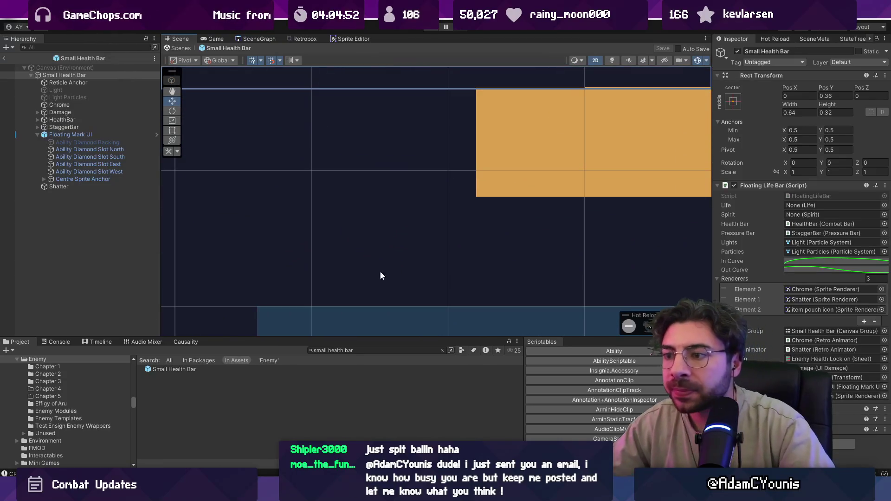
pyautogui.scroll(-5, 395, 274)
pyautogui.click(439, 271)
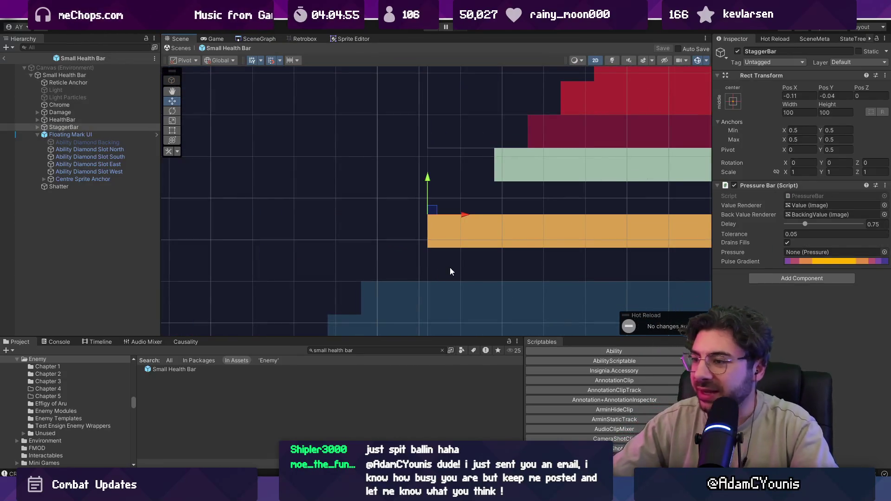
pyautogui.click(449, 272)
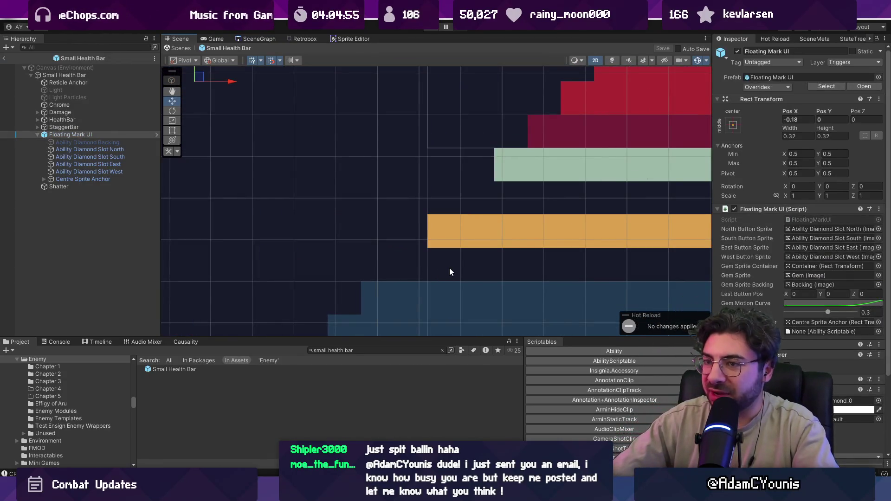
pyautogui.click(38, 127)
pyautogui.click(73, 149)
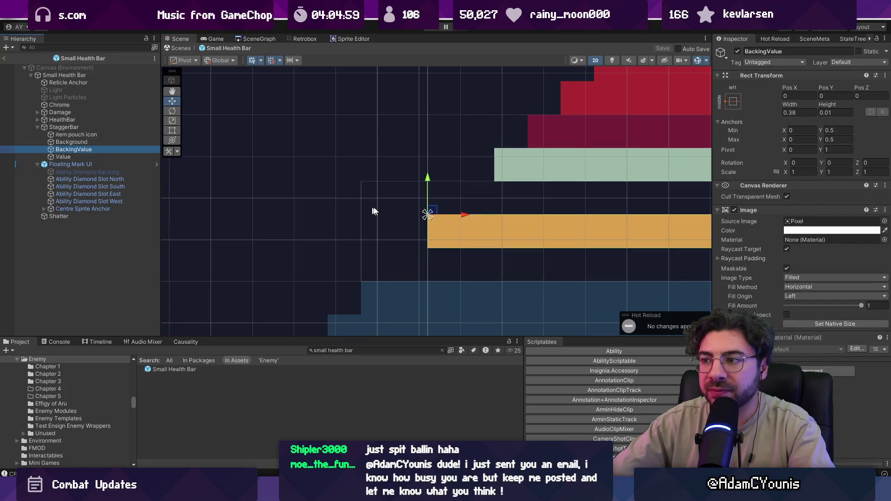
pyautogui.click(71, 142)
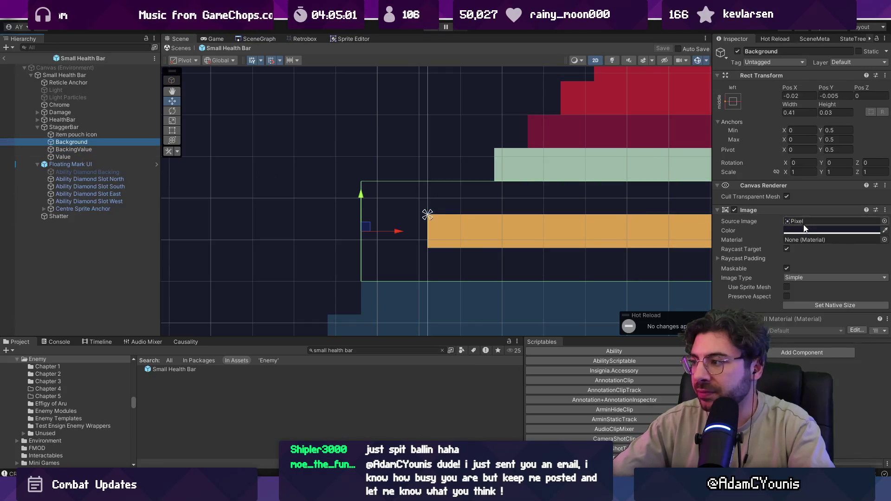
pyautogui.click(817, 231)
pyautogui.click(788, 240)
pyautogui.click(294, 230)
pyautogui.scroll(-2, 325, 239)
pyautogui.scroll(-4, 325, 241)
pyautogui.hotkey('ctrl', 'z')
pyautogui.scroll(5, 382, 253)
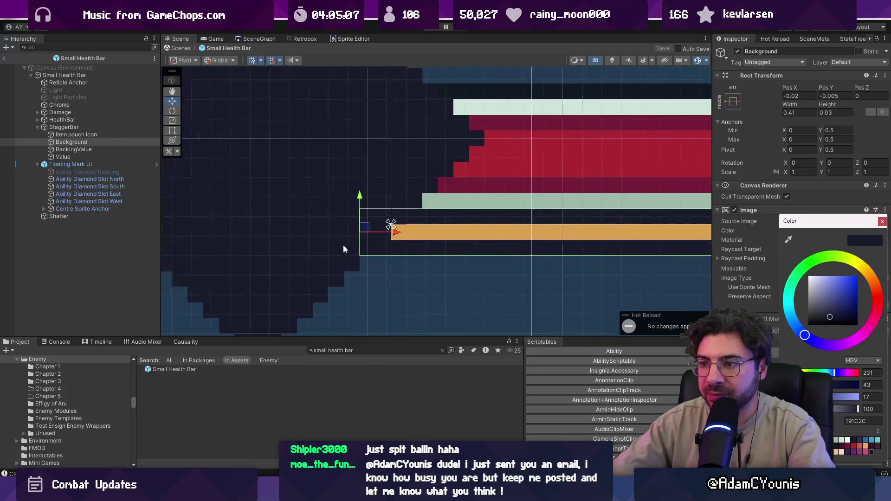
pyautogui.scroll(-3, 347, 249)
pyautogui.click(317, 241)
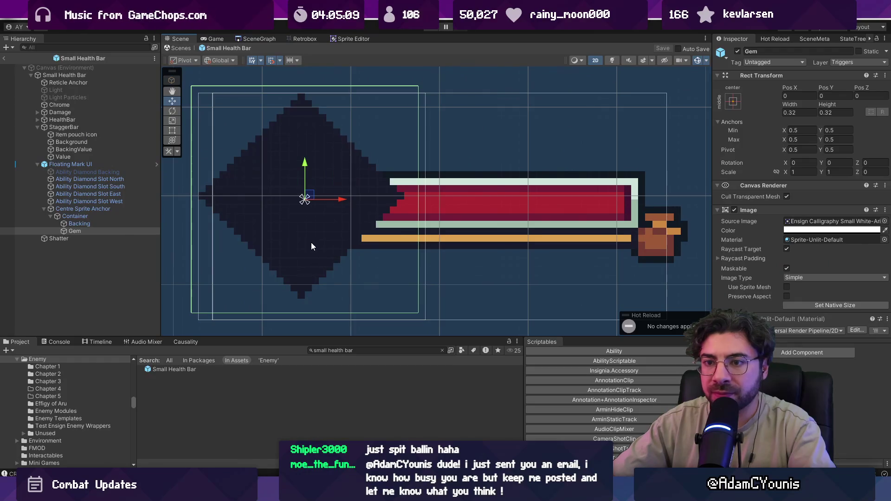
# - Disable the diamond Backing image so the coloured gems show through
pyautogui.click(96, 225)
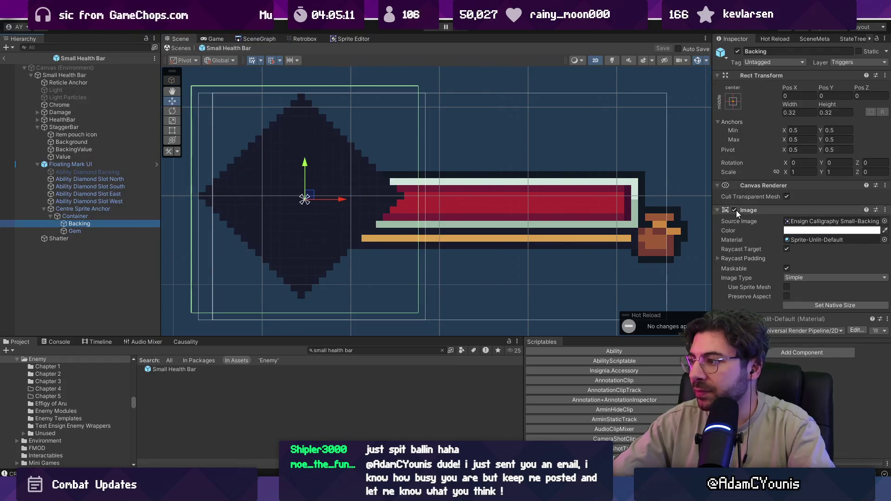
pyautogui.click(738, 52)
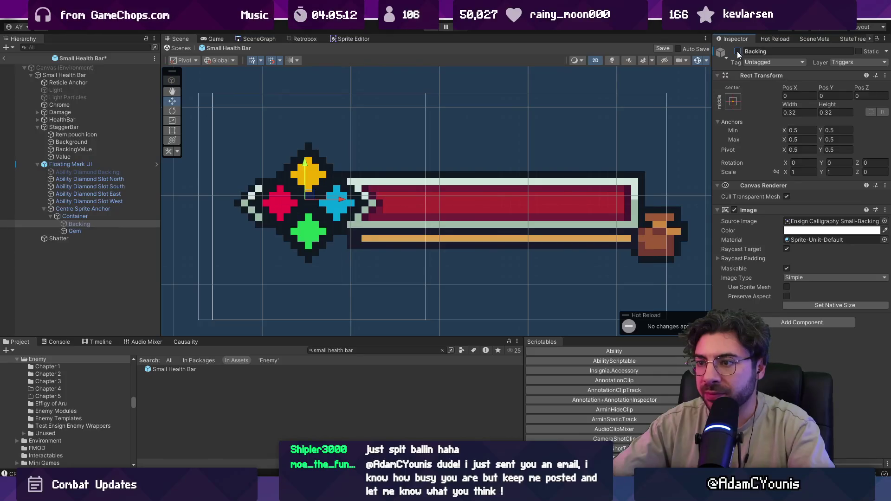
pyautogui.scroll(5, 337, 238)
pyautogui.scroll(2, 338, 246)
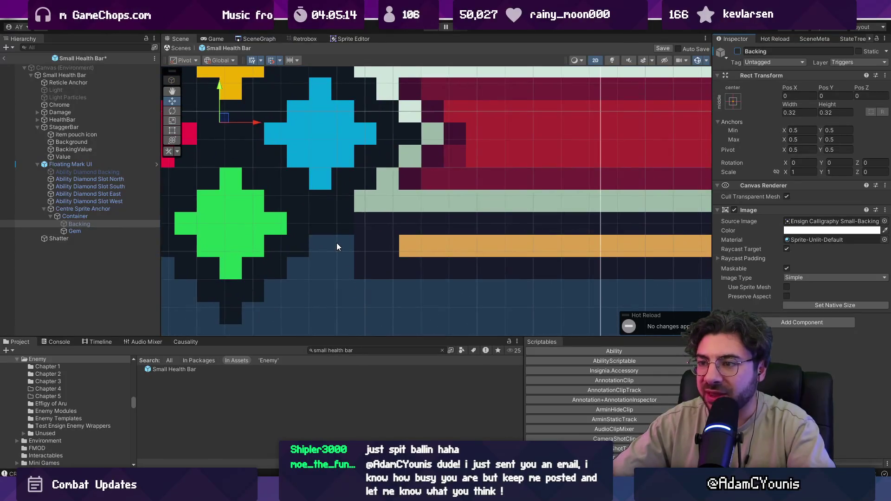
pyautogui.scroll(-2, 336, 243)
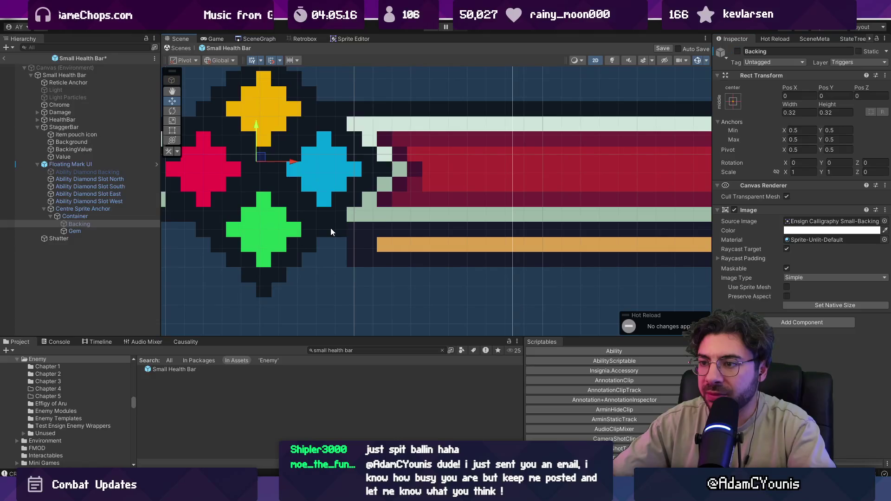
# - Inspect the Small Health Bar parts: Gem, Container, Centre Sprite Anchor and Floating Mark UI
pyautogui.click(330, 228)
pyautogui.click(331, 227)
pyautogui.click(331, 228)
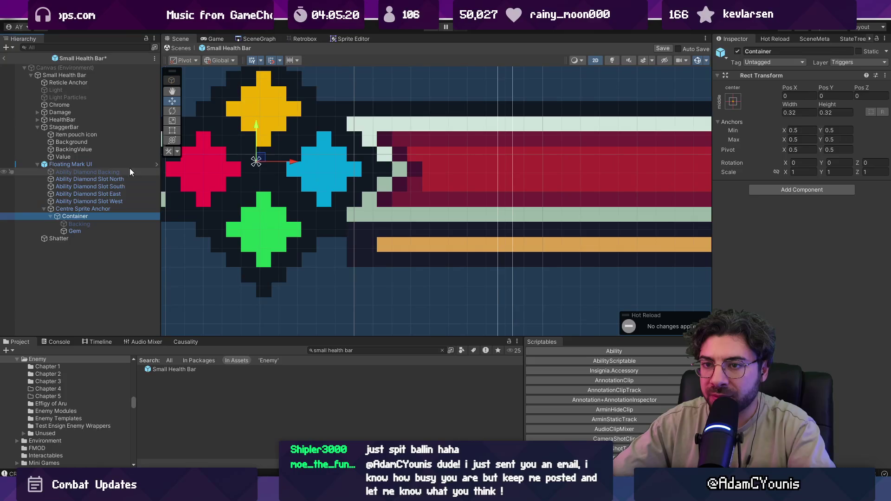
pyautogui.click(110, 165)
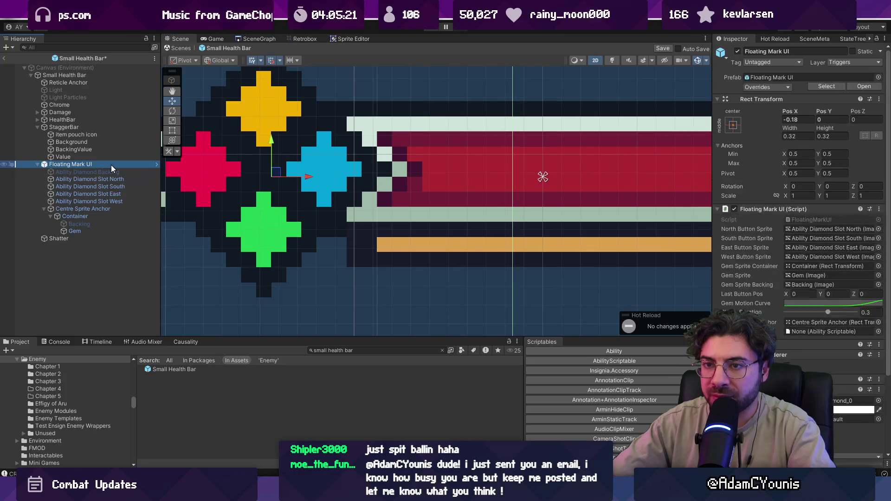
pyautogui.click(90, 209)
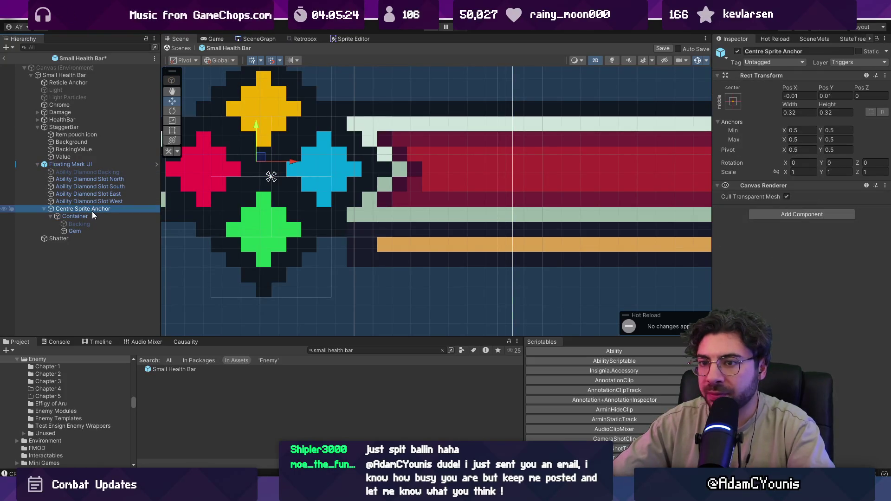
pyautogui.click(92, 215)
pyautogui.click(95, 224)
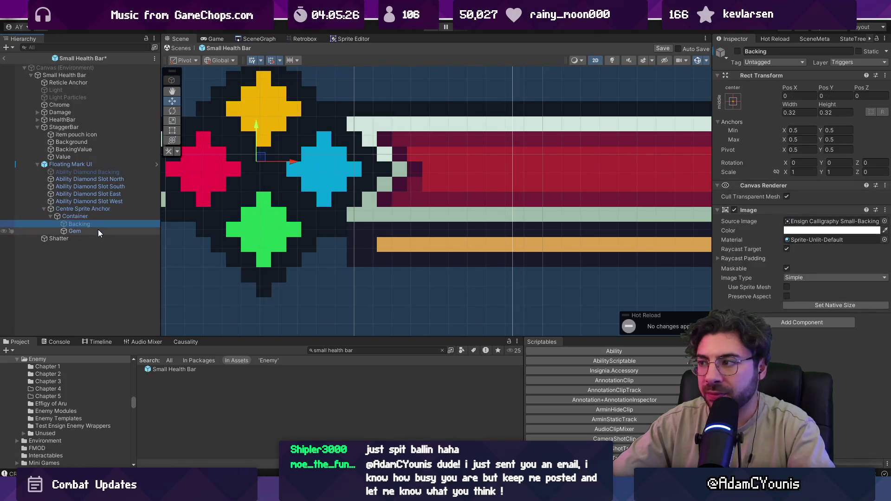
pyautogui.click(98, 229)
pyautogui.click(206, 116)
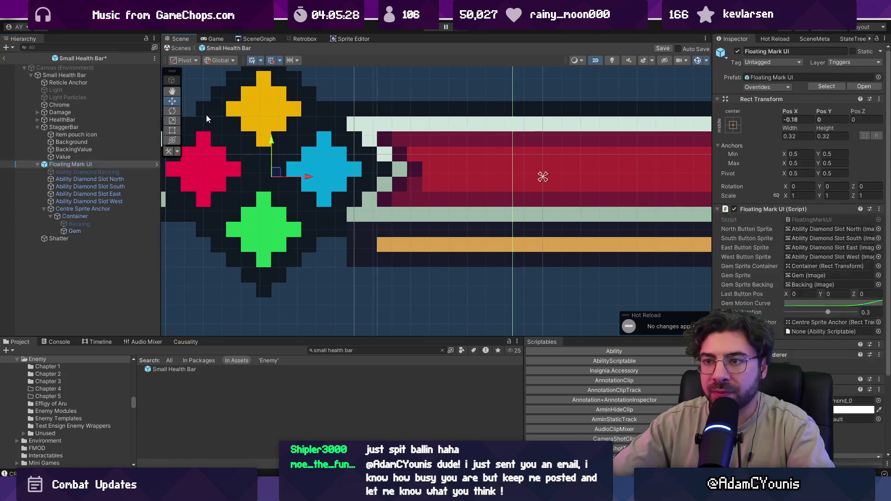
pyautogui.moveTo(216, 124); pyautogui.dragTo(309, 171)
pyautogui.scroll(2, 371, 195)
pyautogui.scroll(-3, 371, 195)
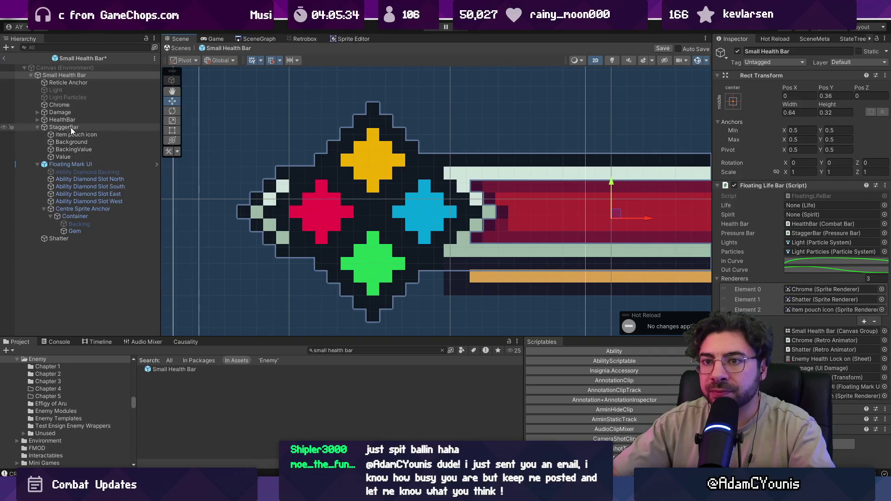
# - Locate the Chrome object's sprite and open the health bar components sheet for editing
pyautogui.click(59, 105)
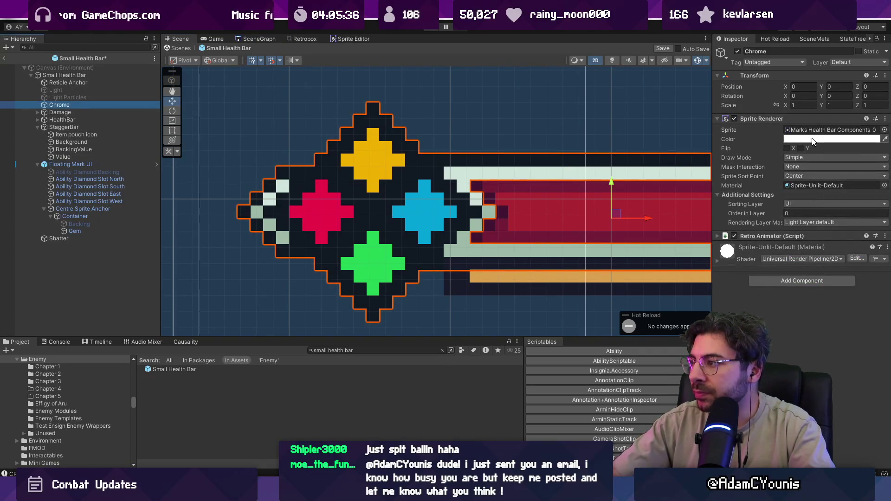
pyautogui.click(817, 132)
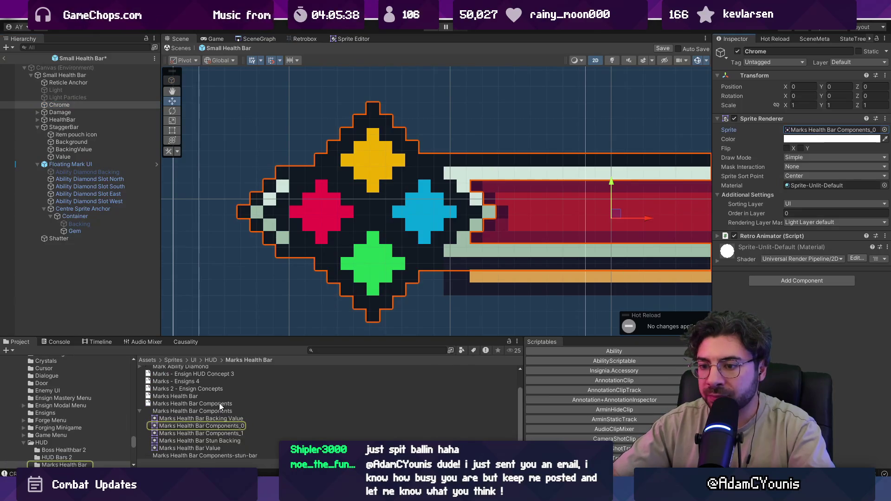
pyautogui.doubleClick(220, 405)
pyautogui.scroll(5, 520, 193)
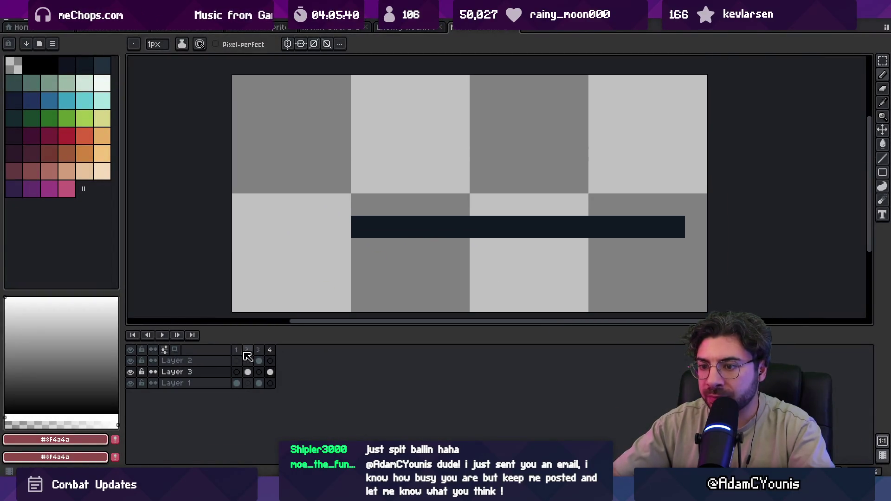
# - Load the default palette for the health bar sprite
pyautogui.click(238, 352)
pyautogui.scroll(1, 335, 180)
pyautogui.click(53, 44)
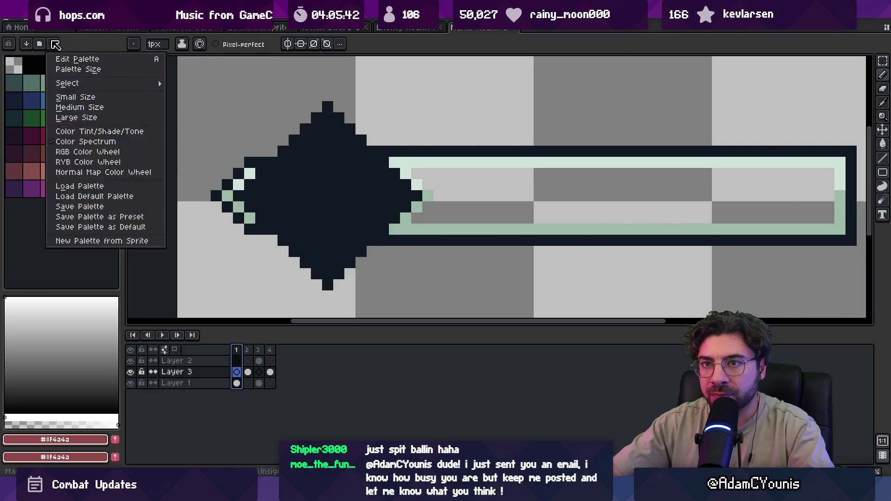
pyautogui.click(99, 200)
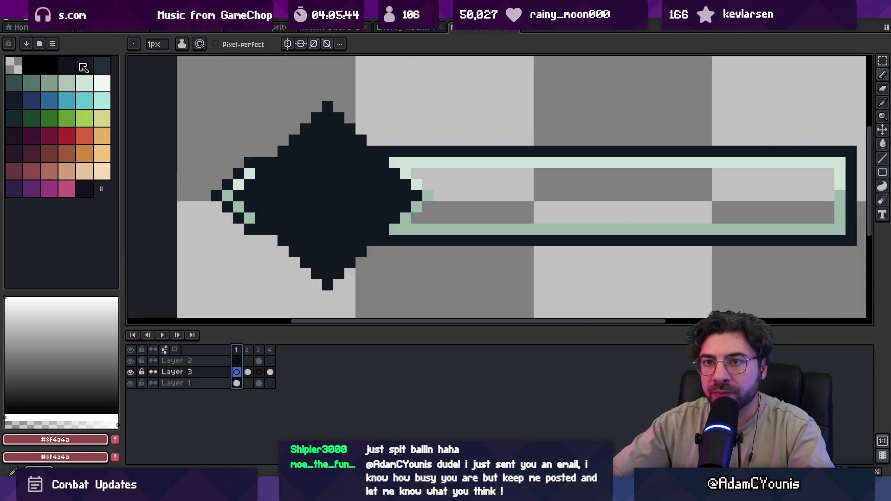
# - Try a dark navy bucket fill, undoing the accidental full-canvas fill on Layer 1
pyautogui.click(67, 65)
pyautogui.press('g')
pyautogui.scroll(2, 303, 181)
pyautogui.click(303, 181)
pyautogui.hotkey('ctrl', 'z')
pyautogui.keyDown('ctrl'); pyautogui.click(302, 182); pyautogui.keyUp('ctrl')
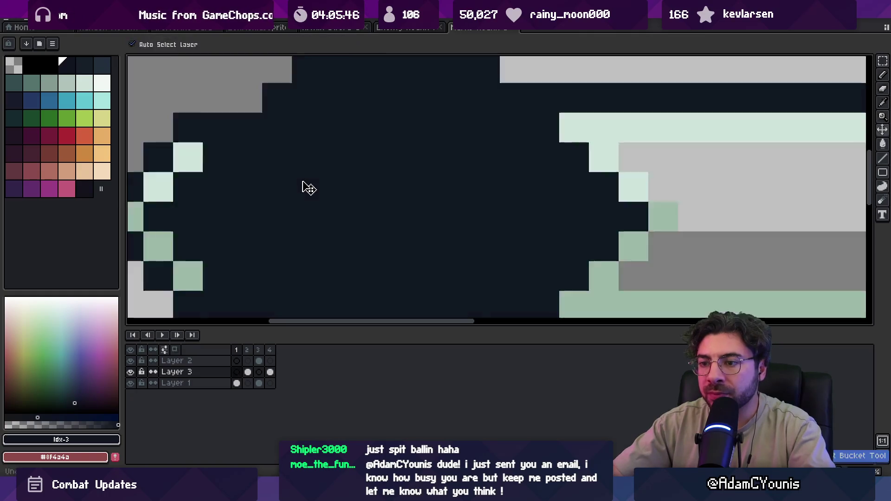
pyautogui.scroll(-2, 302, 181)
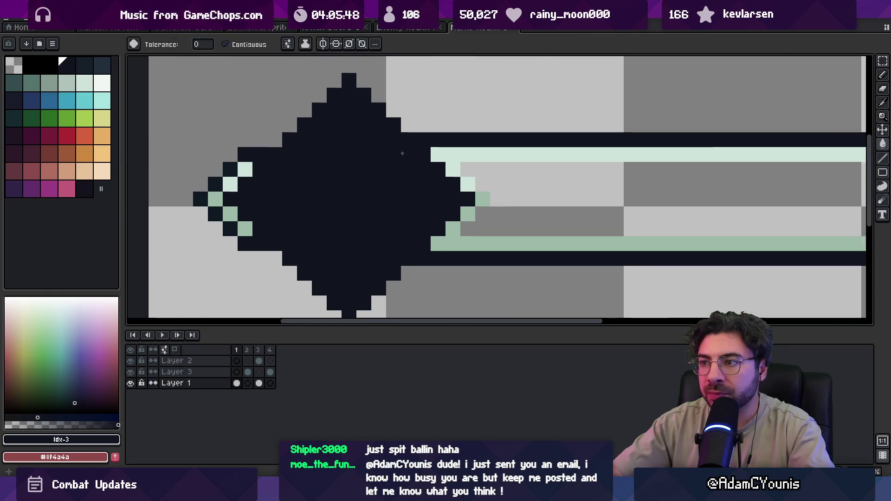
pyautogui.scroll(2, 448, 167)
# - Test and undo a dark fill of the transparent areas, then open export settings for frames 2–4
pyautogui.moveTo(448, 167)
pyautogui.mouseDown()
pyautogui.moveTo(343, 188)
pyautogui.moveTo(425, 177)
pyautogui.mouseUp()
pyautogui.press('ctrl')
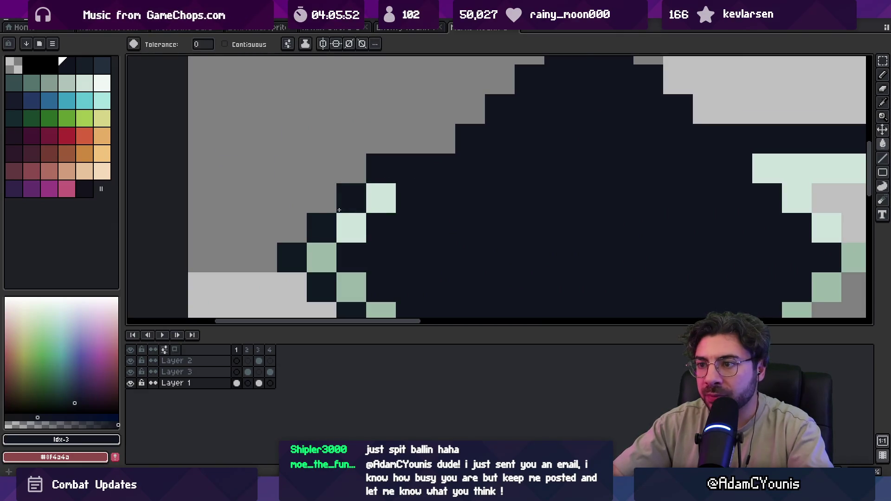
pyautogui.scroll(-3, 320, 224)
pyautogui.press('ctrl')
pyautogui.click(452, 265)
pyautogui.hotkey('ctrl', 'z')
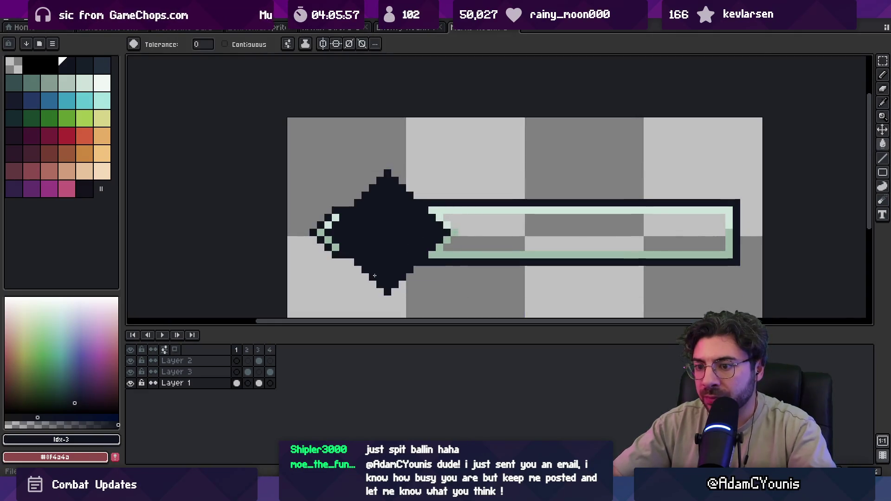
pyautogui.moveTo(260, 353); pyautogui.dragTo(289, 348)
pyautogui.hotkey('ctrl', 'alt', 'shift', 's')
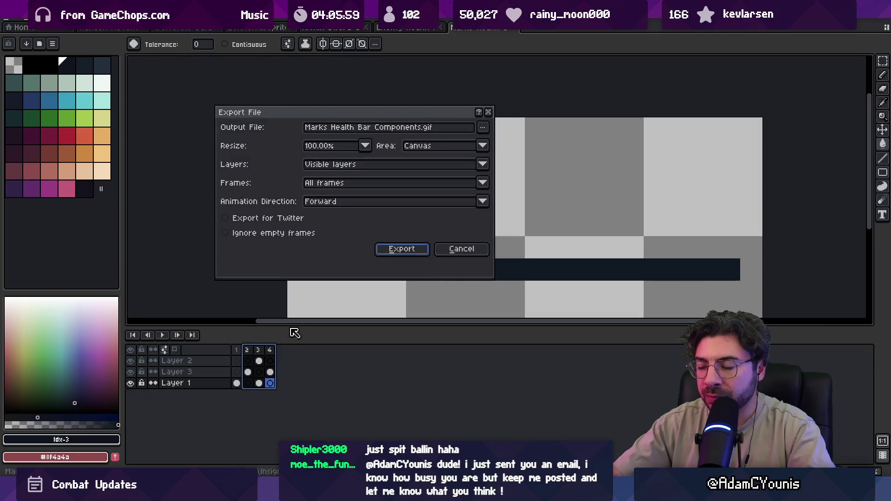
# - Confirm the frame export, then set the Export Sprite Sheet layout to By Rows
pyautogui.click(398, 245)
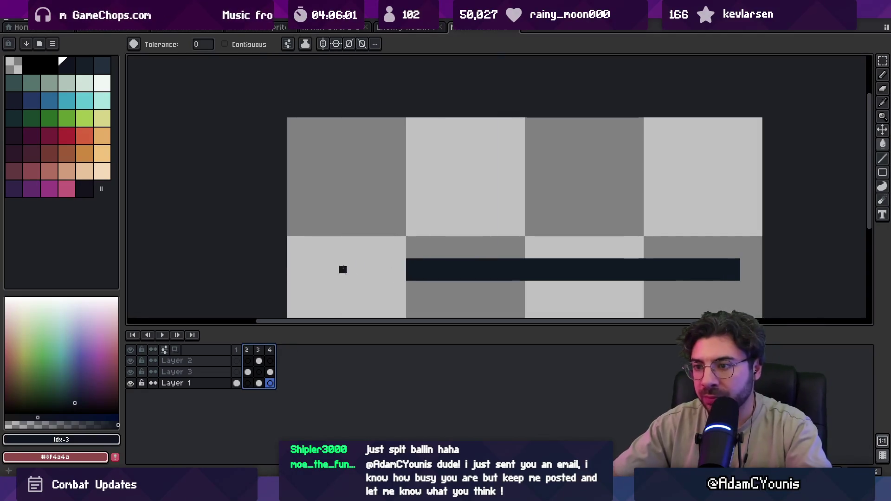
pyautogui.hotkey('ctrl', 'e')
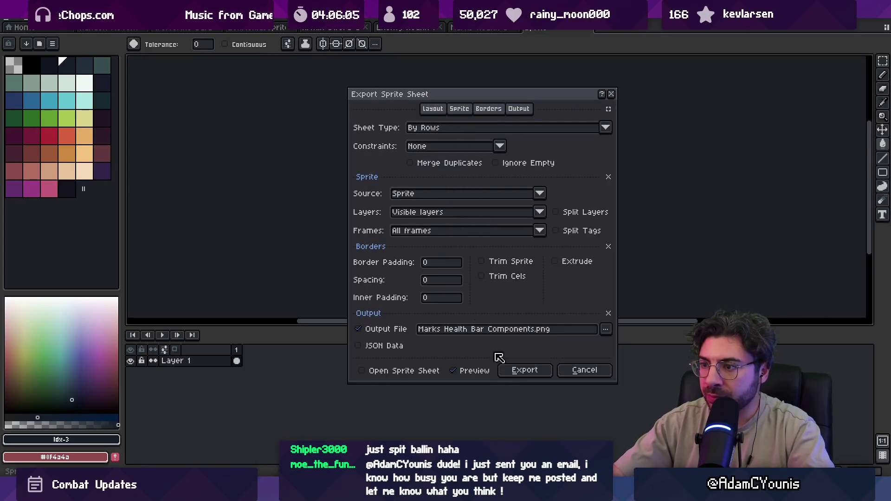
pyautogui.click(460, 131)
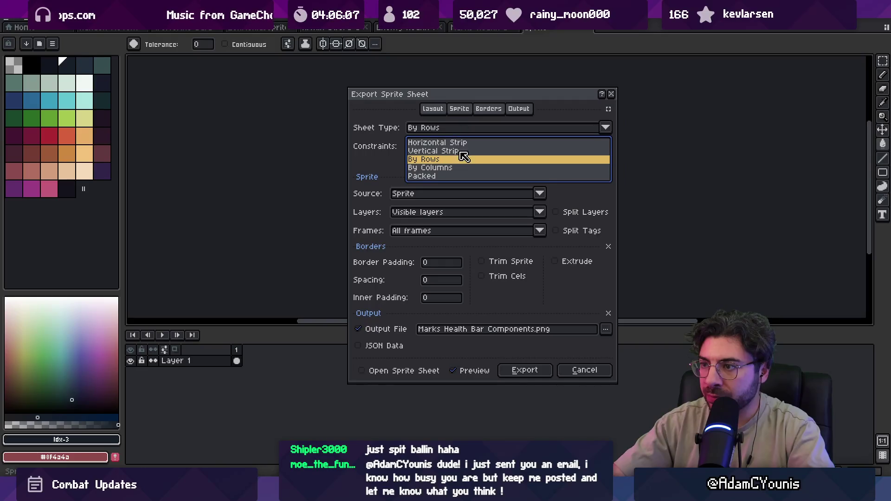
pyautogui.click(462, 166)
pyautogui.click(449, 148)
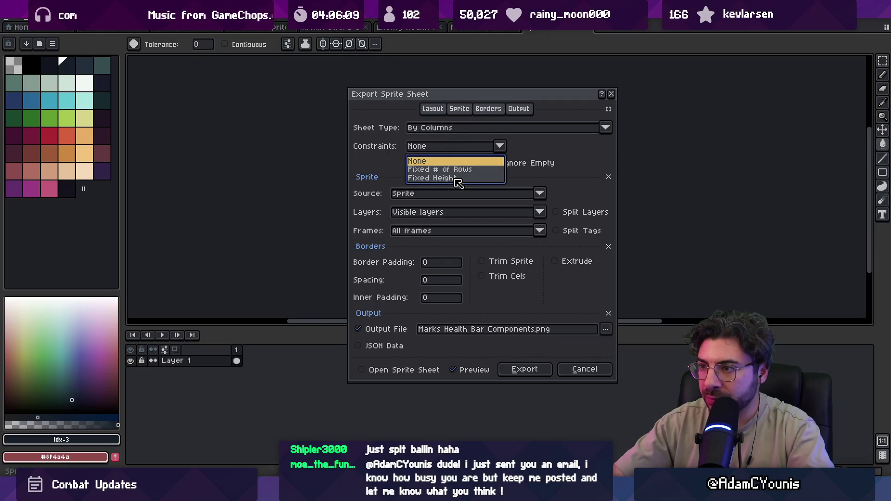
pyautogui.moveTo(425, 101)
pyautogui.mouseDown()
pyautogui.moveTo(677, 116)
pyautogui.moveTo(649, 107)
pyautogui.moveTo(657, 111)
pyautogui.mouseUp()
pyautogui.click(659, 138)
pyautogui.click(673, 170)
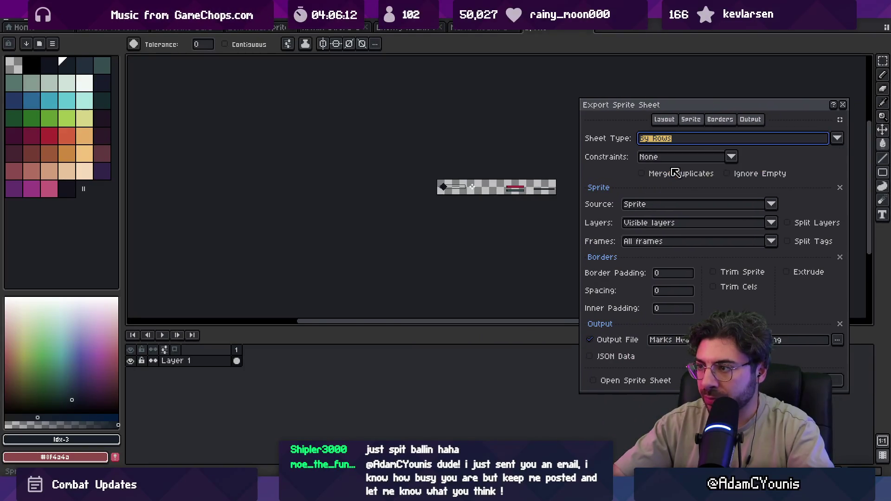